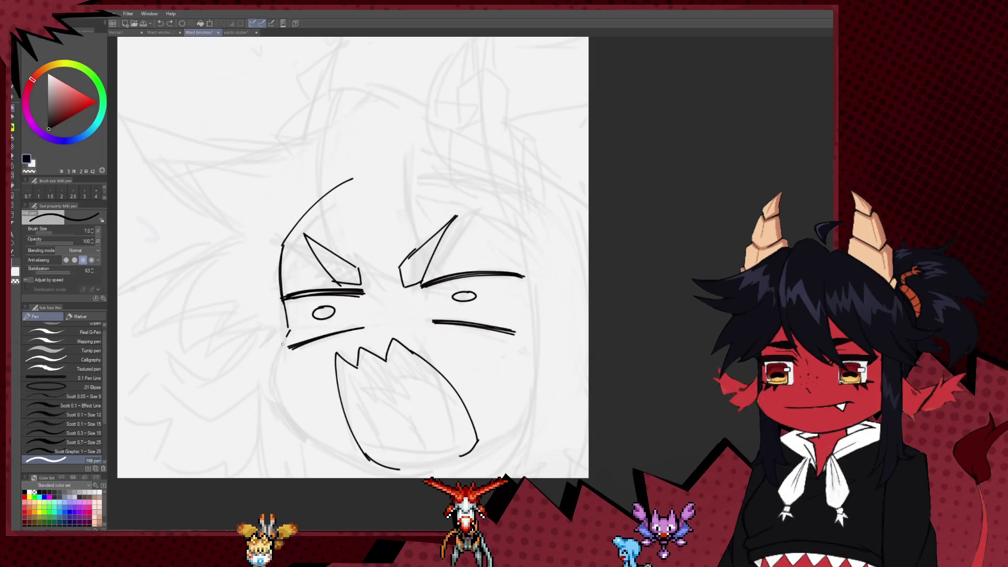
# Ink the lower-left jaw curve and cheek and blush marks, checking with a mirrored view
pyautogui.moveTo(274, 385)
pyautogui.mouseDown()
pyautogui.moveTo(346, 460)
pyautogui.moveTo(375, 469)
pyautogui.mouseUp()
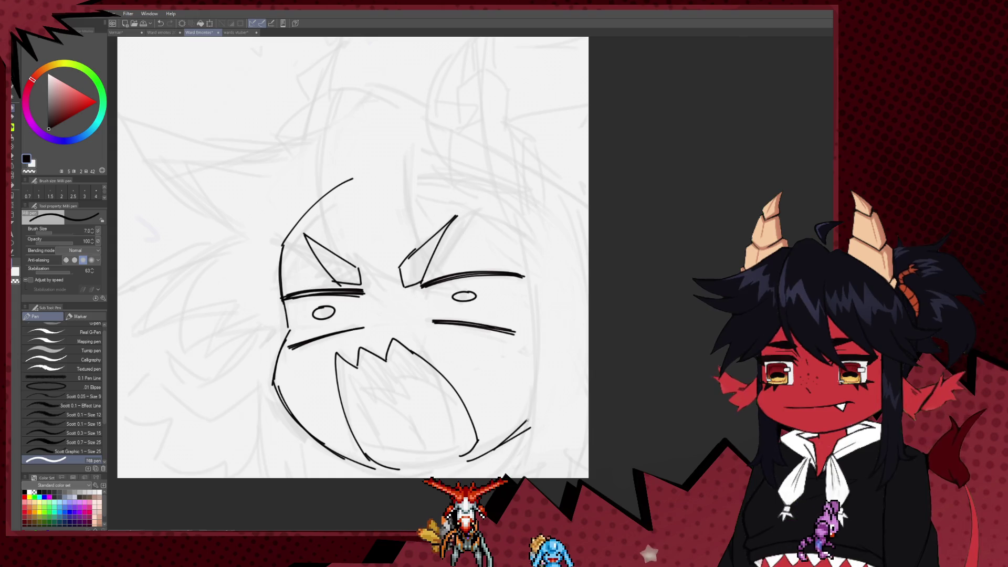
pyautogui.press('h')
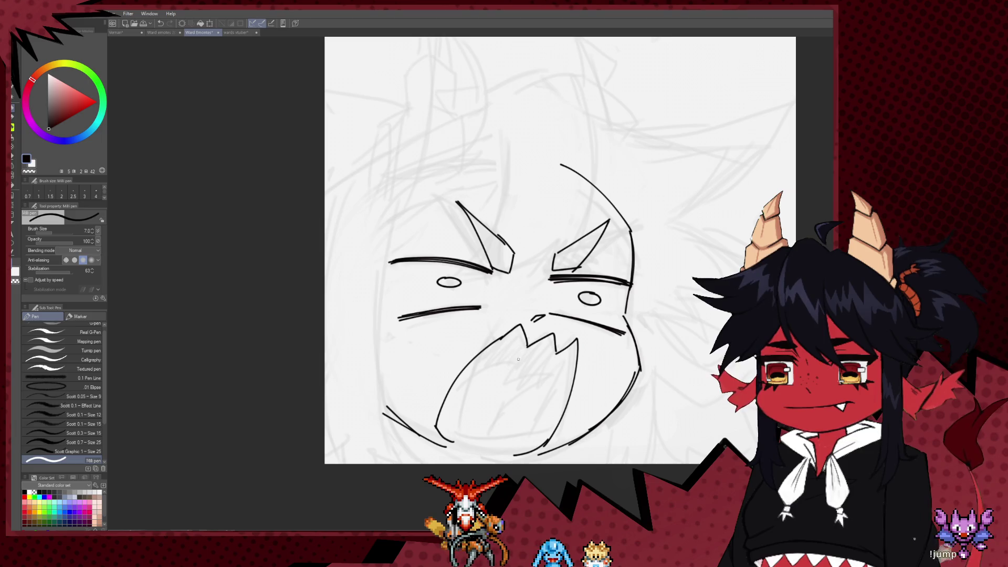
pyautogui.moveTo(421, 322); pyautogui.dragTo(418, 331)
pyautogui.moveTo(612, 341); pyautogui.dragTo(583, 327)
pyautogui.press('h')
# Add small slash marks beside the right and left eyes
pyautogui.moveTo(527, 278); pyautogui.dragTo(530, 273)
pyautogui.moveTo(530, 277); pyautogui.dragTo(533, 273)
pyautogui.moveTo(356, 289); pyautogui.dragTo(359, 297)
pyautogui.moveTo(368, 356)
pyautogui.mouseDown()
pyautogui.moveTo(430, 361)
pyautogui.moveTo(296, 367)
pyautogui.mouseUp()
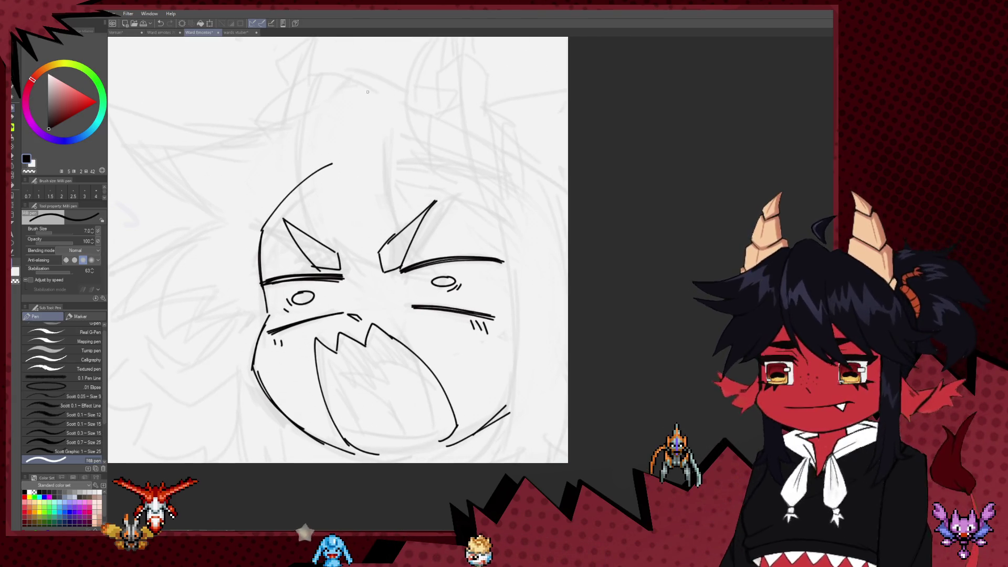
# Ink curved hair strands across the forehead, redoing the strokes that went wrong
pyautogui.moveTo(334, 164); pyautogui.dragTo(368, 97)
pyautogui.hotkey('ctrl', 'z')
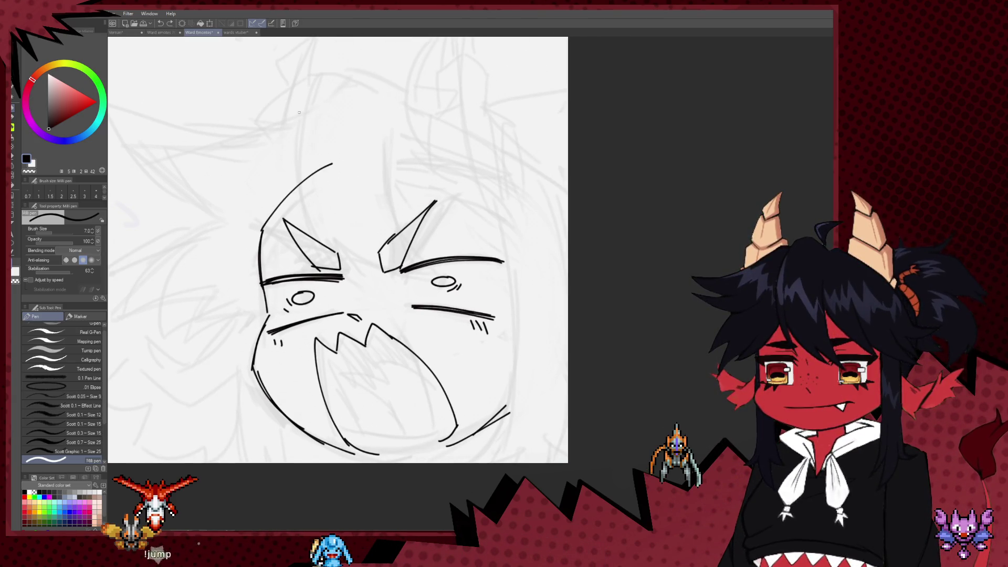
pyautogui.moveTo(281, 124); pyautogui.dragTo(362, 255)
pyautogui.moveTo(320, 173); pyautogui.dragTo(360, 253)
pyautogui.hotkey('ctrl', 'z')
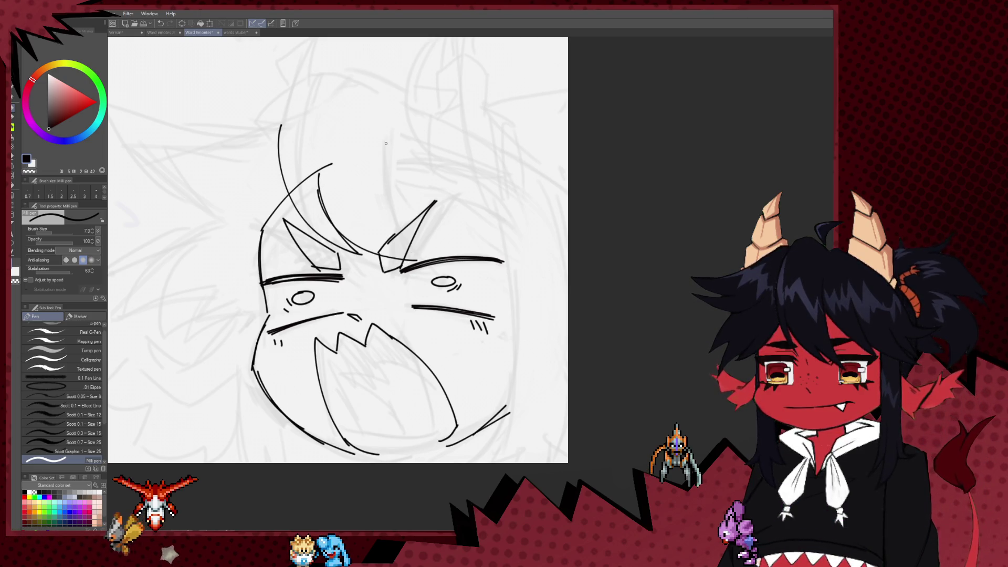
pyautogui.moveTo(389, 128); pyautogui.dragTo(418, 257)
pyautogui.moveTo(336, 261); pyautogui.dragTo(393, 281)
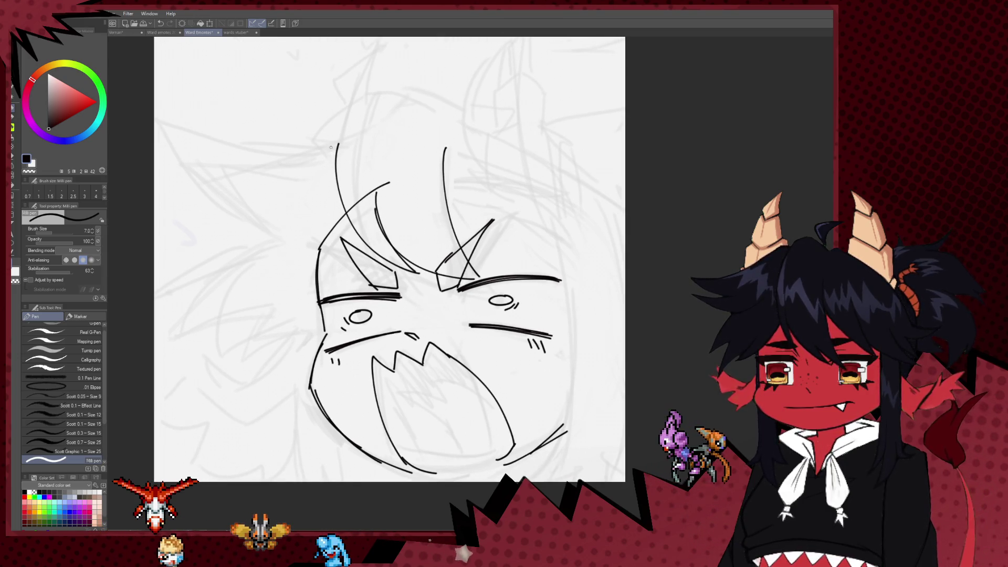
# Ink the pointed hair spike flaring from the left of the head after several retries
pyautogui.moveTo(331, 148)
pyautogui.mouseDown()
pyautogui.moveTo(159, 111)
pyautogui.moveTo(272, 238)
pyautogui.mouseUp()
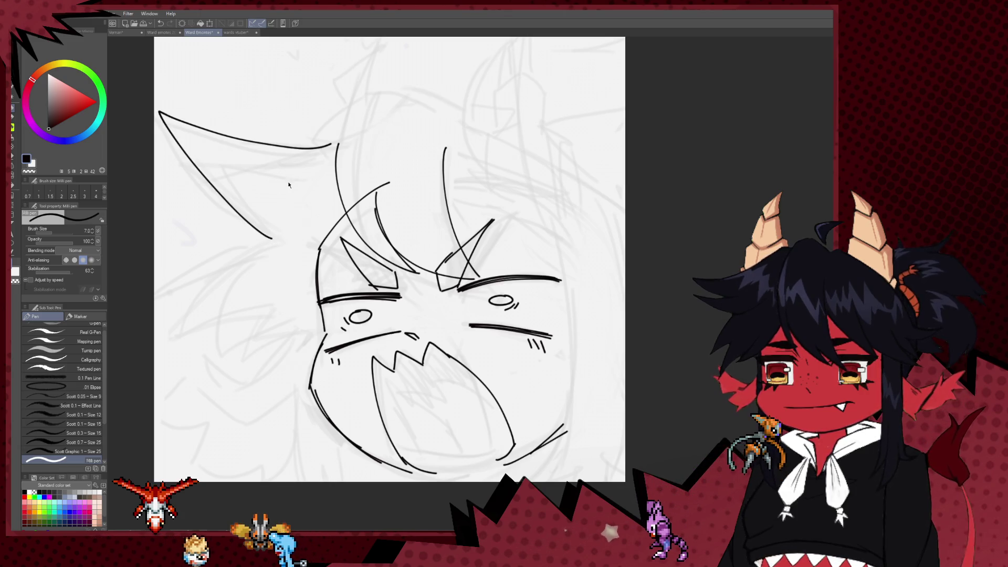
pyautogui.hotkey('ctrl', 'z')
pyautogui.moveTo(320, 131)
pyautogui.mouseDown()
pyautogui.moveTo(213, 144)
pyautogui.moveTo(248, 228)
pyautogui.mouseUp()
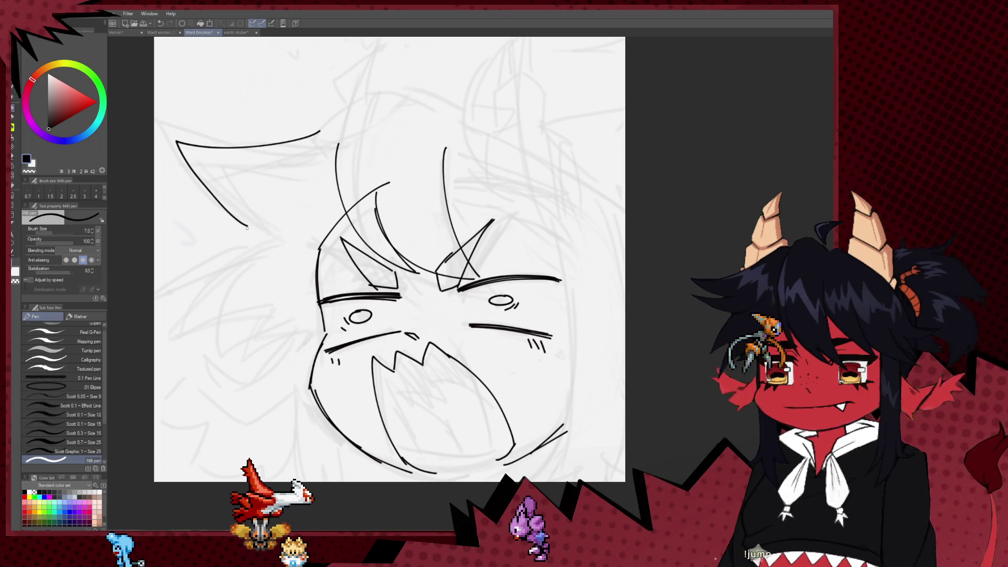
pyautogui.hotkey('ctrl', 'z')
pyautogui.moveTo(323, 141)
pyautogui.mouseDown()
pyautogui.moveTo(170, 124)
pyautogui.moveTo(280, 247)
pyautogui.moveTo(173, 294)
pyautogui.mouseUp()
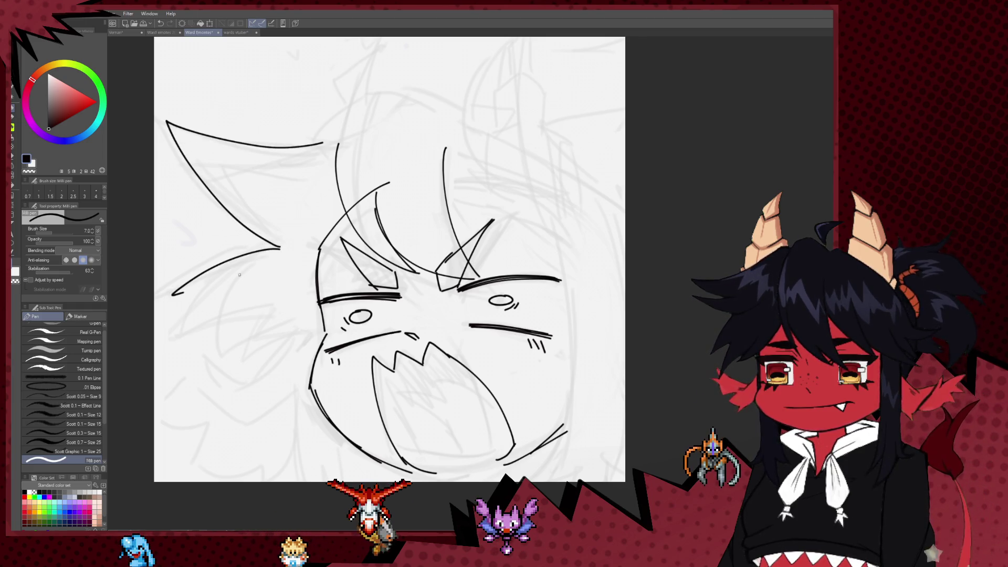
pyautogui.hotkey('ctrl', 'z')
pyautogui.moveTo(280, 245)
pyautogui.mouseDown()
pyautogui.moveTo(166, 326)
pyautogui.moveTo(259, 304)
pyautogui.moveTo(243, 342)
pyautogui.moveTo(278, 318)
pyautogui.moveTo(182, 346)
pyautogui.mouseUp()
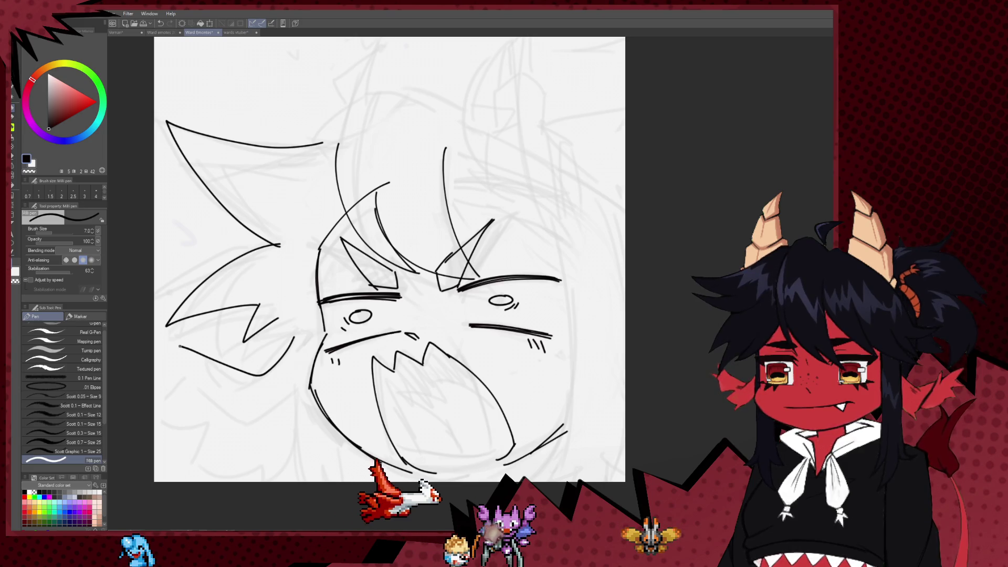
pyautogui.hotkey('ctrl', 'z')
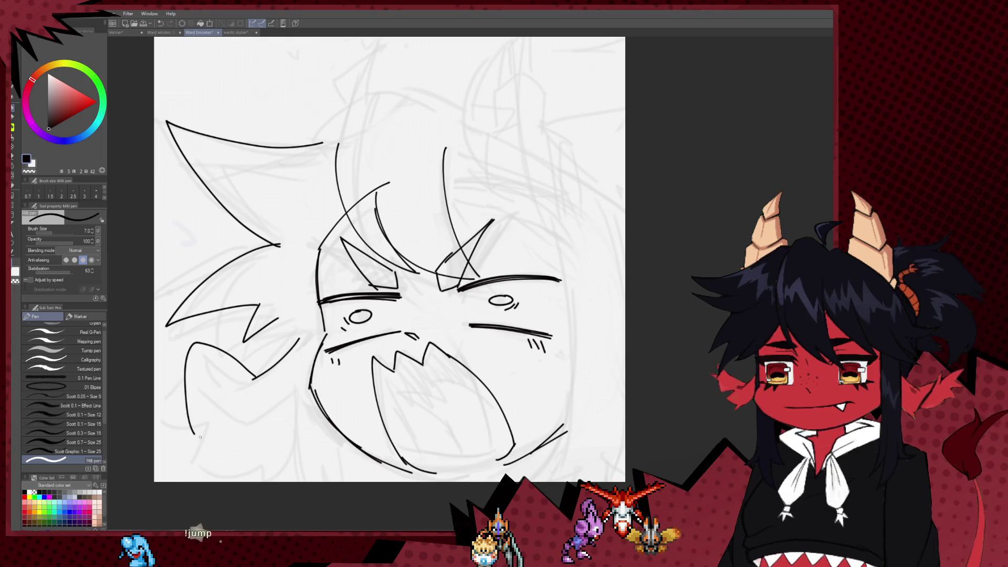
# Draw a hooked hair tuft at the lower left, then bring the head's right side into view
pyautogui.moveTo(197, 415); pyautogui.dragTo(212, 336)
pyautogui.hotkey('ctrl', 'z')
pyautogui.hotkey('ctrl', 'z')
pyautogui.hotkey('ctrl', 'z')
pyautogui.hotkey('ctrl', 'z')
pyautogui.hotkey('ctrl', 'z')
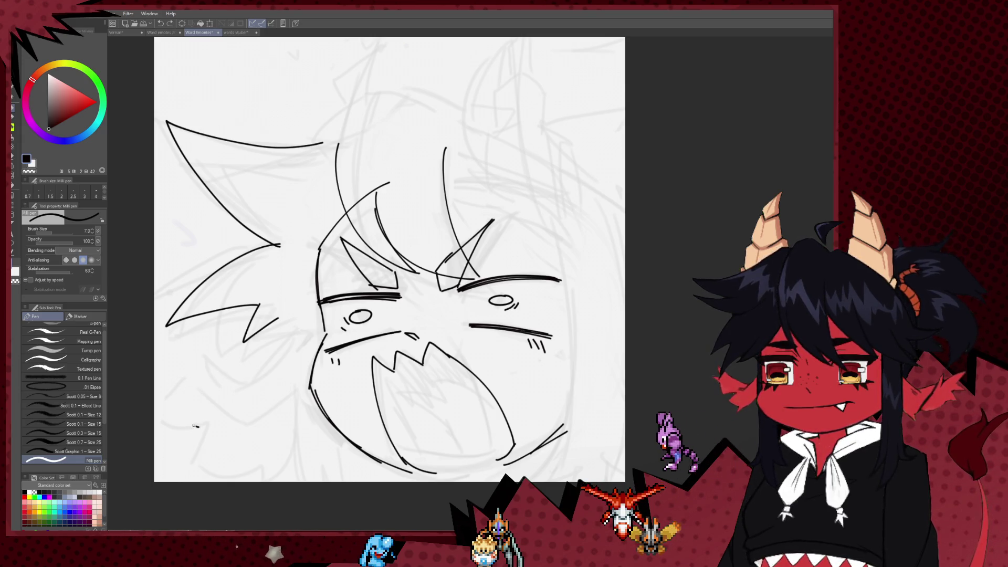
pyautogui.moveTo(199, 426); pyautogui.dragTo(190, 398)
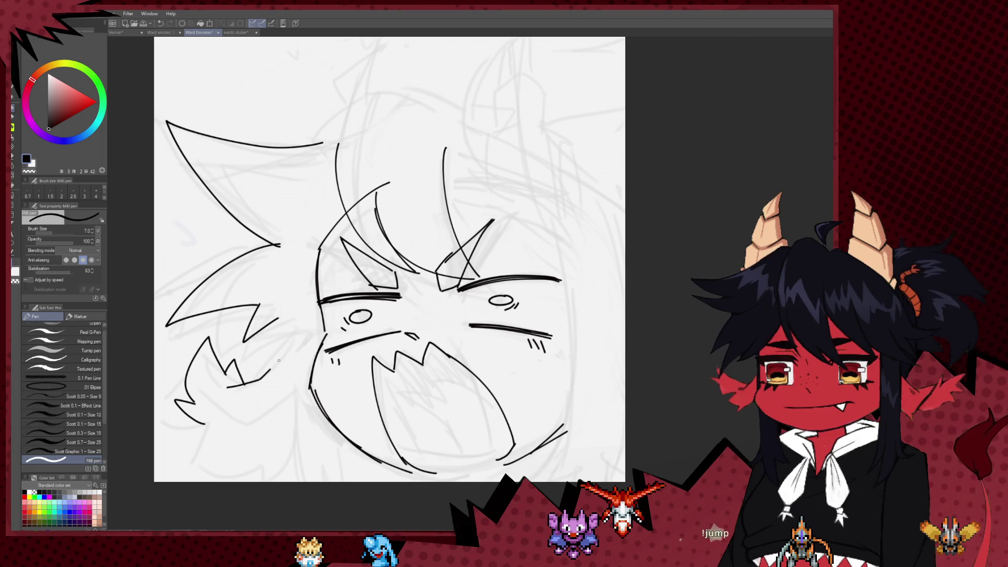
pyautogui.moveTo(561, 253); pyautogui.dragTo(477, 239)
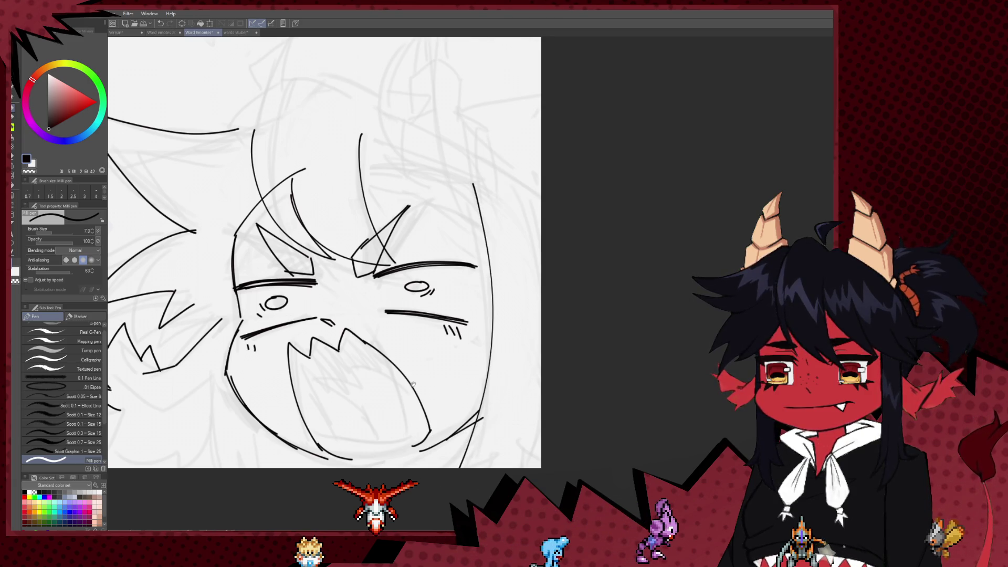
pyautogui.moveTo(412, 385); pyautogui.dragTo(418, 374)
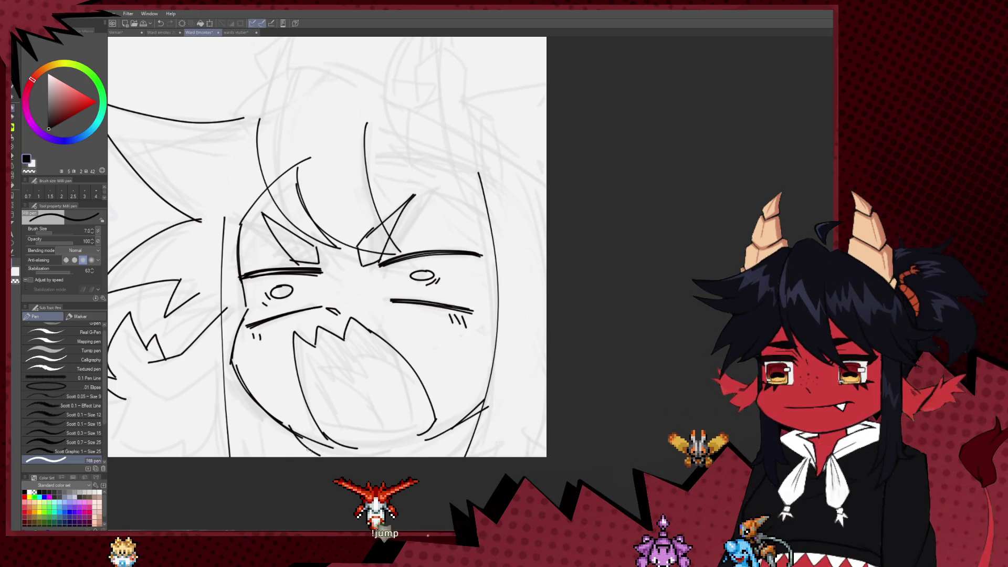
pyautogui.moveTo(388, 277)
pyautogui.mouseDown()
pyautogui.moveTo(431, 320)
pyautogui.moveTo(447, 370)
pyautogui.mouseUp()
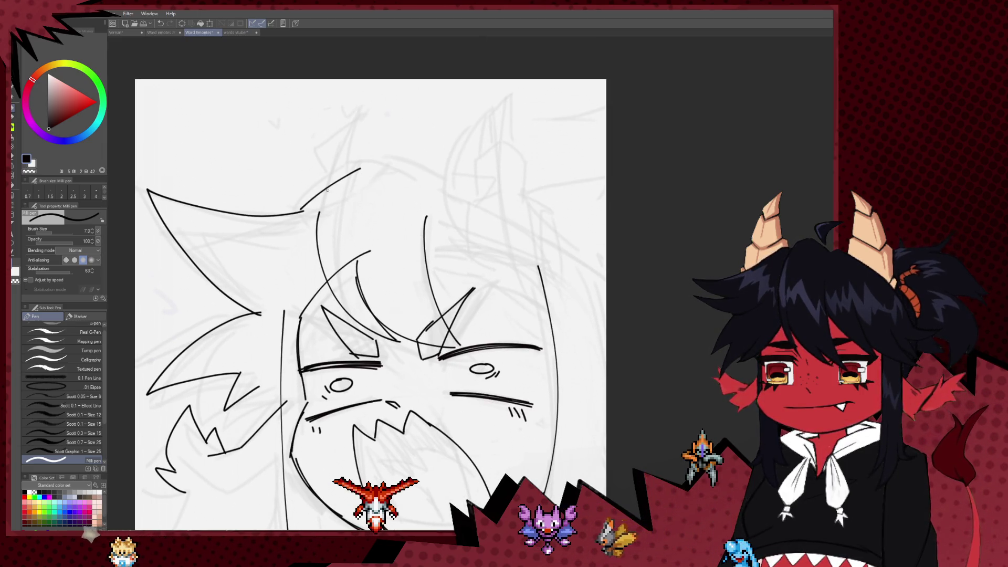
# Draw the arched top of the head, a strand by the forehead, and a curved right strand
pyautogui.hotkey('ctrl', 'z')
pyautogui.moveTo(328, 202); pyautogui.dragTo(437, 173)
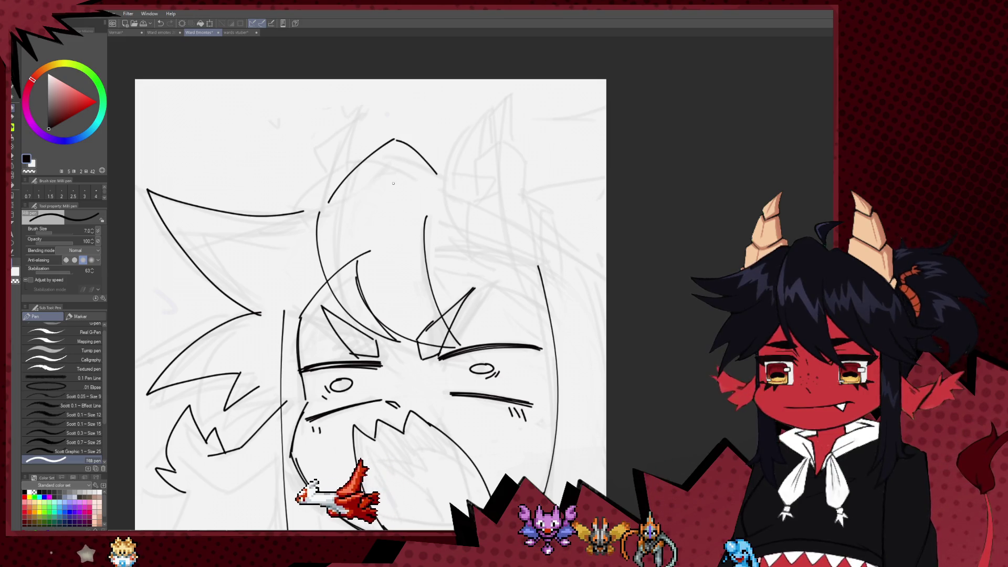
pyautogui.moveTo(329, 275); pyautogui.dragTo(295, 339)
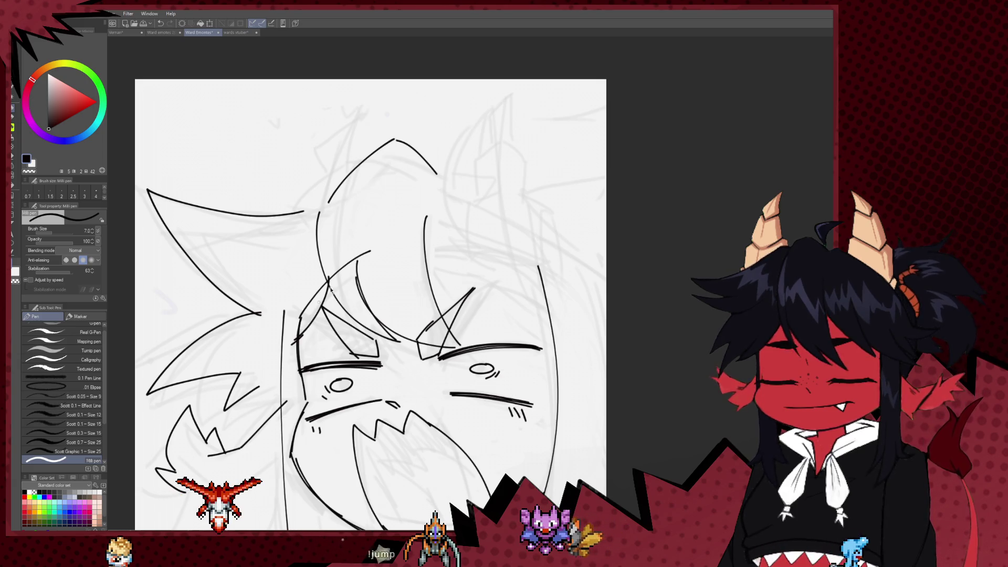
pyautogui.moveTo(424, 217)
pyautogui.mouseDown()
pyautogui.moveTo(504, 329)
pyautogui.moveTo(588, 298)
pyautogui.mouseUp()
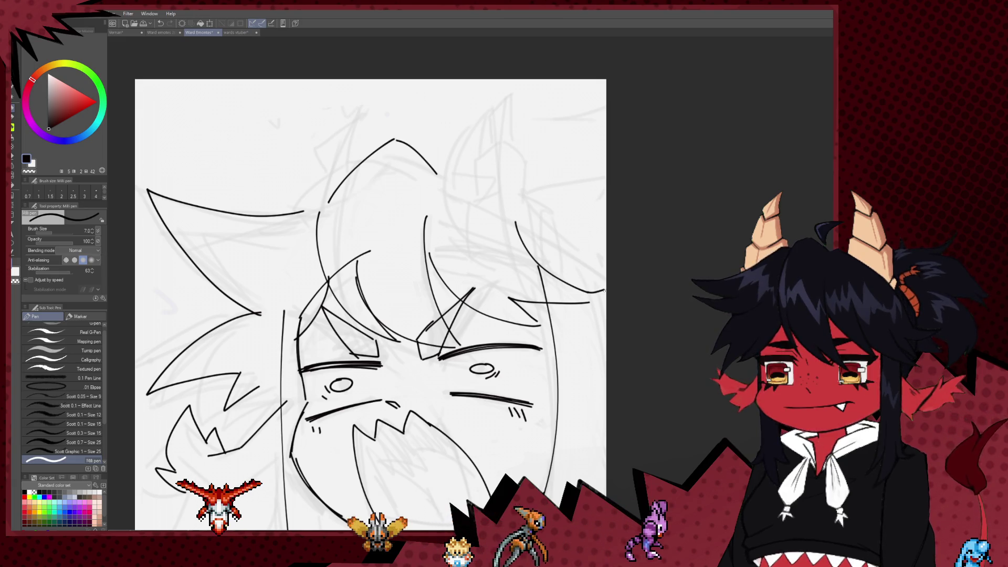
# Ink the top-right hair curves and the head's right side, discarding a trial horn stroke
pyautogui.hotkey('ctrl', 'z')
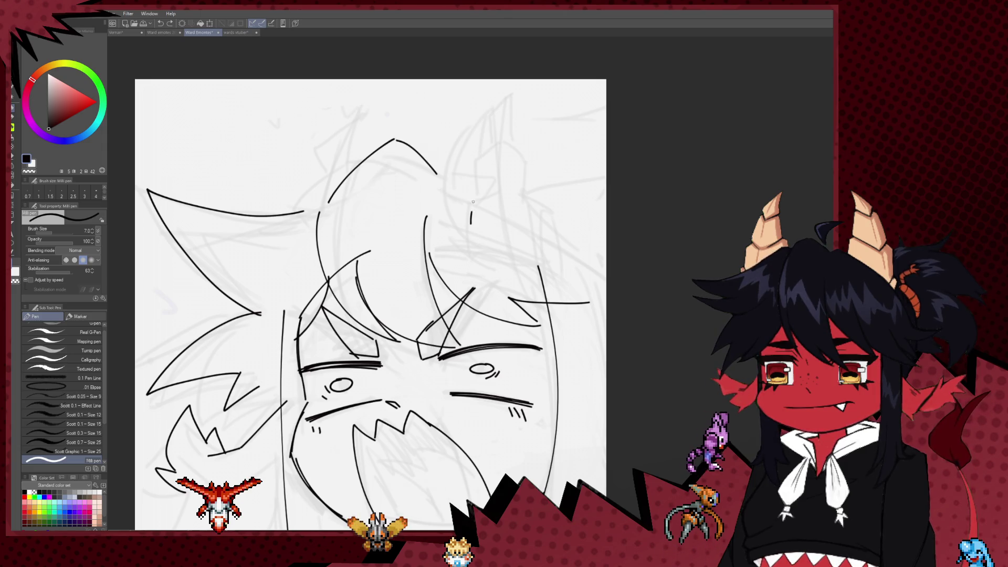
pyautogui.moveTo(473, 204); pyautogui.dragTo(504, 184)
pyautogui.moveTo(514, 185)
pyautogui.mouseDown()
pyautogui.moveTo(553, 204)
pyautogui.moveTo(558, 241)
pyautogui.mouseUp()
pyautogui.moveTo(479, 194); pyautogui.dragTo(514, 146)
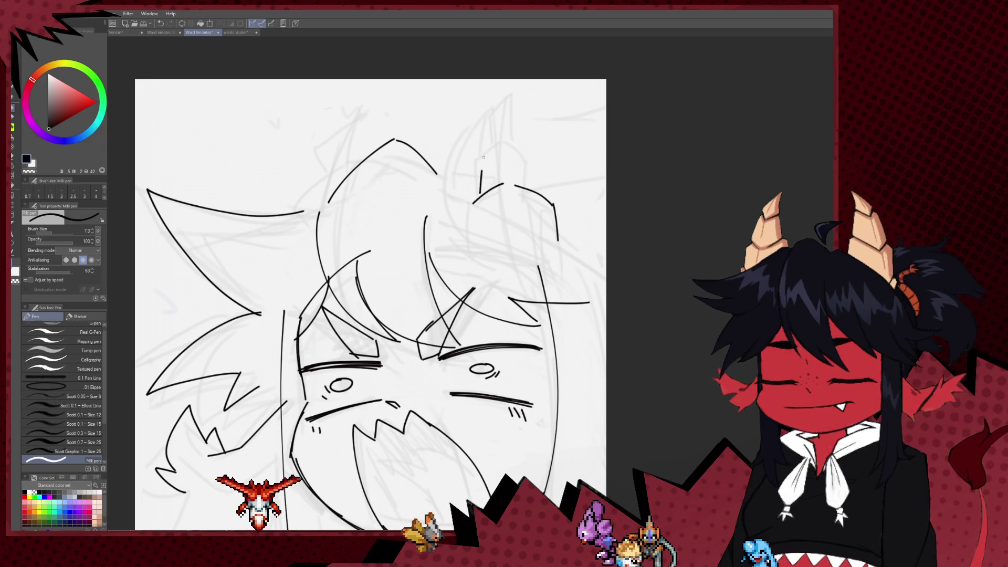
pyautogui.scroll(-2, 512, 148)
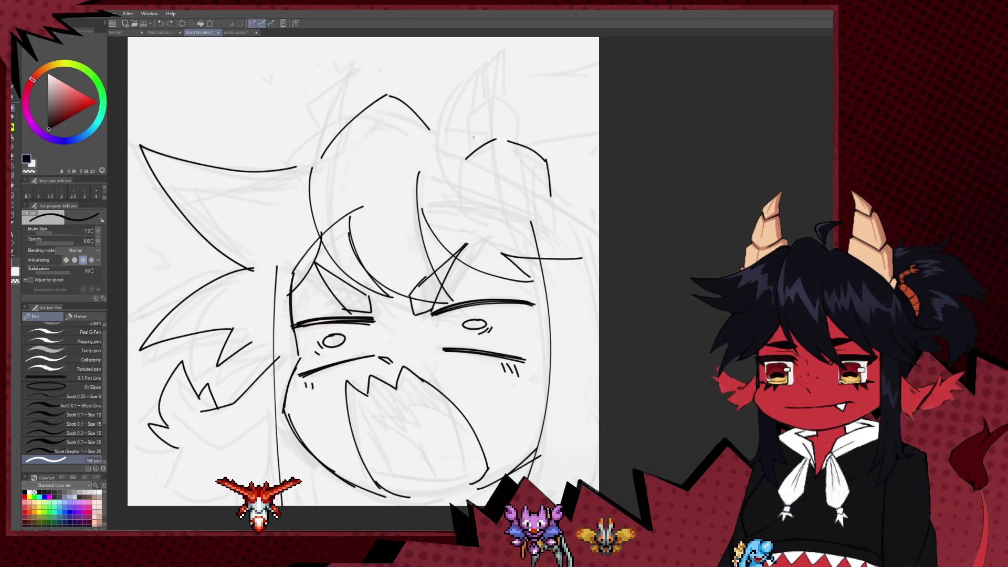
pyautogui.moveTo(478, 123)
pyautogui.mouseDown()
pyautogui.moveTo(480, 74)
pyautogui.moveTo(491, 58)
pyautogui.mouseUp()
pyautogui.hotkey('ctrl', 'z')
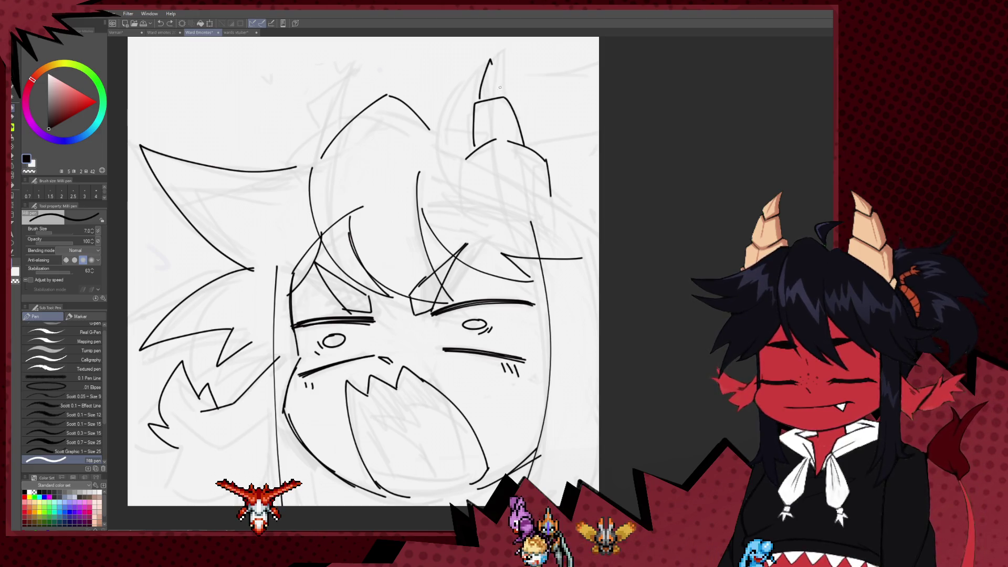
pyautogui.hotkey('ctrl', 'z')
pyautogui.hotkey('ctrl', 'z')
pyautogui.hotkey('ctrl', 'z')
pyautogui.hotkey('ctrl', 'z')
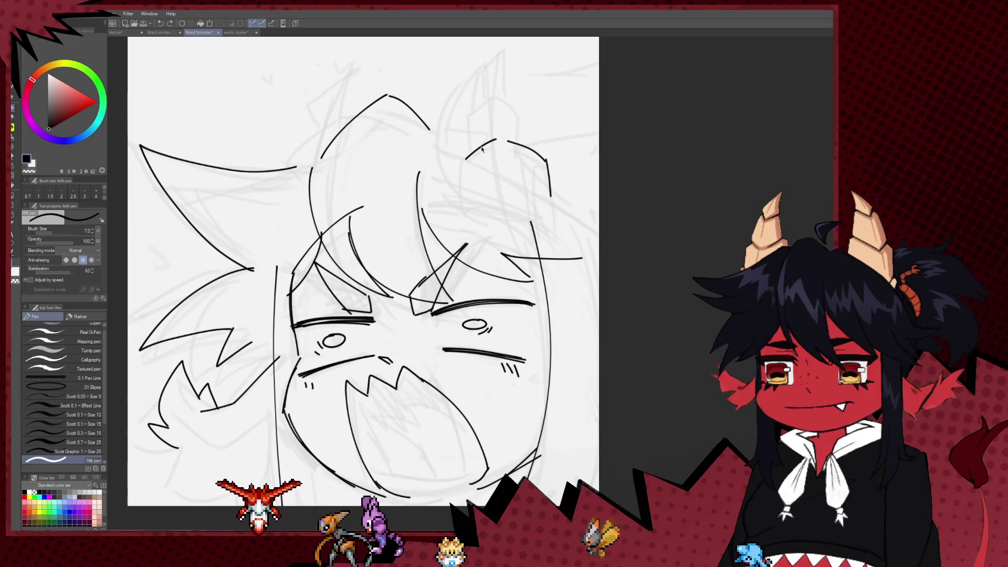
# Draw the pointed right ear and a long hair line down the right edge
pyautogui.moveTo(438, 150)
pyautogui.mouseDown()
pyautogui.moveTo(464, 132)
pyautogui.moveTo(583, 206)
pyautogui.moveTo(598, 204)
pyautogui.moveTo(599, 272)
pyautogui.mouseUp()
pyautogui.moveTo(554, 302); pyautogui.dragTo(525, 264)
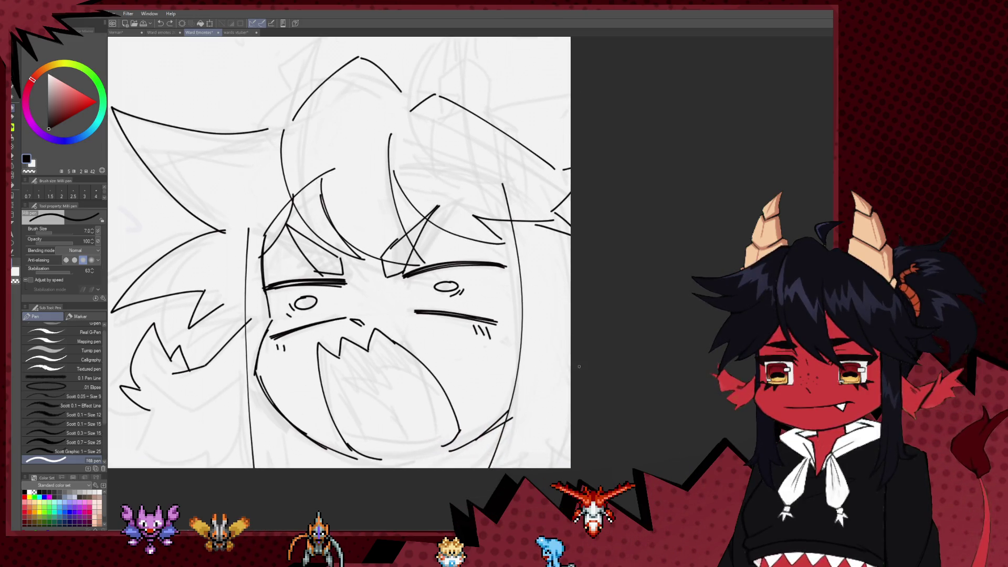
pyautogui.moveTo(546, 226); pyautogui.dragTo(569, 362)
pyautogui.hotkey('ctrl', 'z')
pyautogui.moveTo(539, 217)
pyautogui.mouseDown()
pyautogui.moveTo(565, 326)
pyautogui.moveTo(506, 325)
pyautogui.moveTo(427, 348)
pyautogui.moveTo(445, 387)
pyautogui.mouseUp()
# Ink a curved hair line arcing up from the top-left of the head, undoing a stray strand
pyautogui.press('h')
pyautogui.press('e')
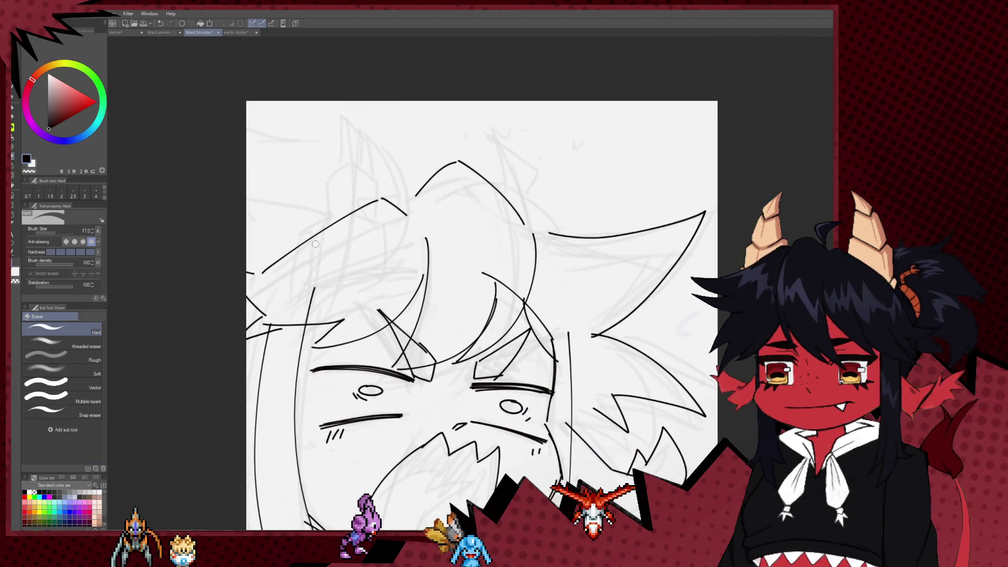
pyautogui.press('p')
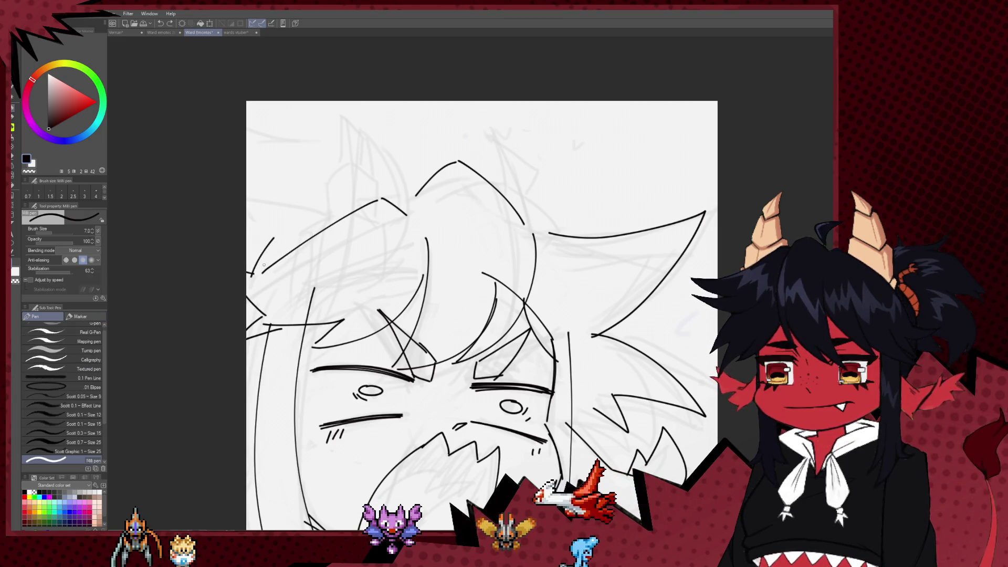
pyautogui.moveTo(252, 274); pyautogui.dragTo(404, 200)
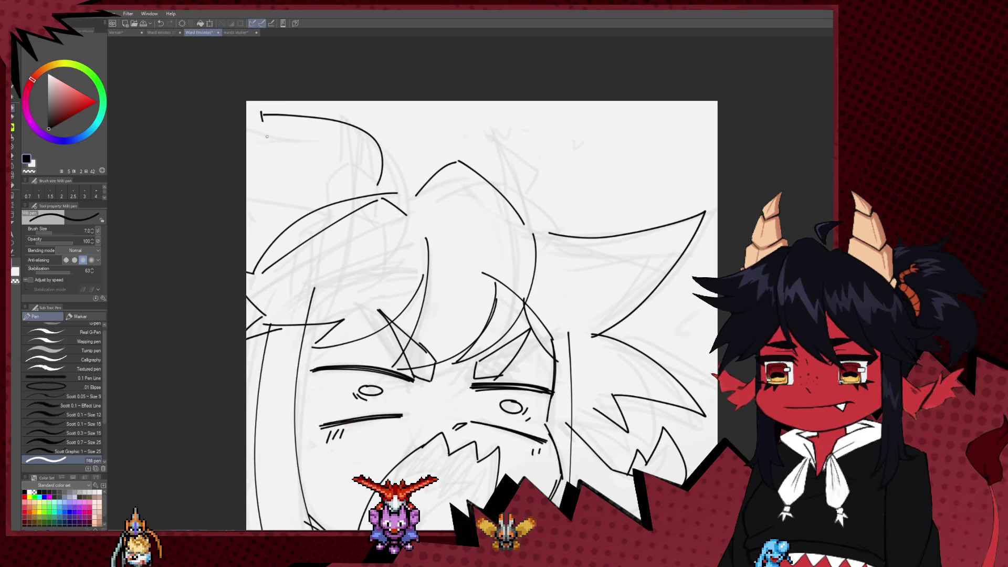
pyautogui.moveTo(271, 201); pyautogui.dragTo(239, 183)
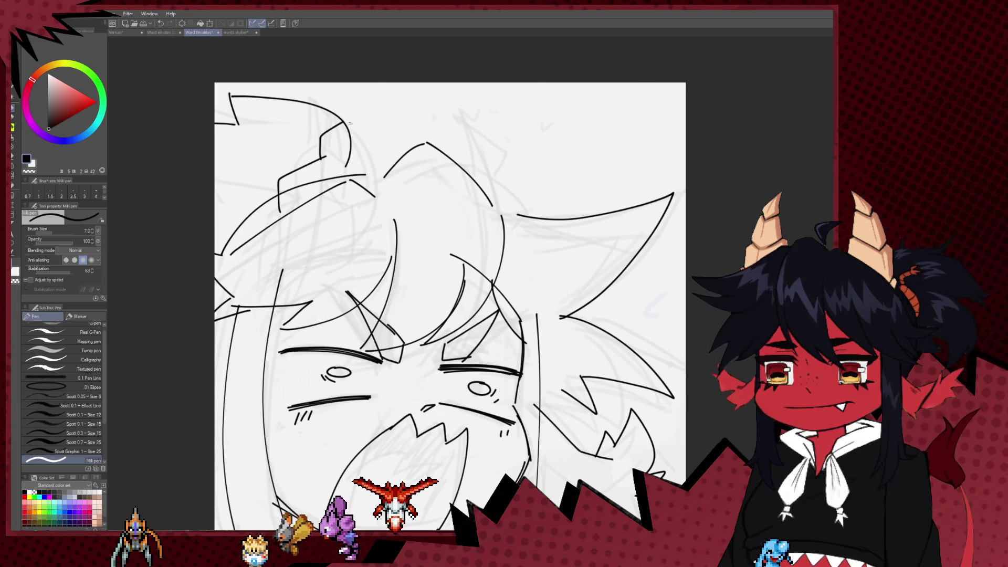
pyautogui.hotkey('ctrl', 'z')
pyautogui.moveTo(381, 181); pyautogui.dragTo(363, 122)
pyautogui.hotkey('ctrl', 'z')
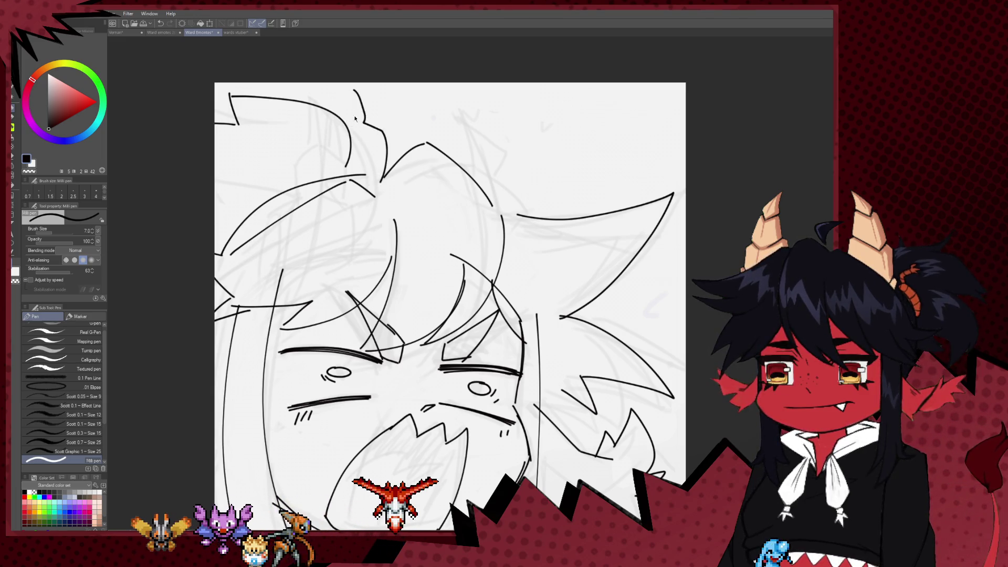
pyautogui.hotkey('ctrl', '-')
pyautogui.hotkey('ctrl', '-')
pyautogui.hotkey('ctrl', '-')
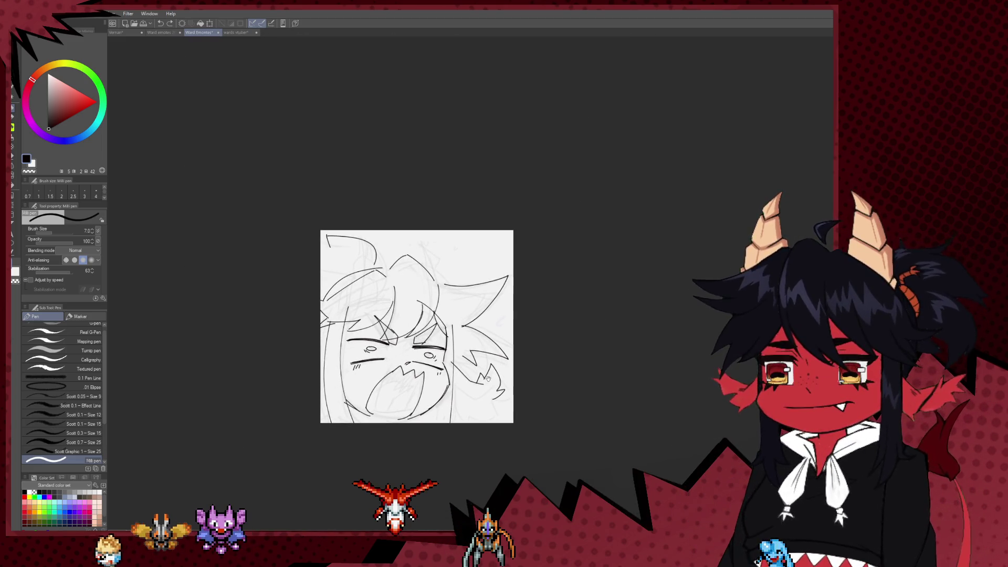
# Extend the mouth's lower curve and add anger crease lines between the eyes
pyautogui.scroll(5, 409, 354)
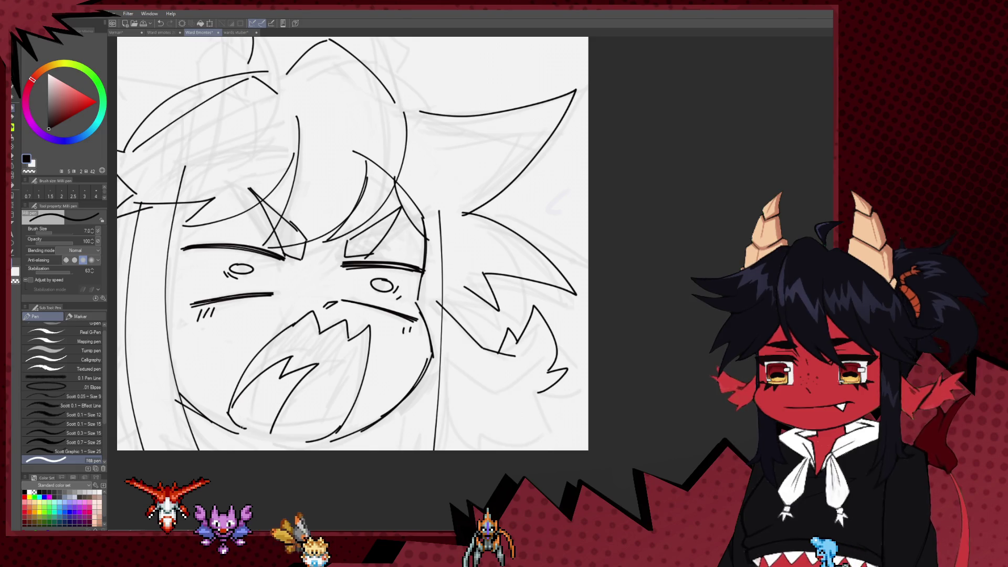
pyautogui.moveTo(235, 416); pyautogui.dragTo(294, 442)
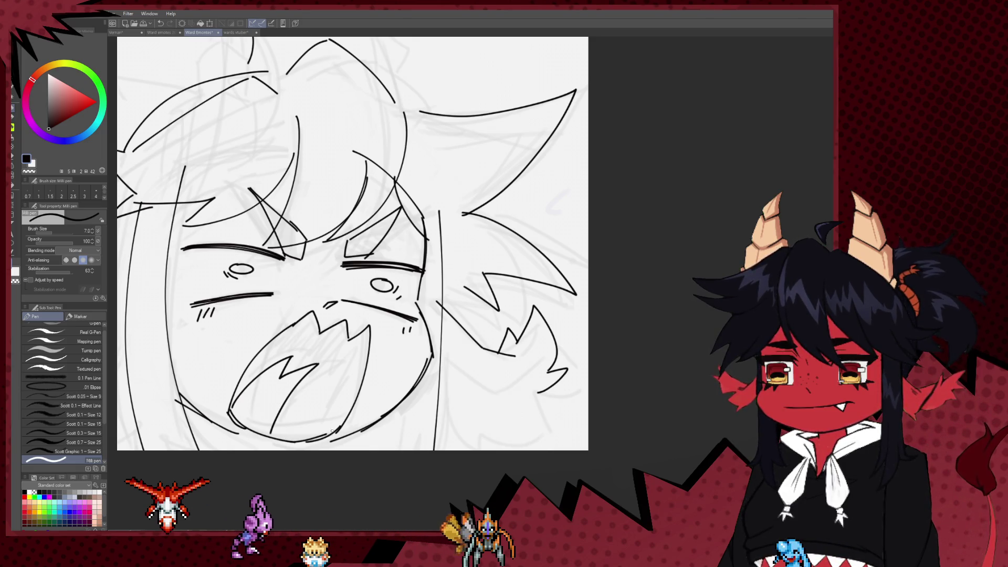
pyautogui.moveTo(281, 291); pyautogui.dragTo(388, 319)
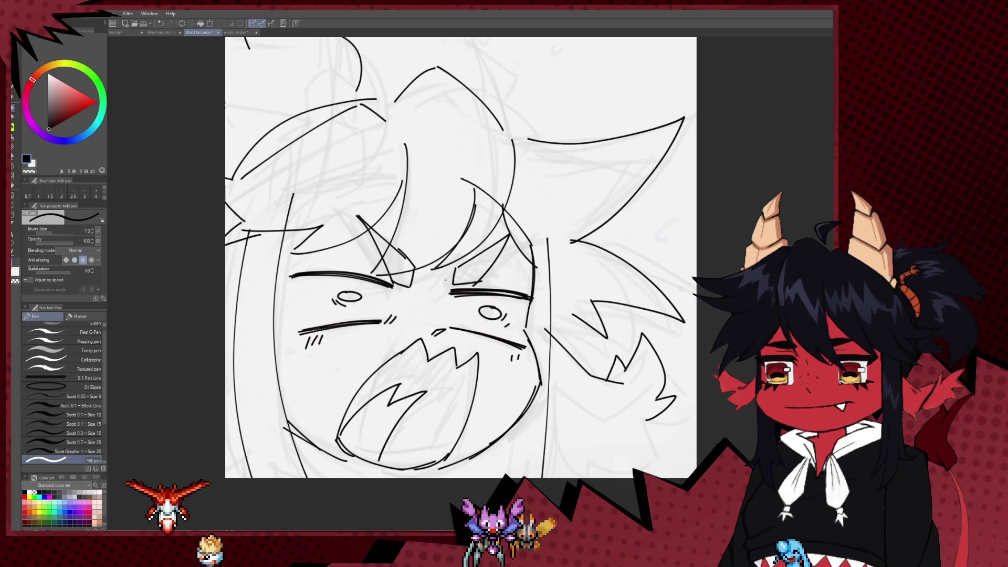
pyautogui.moveTo(415, 286); pyautogui.dragTo(426, 293)
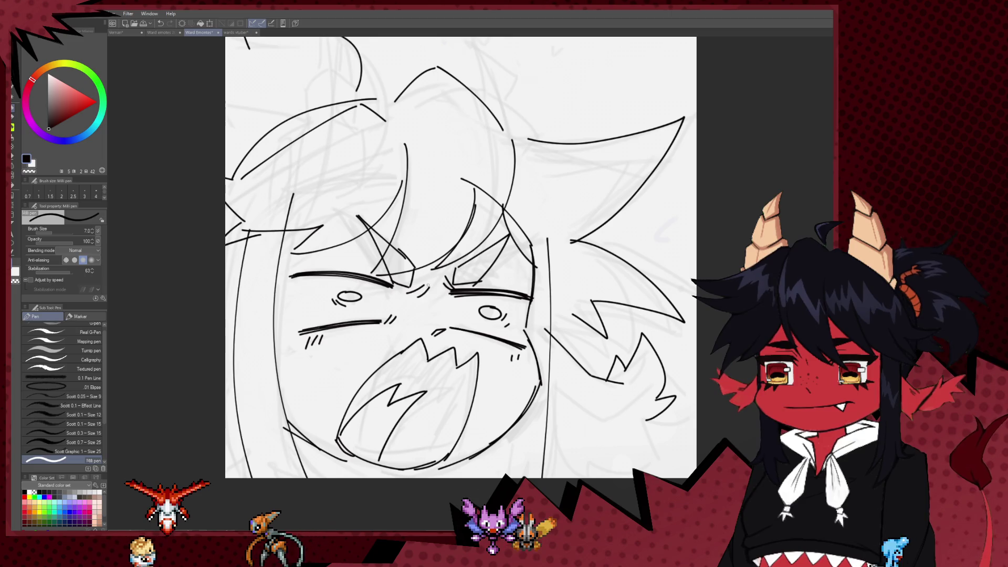
pyautogui.moveTo(390, 323); pyautogui.dragTo(334, 339)
# In a flipped view, ink curves along the lower-left ear, undoing unsatisfying strokes
pyautogui.scroll(-5, 398, 298)
pyautogui.press('h')
pyautogui.scroll(5, 483, 338)
pyautogui.moveTo(299, 366)
pyautogui.mouseDown()
pyautogui.moveTo(259, 405)
pyautogui.moveTo(216, 382)
pyautogui.mouseUp()
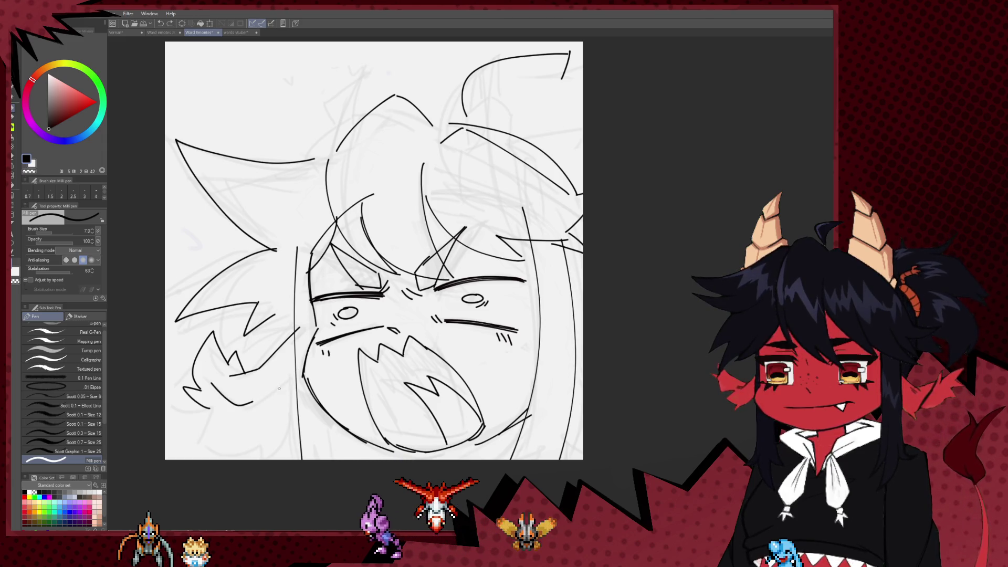
pyautogui.moveTo(292, 373); pyautogui.dragTo(250, 404)
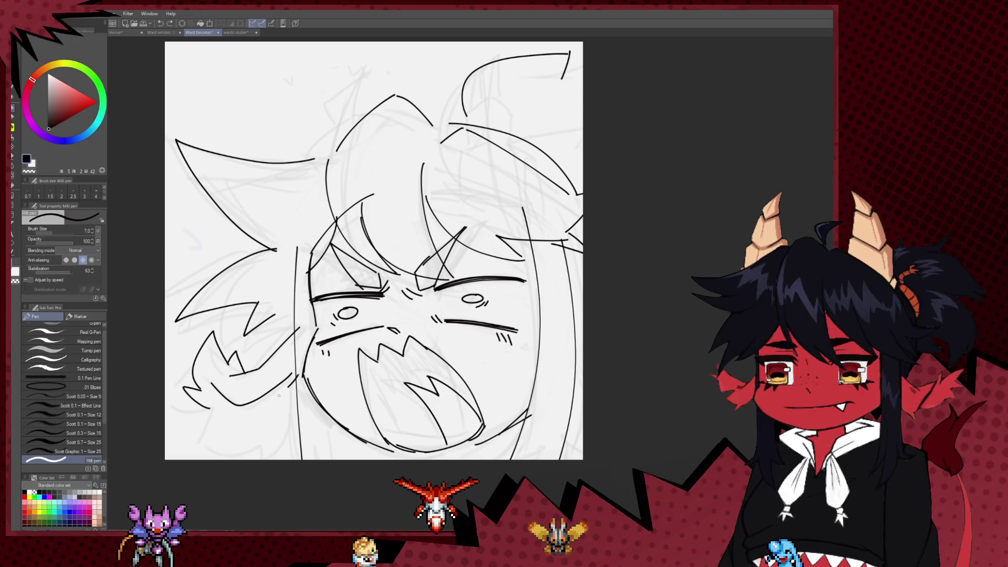
pyautogui.hotkey('ctrl', 'z')
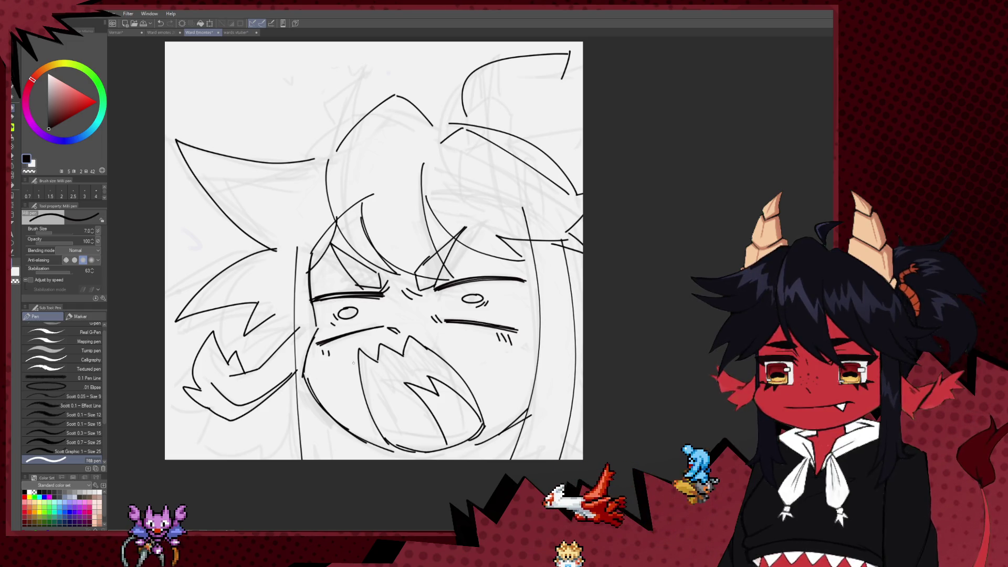
pyautogui.moveTo(288, 402); pyautogui.dragTo(220, 415)
pyautogui.hotkey('ctrl', 'z')
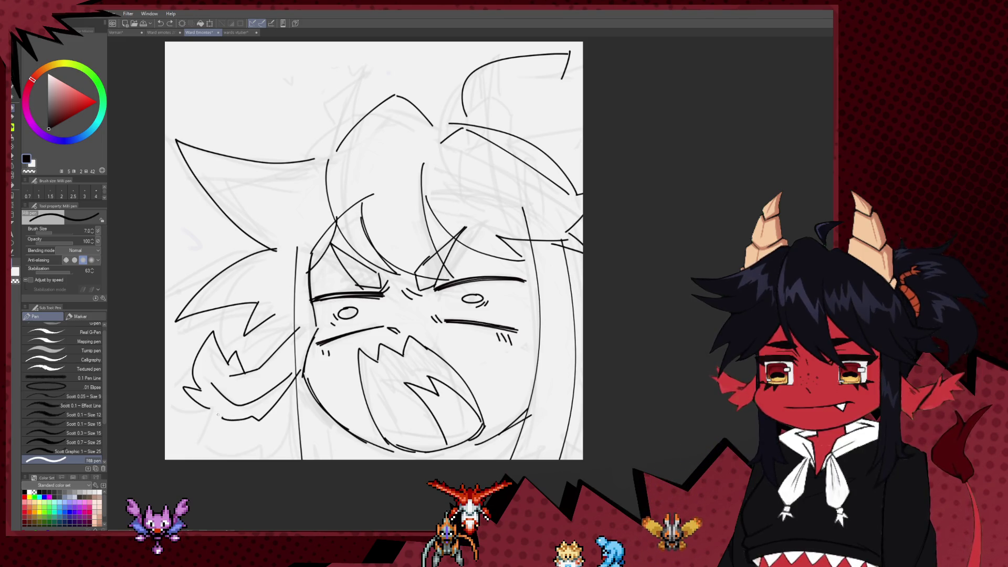
pyautogui.hotkey('ctrl', 'z')
pyautogui.press('e')
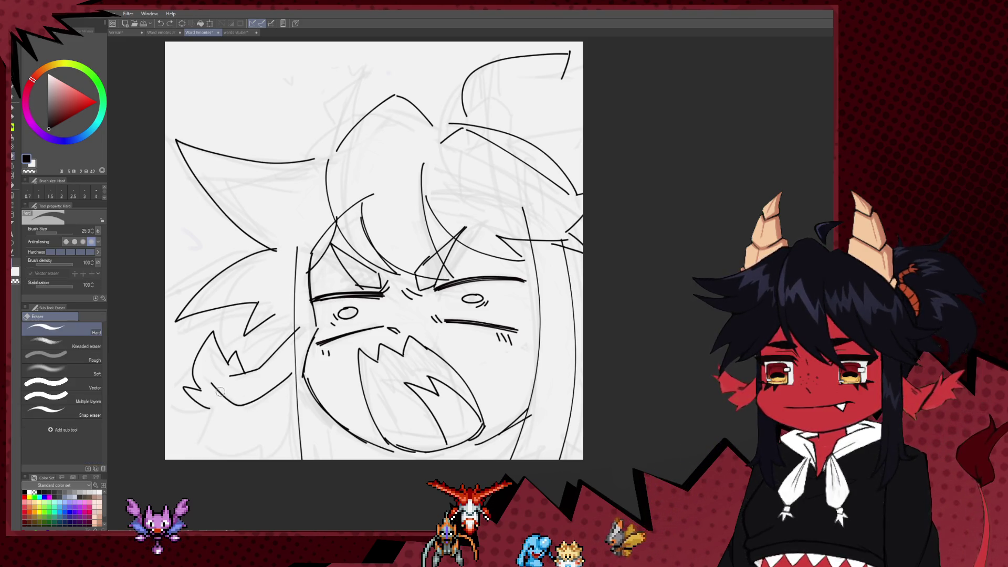
pyautogui.press('p')
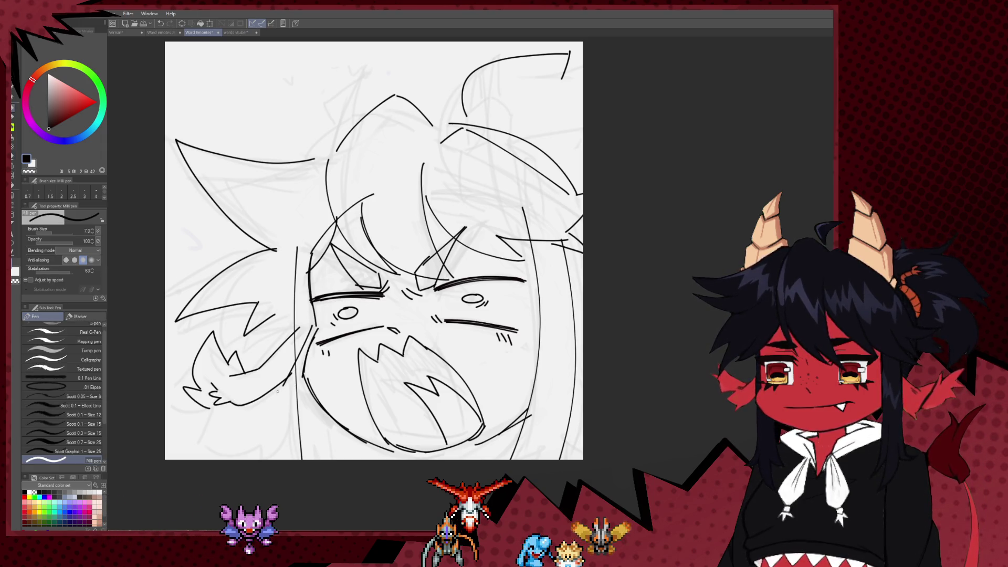
pyautogui.hotkey('ctrl', 'z')
# Add a short hooked stroke and a diagonal stroke to the fluffy ear edge
pyautogui.moveTo(210, 415); pyautogui.dragTo(245, 413)
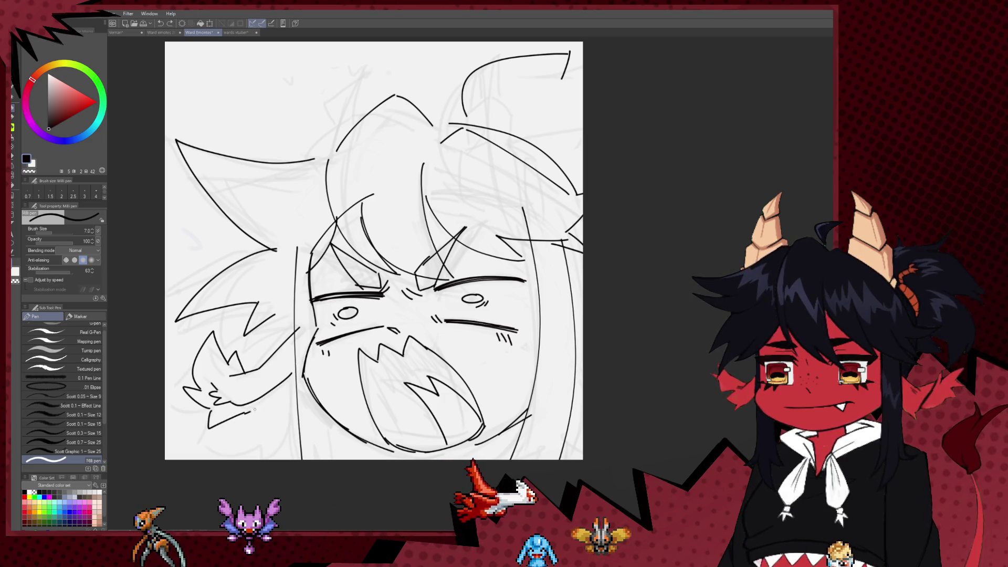
pyautogui.press('e')
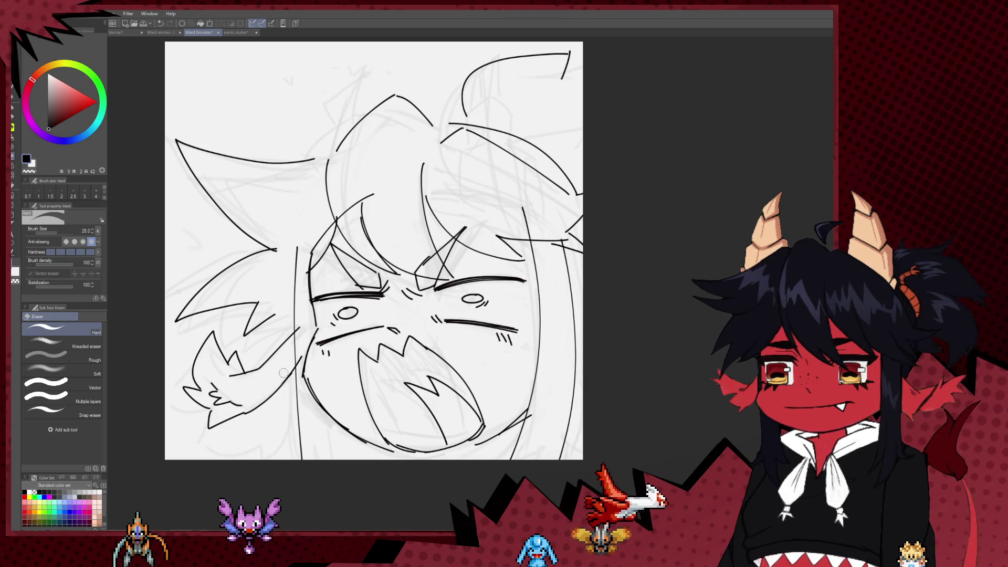
pyautogui.press('p')
pyautogui.moveTo(297, 362); pyautogui.dragTo(263, 392)
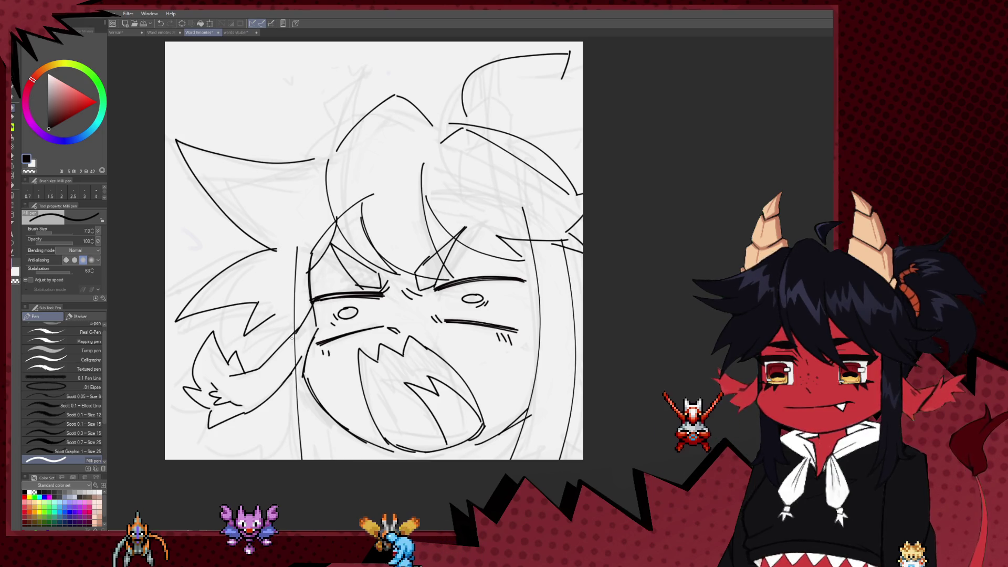
pyautogui.press('e')
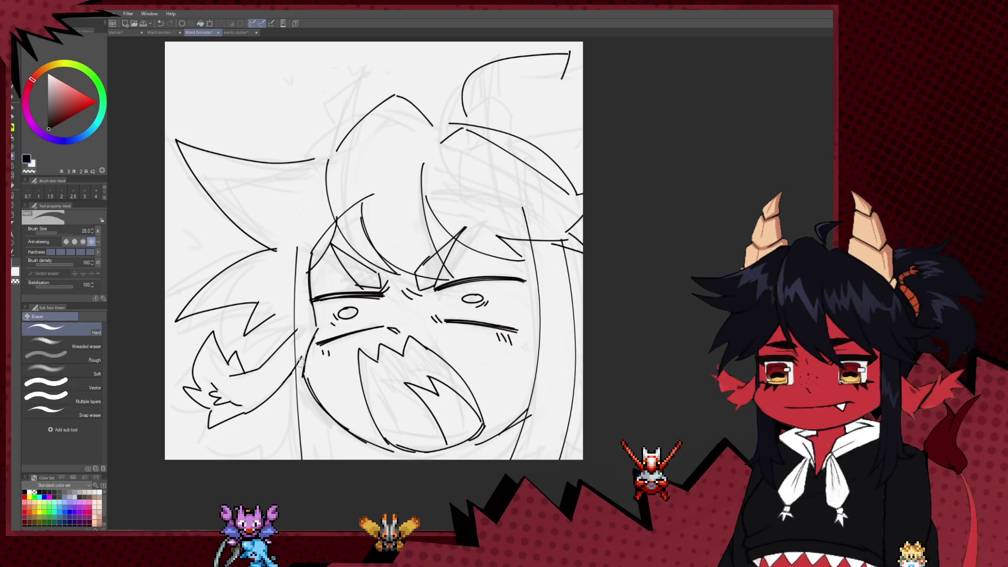
pyautogui.press('p')
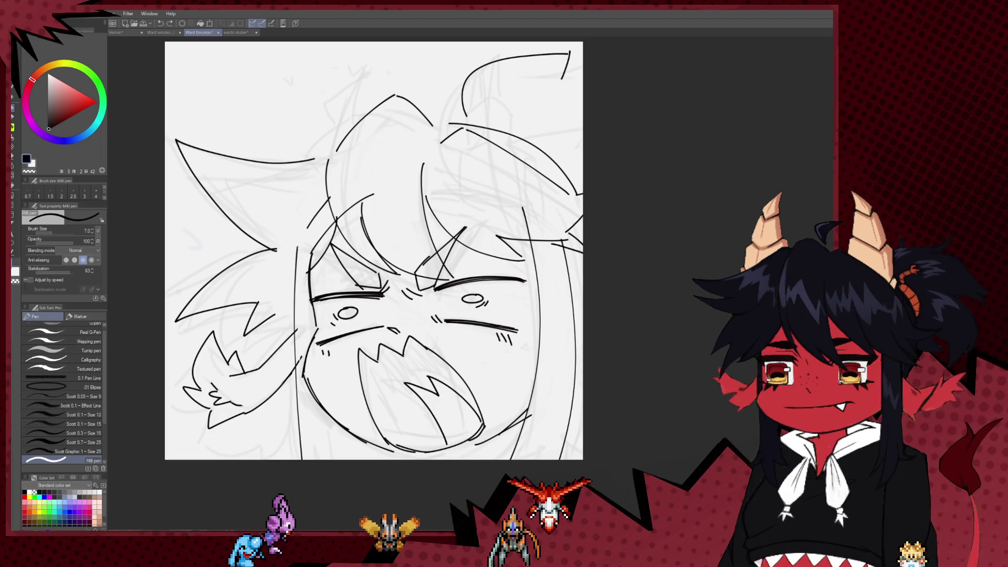
pyautogui.press('e')
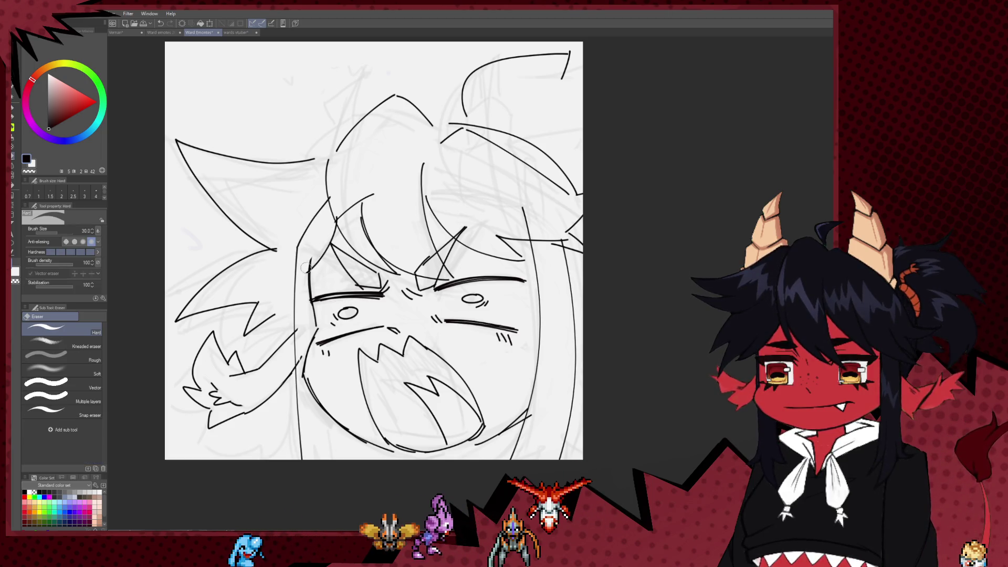
pyautogui.moveTo(545, 280); pyautogui.dragTo(527, 307)
pyautogui.press(']')
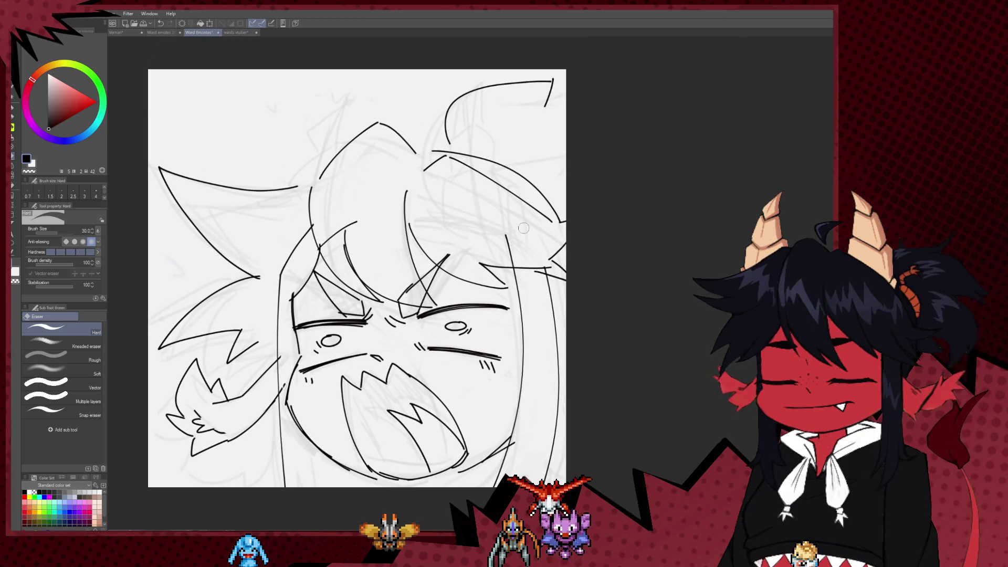
# Try and redraw arcs over the head top until short strokes form a curled crown tuft
pyautogui.press('p')
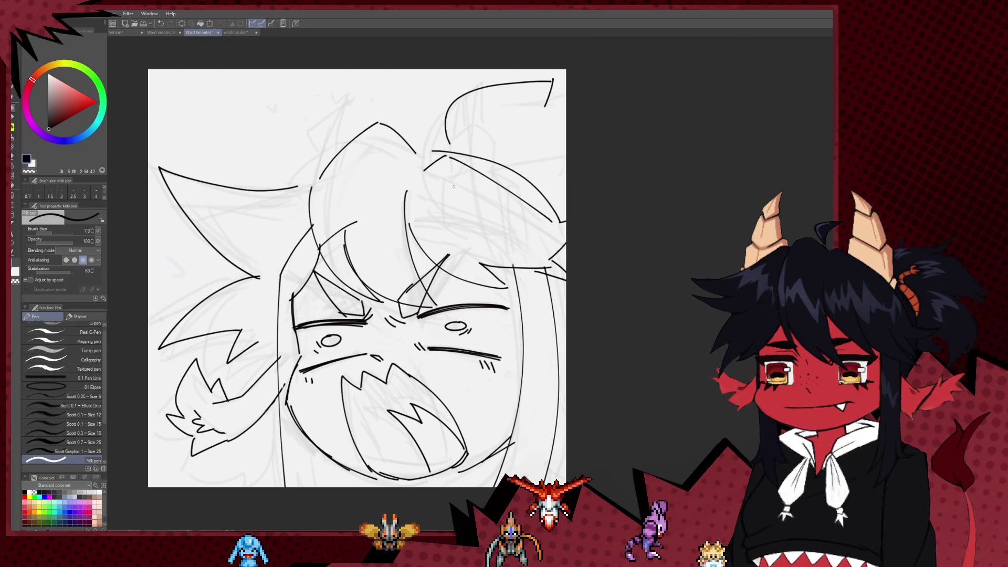
pyautogui.moveTo(412, 204); pyautogui.dragTo(423, 257)
pyautogui.hotkey('ctrl', 'z')
pyautogui.moveTo(348, 216)
pyautogui.mouseDown()
pyautogui.moveTo(425, 272)
pyautogui.moveTo(393, 228)
pyautogui.moveTo(439, 261)
pyautogui.mouseUp()
pyautogui.moveTo(349, 208); pyautogui.dragTo(407, 141)
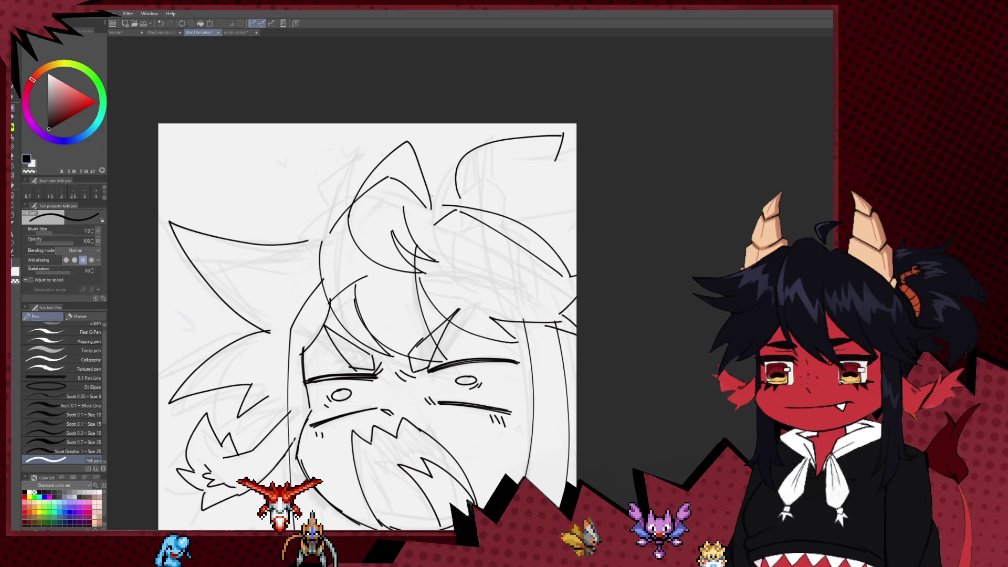
pyautogui.hotkey('ctrl', 'z')
pyautogui.moveTo(351, 208); pyautogui.dragTo(448, 193)
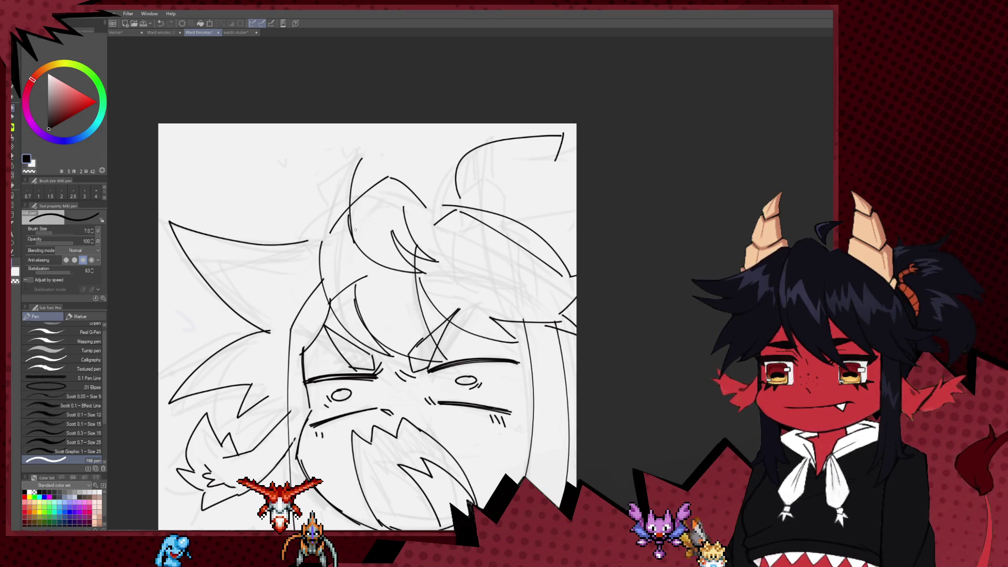
pyautogui.hotkey('ctrl', 'z')
pyautogui.moveTo(351, 208)
pyautogui.mouseDown()
pyautogui.moveTo(363, 157)
pyautogui.moveTo(435, 210)
pyautogui.mouseUp()
pyautogui.moveTo(405, 169); pyautogui.dragTo(370, 157)
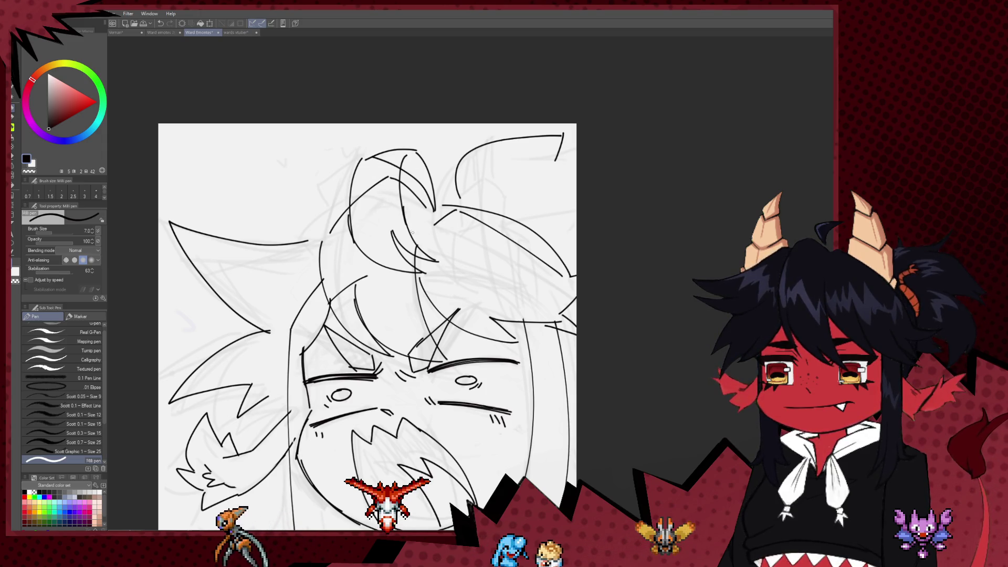
pyautogui.press('e')
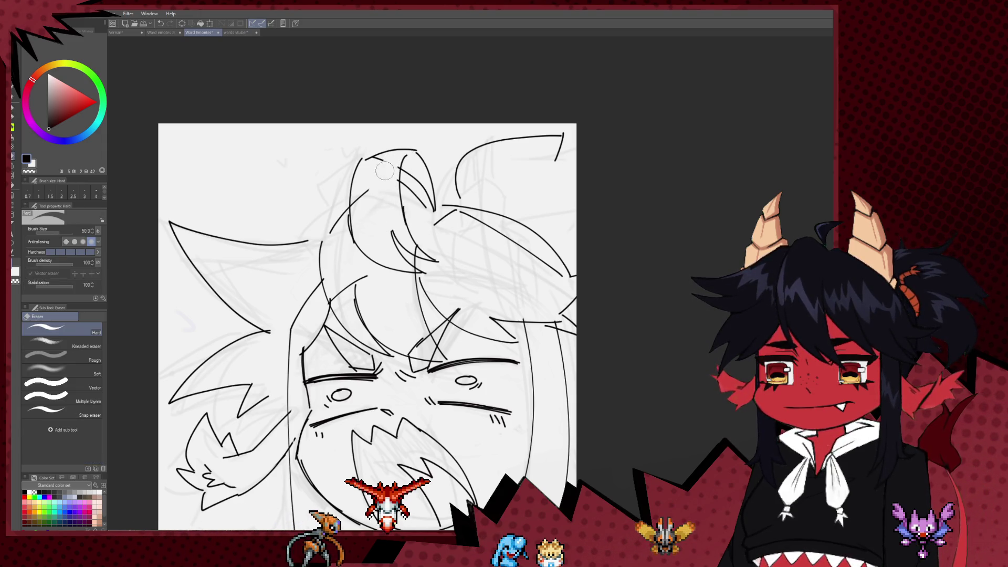
pyautogui.press('h')
pyautogui.scroll(-4, 499, 243)
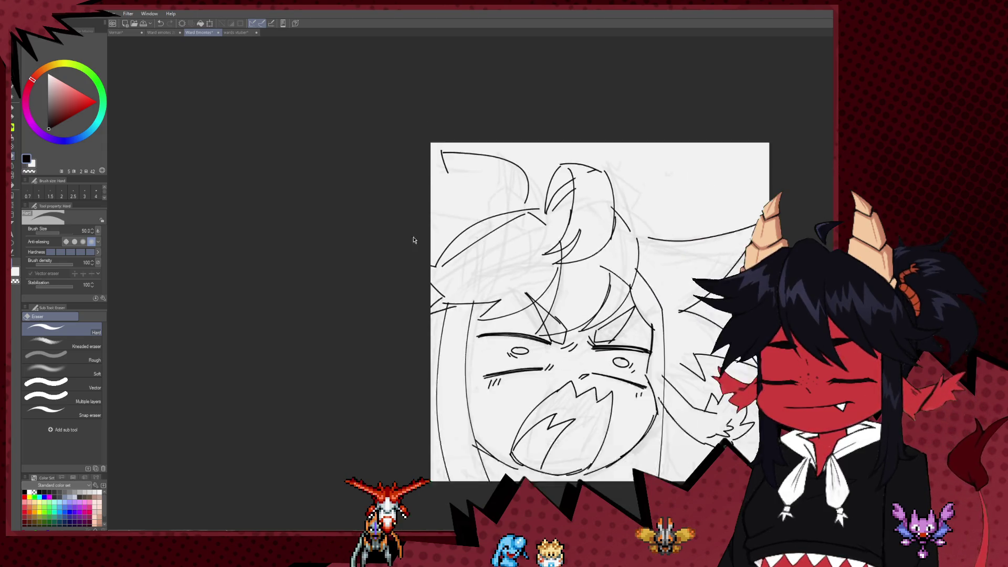
# Erase the top arc and overshooting line ends around the crown hair, alternating eraser and pen
pyautogui.scroll(4, 498, 243)
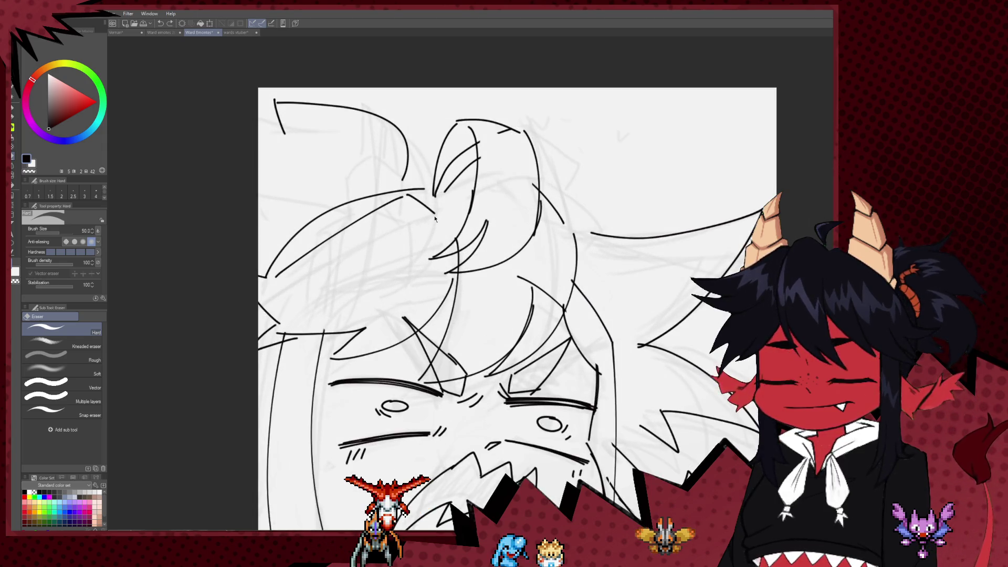
pyautogui.moveTo(457, 121)
pyautogui.mouseDown()
pyautogui.moveTo(520, 129)
pyautogui.moveTo(504, 139)
pyautogui.moveTo(471, 215)
pyautogui.mouseUp()
pyautogui.press('p')
pyautogui.press('e')
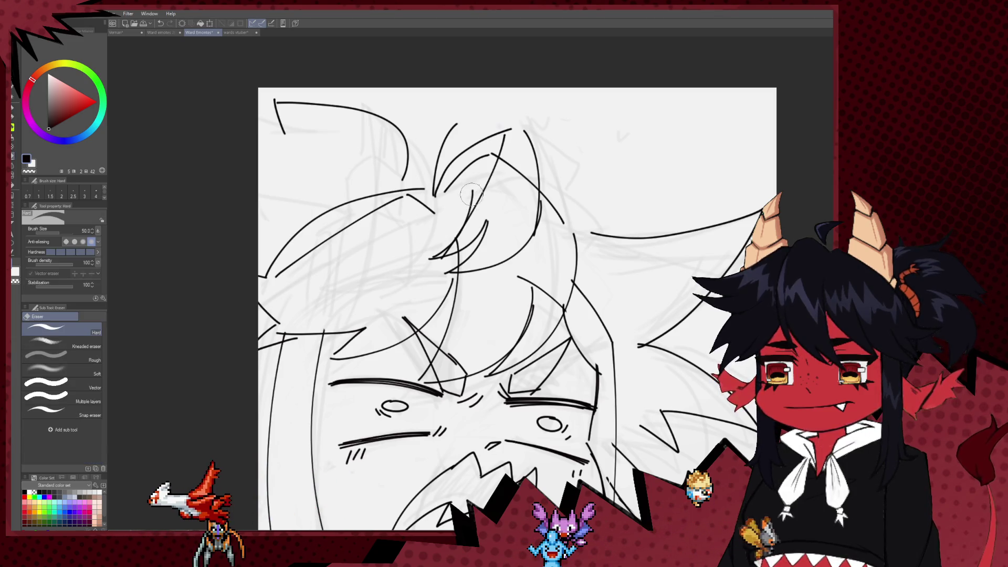
pyautogui.click(424, 256)
pyautogui.press('p')
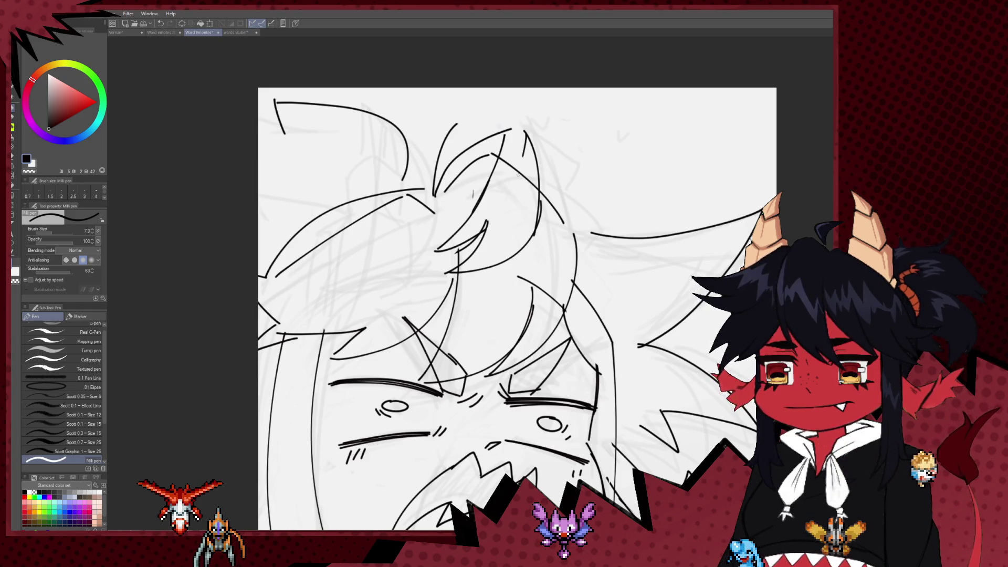
pyautogui.moveTo(468, 120); pyautogui.dragTo(437, 161)
pyautogui.press('e')
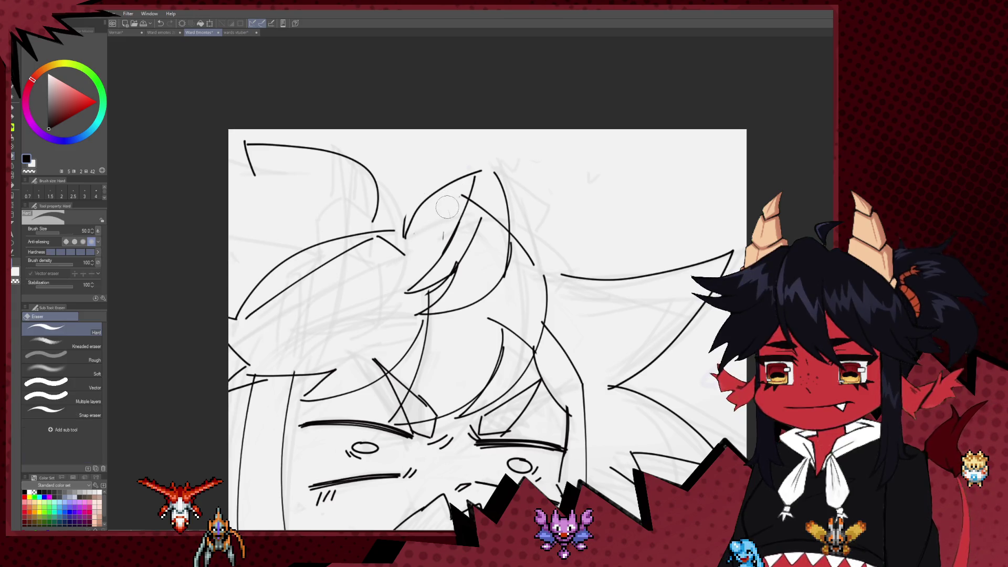
pyautogui.press('p')
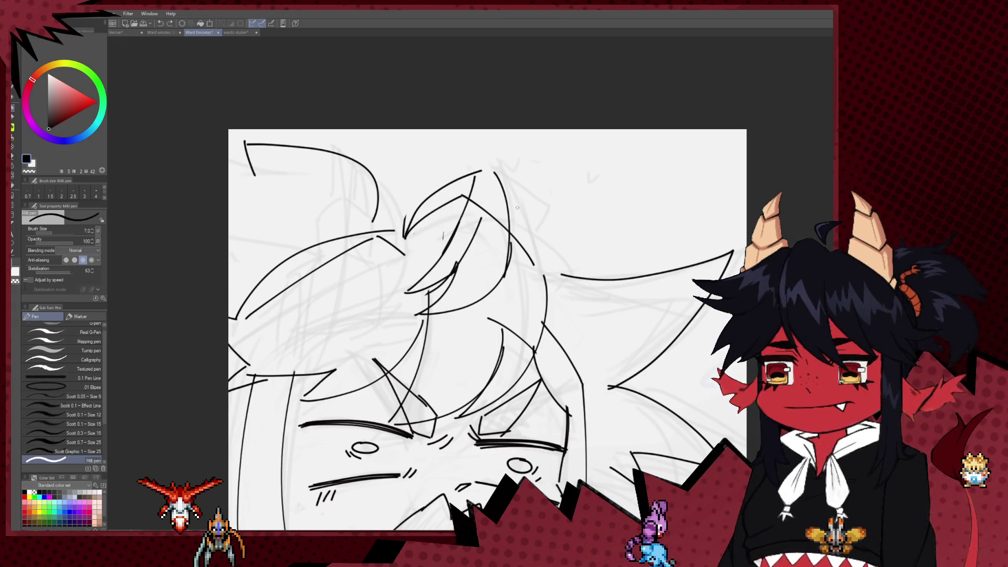
pyautogui.scroll(-5, 586, 233)
pyautogui.scroll(5, 578, 250)
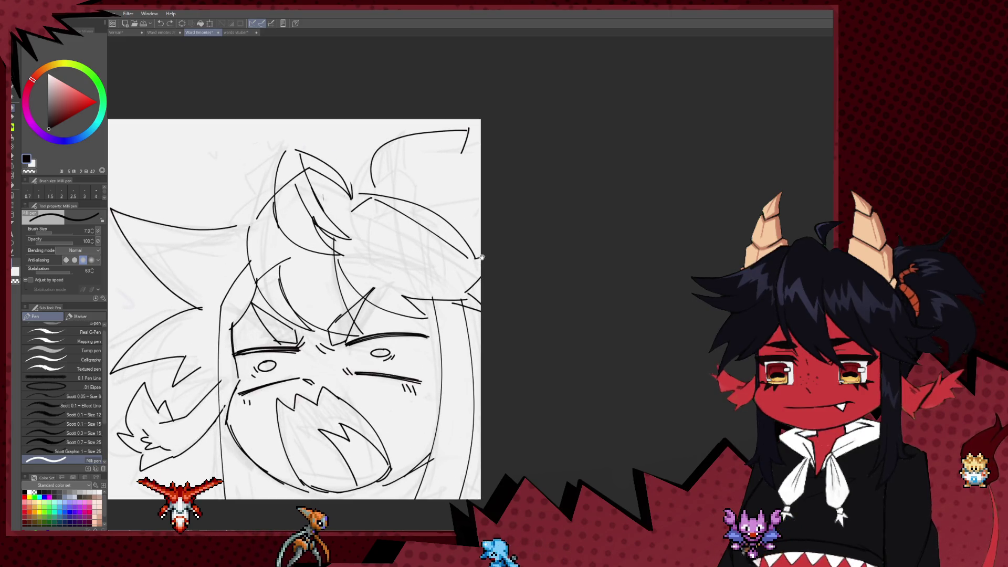
# Add a small ∧ tip to the outer end of the right closed-eye line, redrawing it once
pyautogui.moveTo(381, 311); pyautogui.dragTo(372, 258)
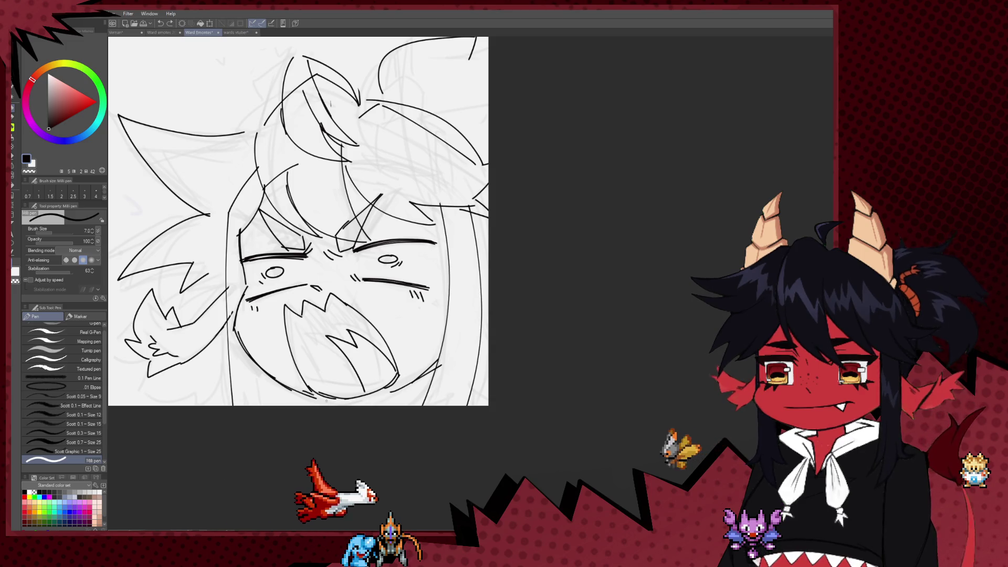
pyautogui.moveTo(326, 271)
pyautogui.mouseDown()
pyautogui.moveTo(401, 276)
pyautogui.moveTo(339, 317)
pyautogui.moveTo(347, 310)
pyautogui.mouseUp()
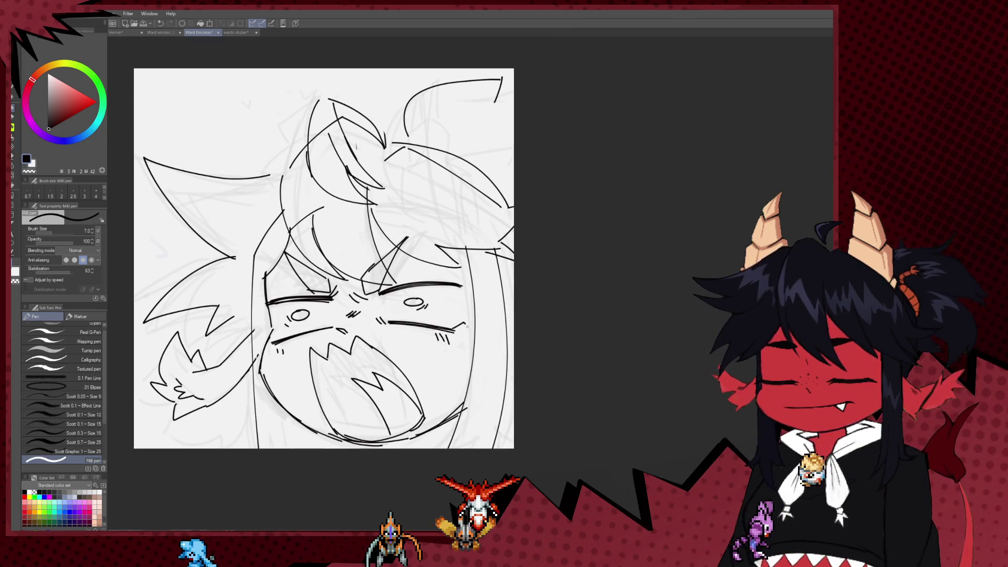
pyautogui.moveTo(456, 331); pyautogui.dragTo(469, 329)
pyautogui.hotkey('ctrl', 'z')
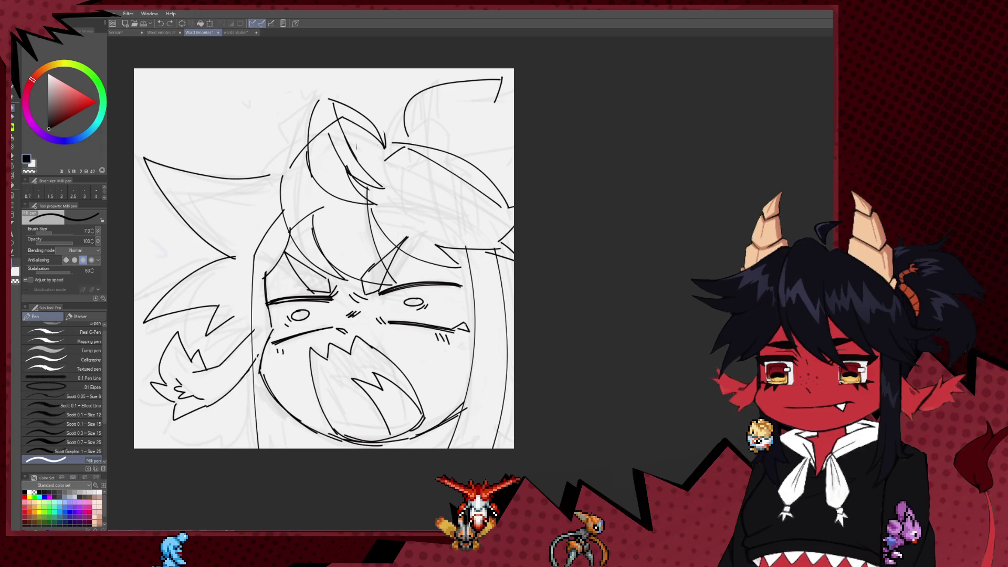
pyautogui.moveTo(453, 328); pyautogui.dragTo(470, 333)
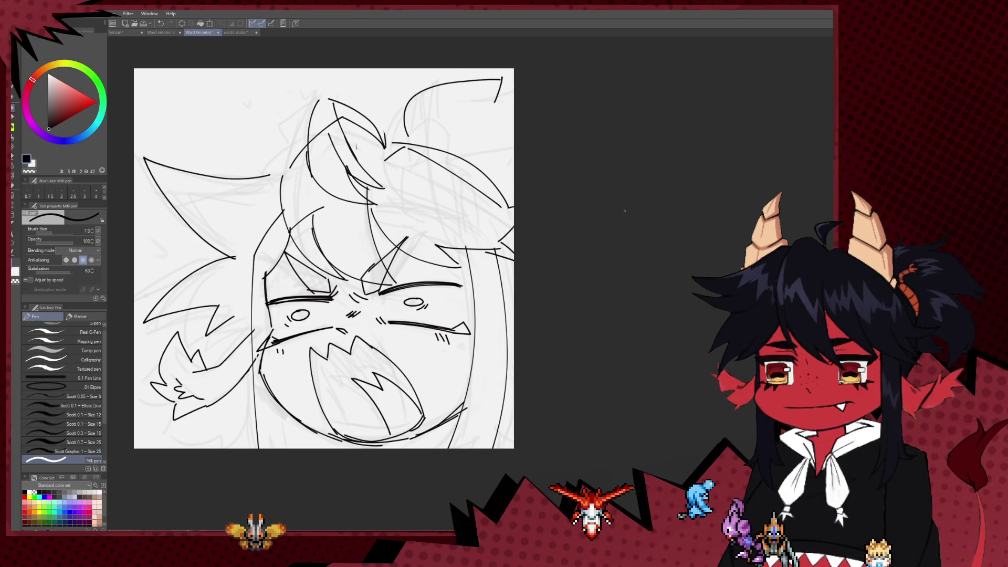
pyautogui.scroll(1, 523, 218)
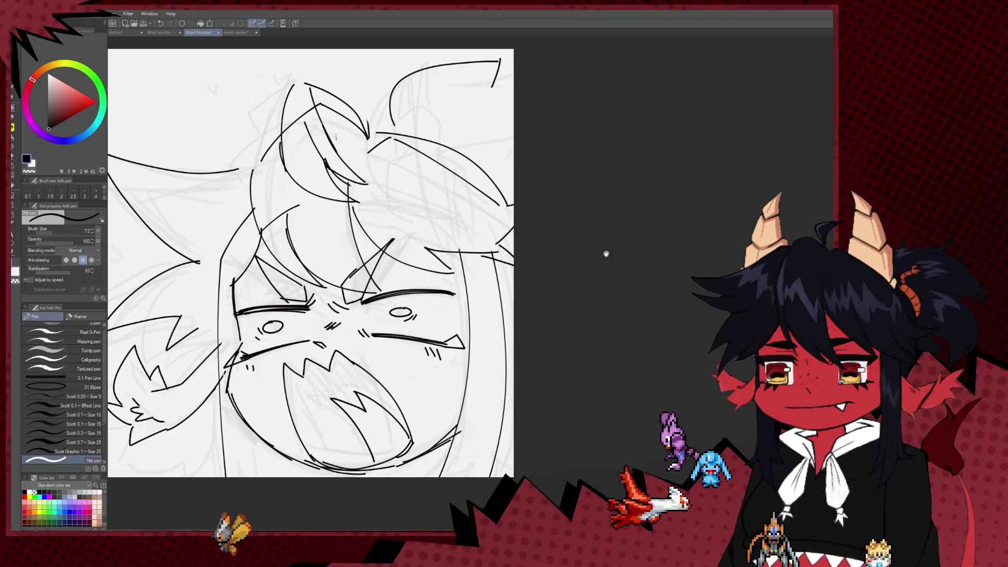
pyautogui.scroll(2, 387, 211)
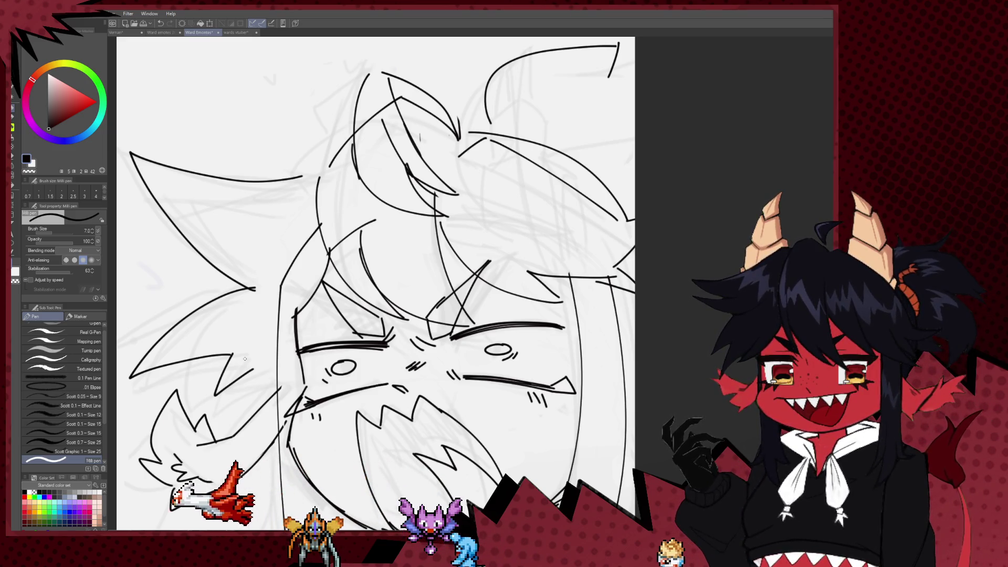
pyautogui.scroll(3, 419, 183)
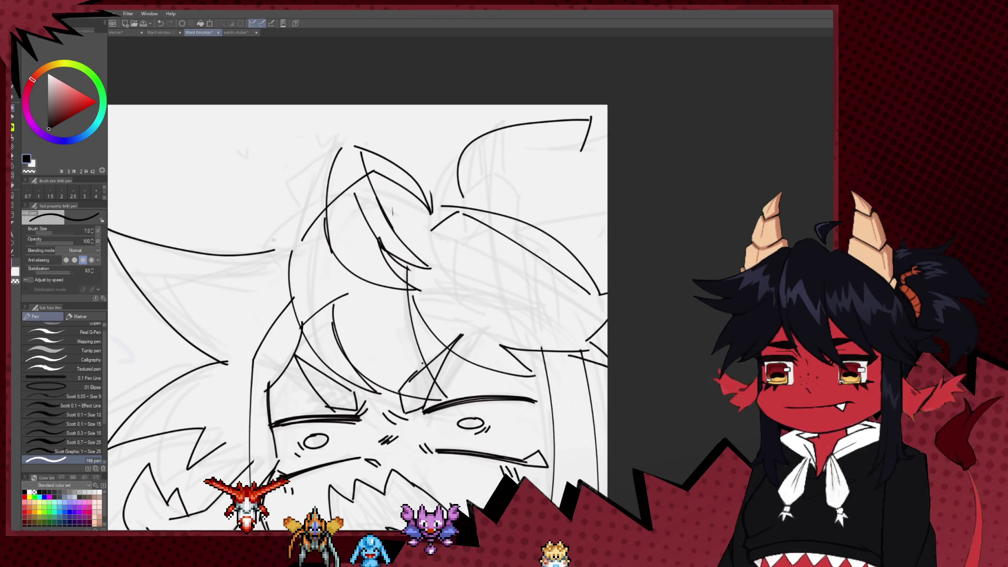
# Draw zig-zag horn strokes above the top-left of the head, redoing the last stroke
pyautogui.moveTo(266, 250); pyautogui.dragTo(260, 175)
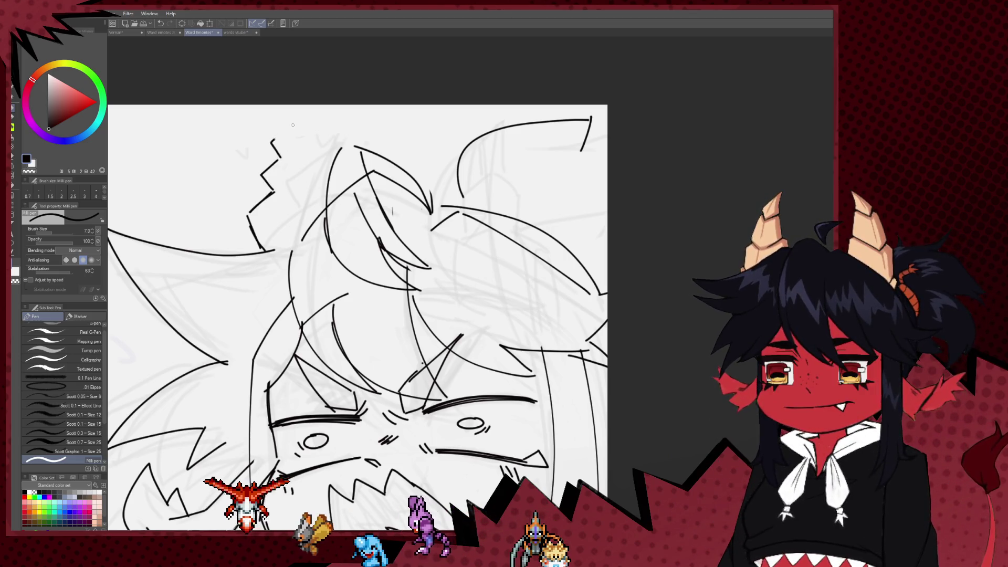
pyautogui.moveTo(316, 156)
pyautogui.mouseDown()
pyautogui.moveTo(322, 179)
pyautogui.moveTo(302, 198)
pyautogui.mouseUp()
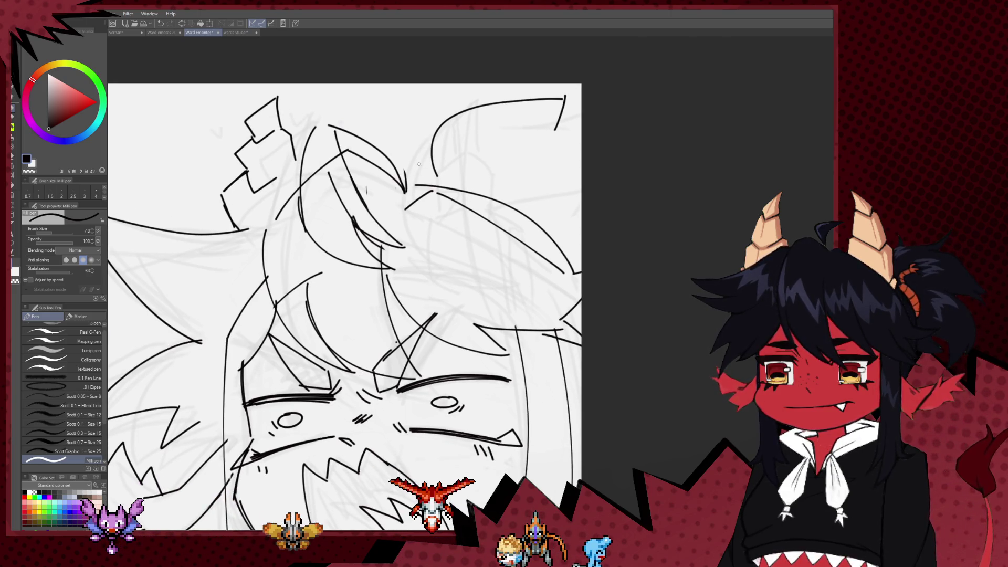
pyautogui.scroll(-5, 452, 166)
pyautogui.scroll(3, 388, 130)
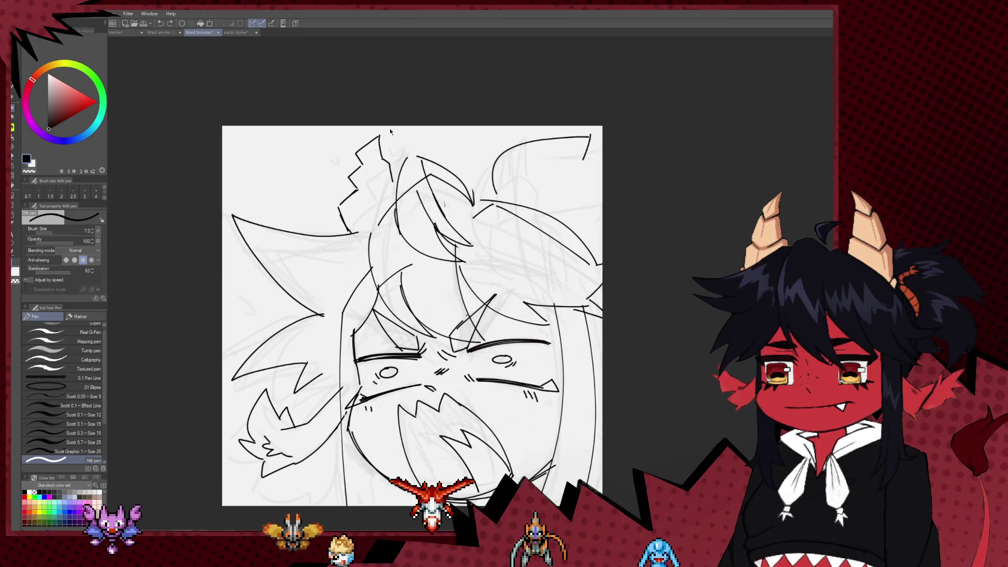
pyautogui.hotkey('ctrl', 'z')
pyautogui.moveTo(352, 252)
pyautogui.mouseDown()
pyautogui.moveTo(328, 213)
pyautogui.moveTo(374, 127)
pyautogui.mouseUp()
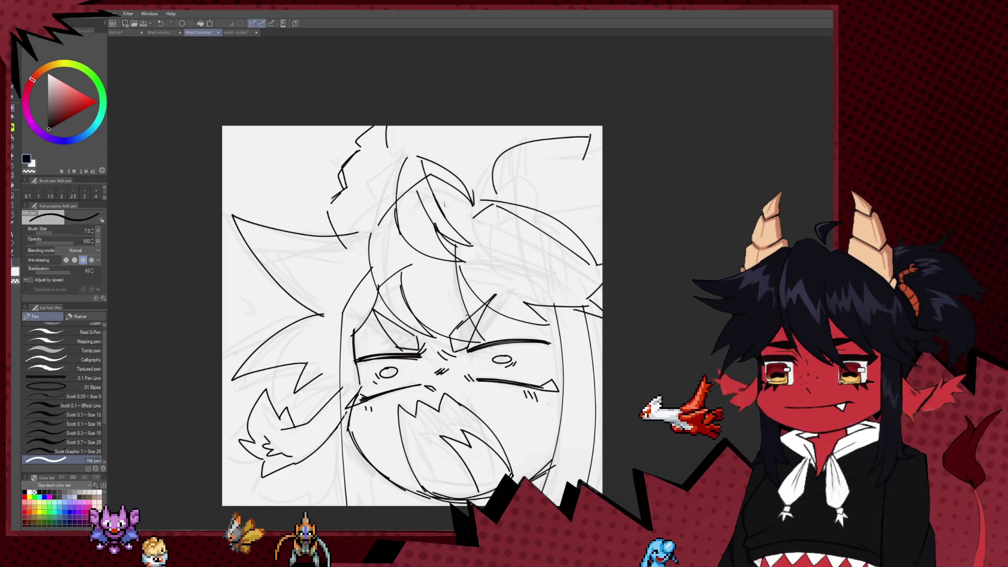
pyautogui.moveTo(445, 282)
pyautogui.mouseDown()
pyautogui.moveTo(410, 200)
pyautogui.moveTo(357, 195)
pyautogui.mouseUp()
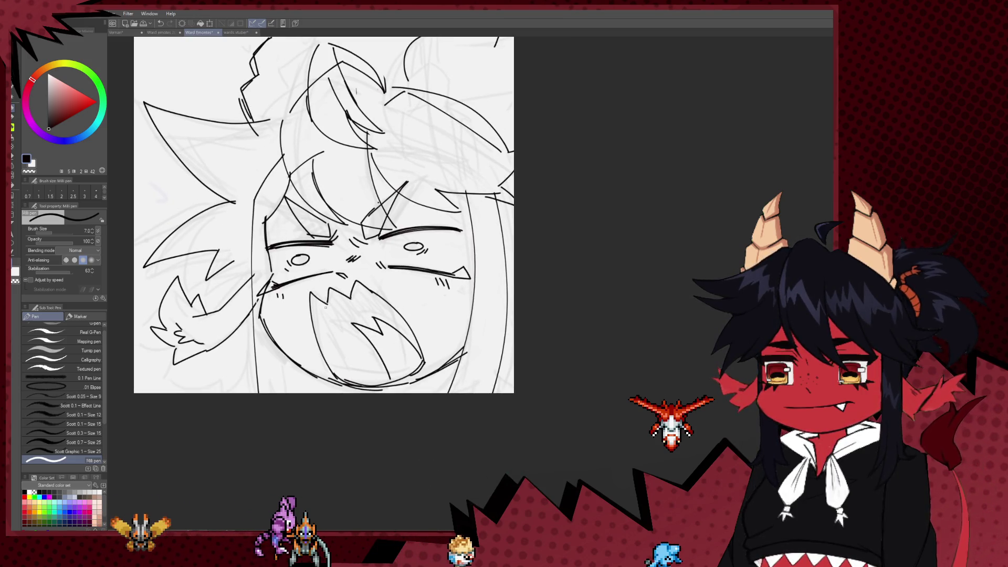
pyautogui.press('e')
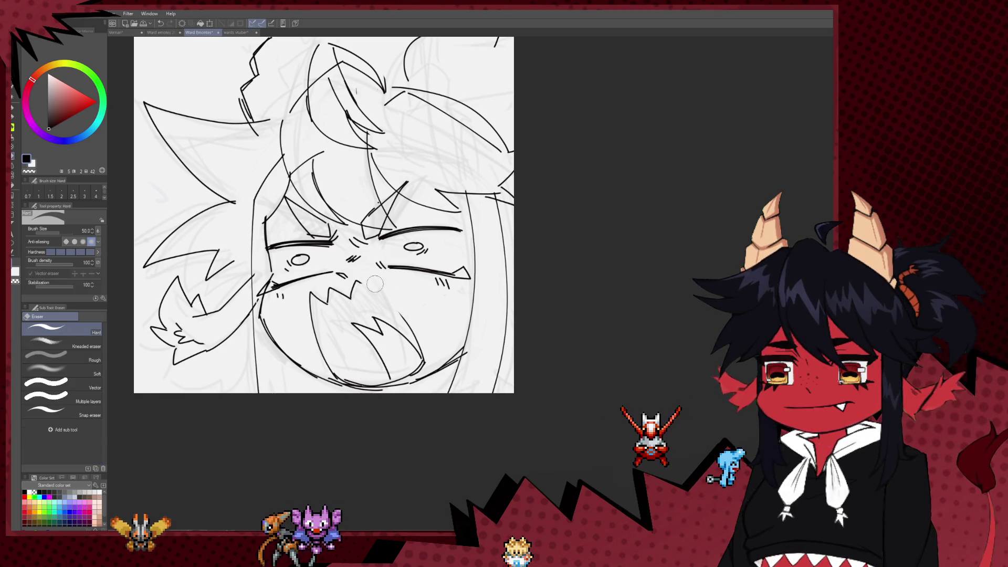
pyautogui.press('p')
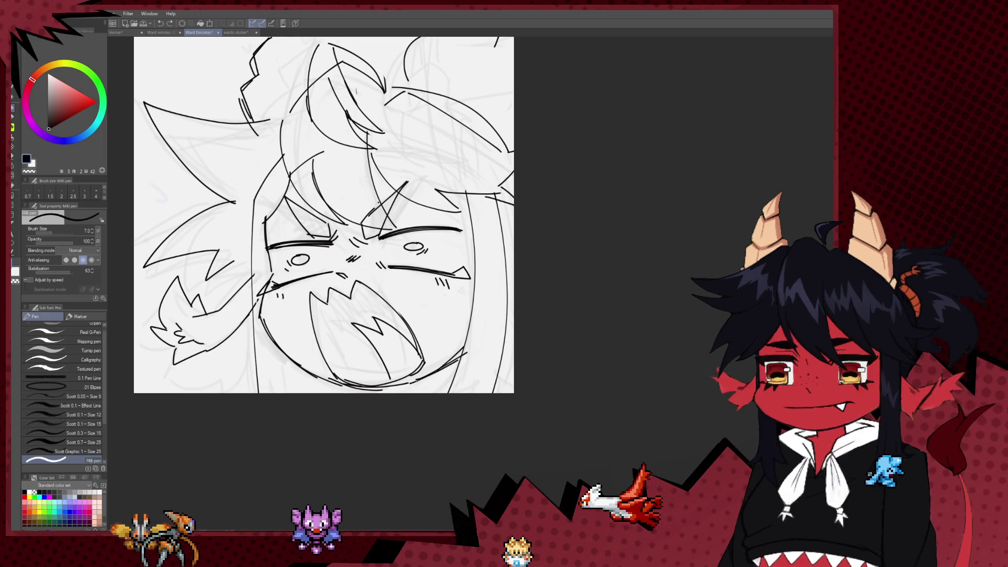
pyautogui.scroll(-3, 370, 310)
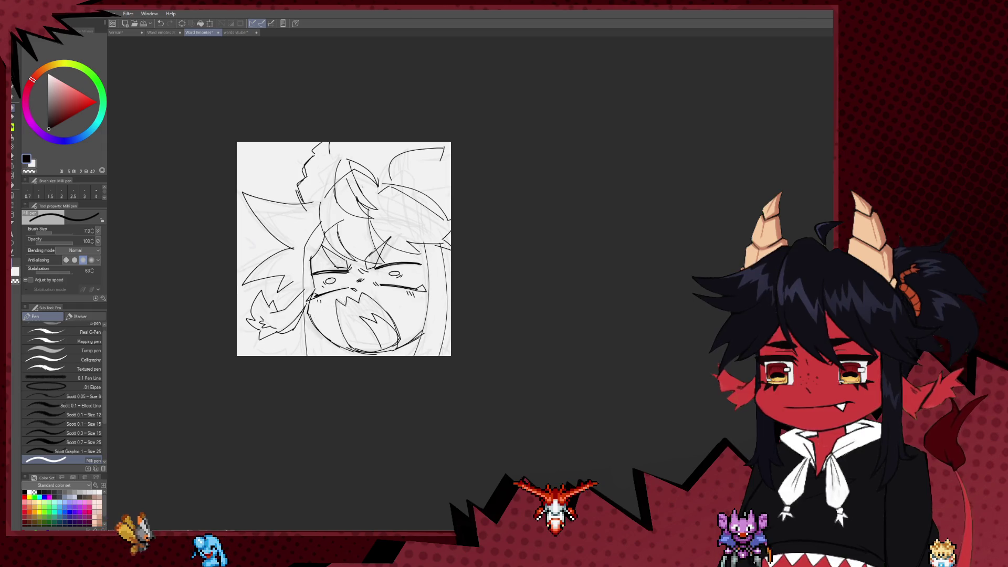
# Extend the lower-left hair line downward and join it with a curve
pyautogui.scroll(3, 343, 303)
pyautogui.moveTo(443, 313); pyautogui.dragTo(436, 347)
pyautogui.press('e')
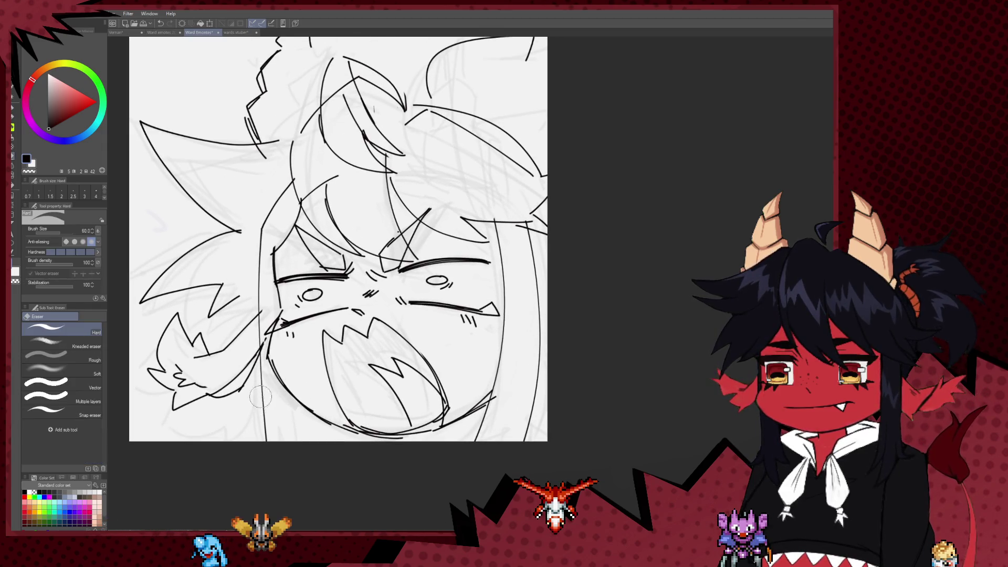
pyautogui.press('p')
pyautogui.moveTo(261, 383)
pyautogui.mouseDown()
pyautogui.moveTo(241, 425)
pyautogui.moveTo(273, 407)
pyautogui.mouseUp()
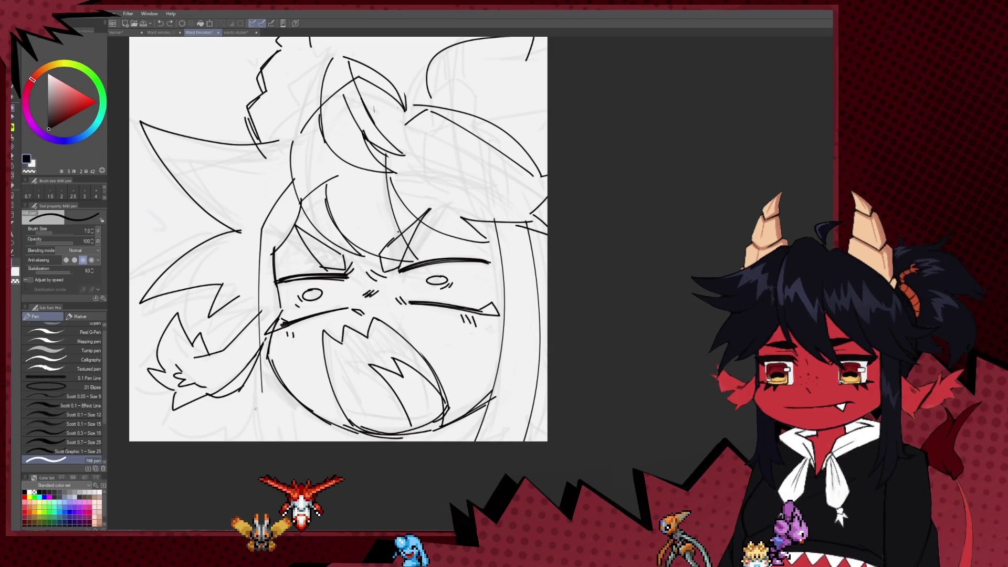
pyautogui.moveTo(219, 436); pyautogui.dragTo(262, 420)
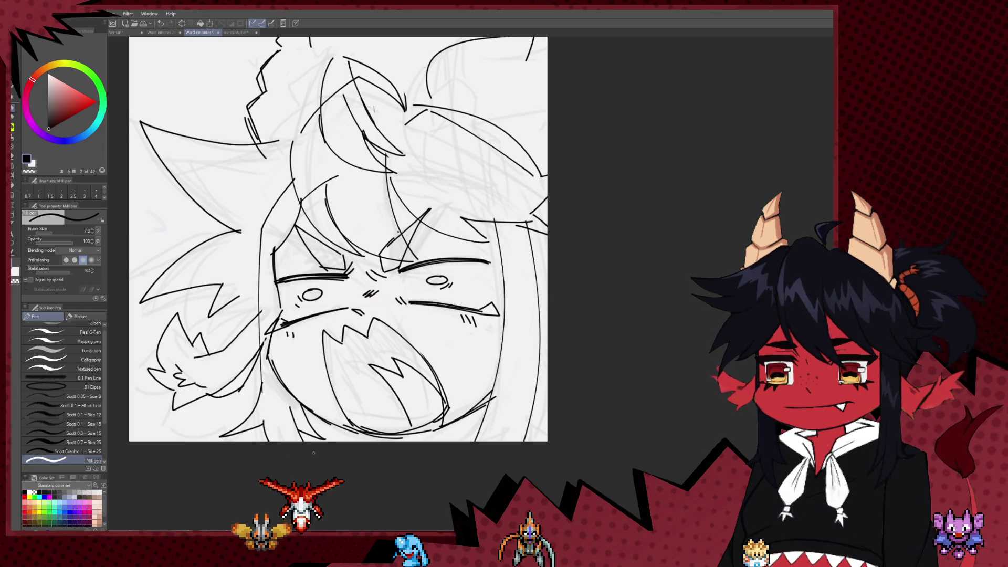
# Add a short hair stroke near the right edge of the face
pyautogui.hscroll(3, 315, 454)
pyautogui.press('e')
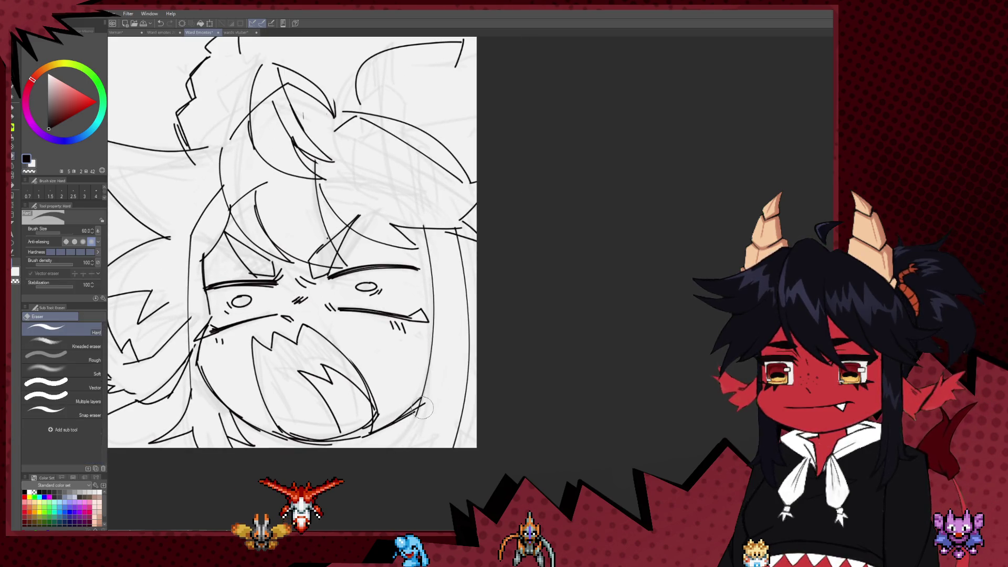
pyautogui.press('p')
pyautogui.scroll(2, 520, 422)
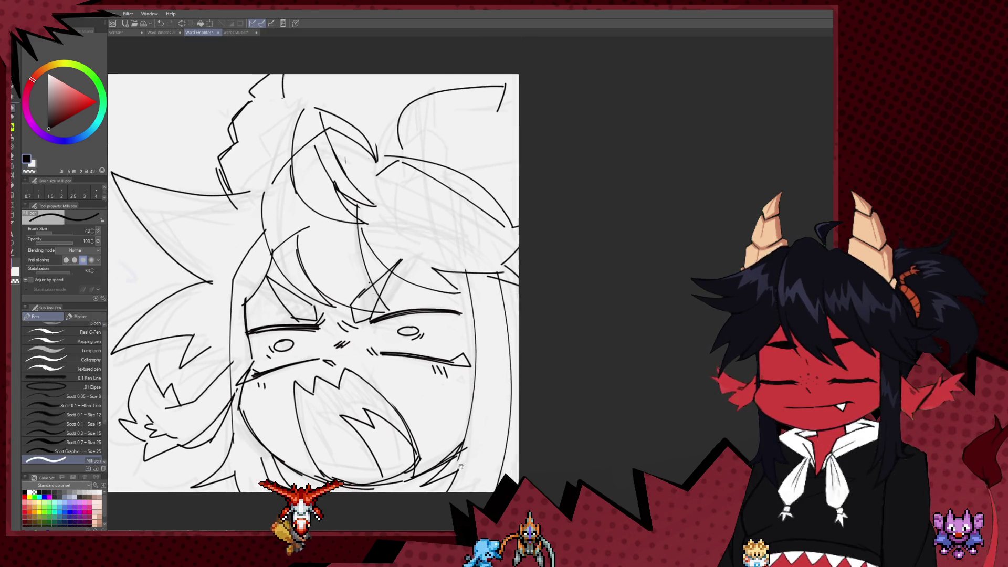
pyautogui.press('e')
pyautogui.press('p')
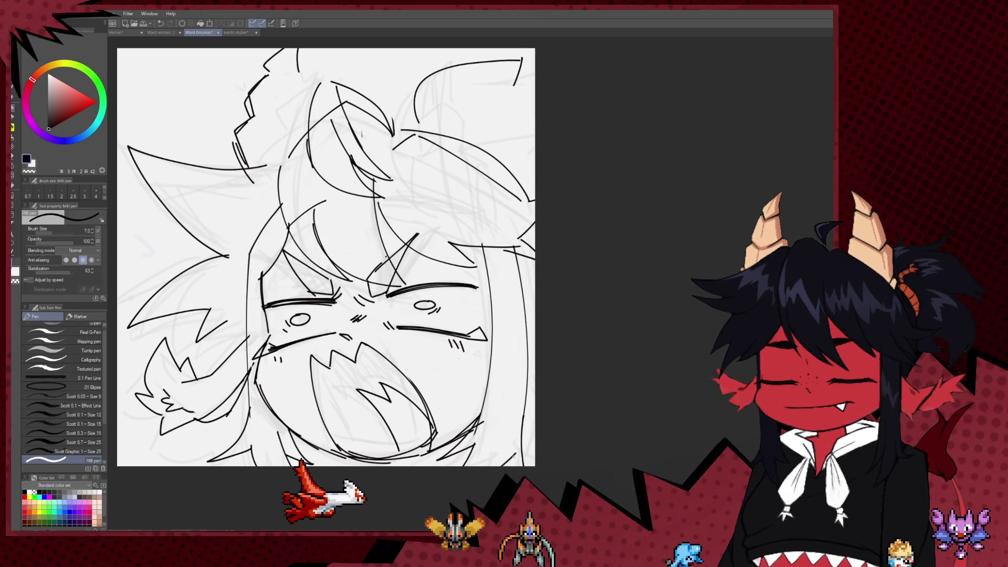
pyautogui.moveTo(524, 305); pyautogui.dragTo(521, 361)
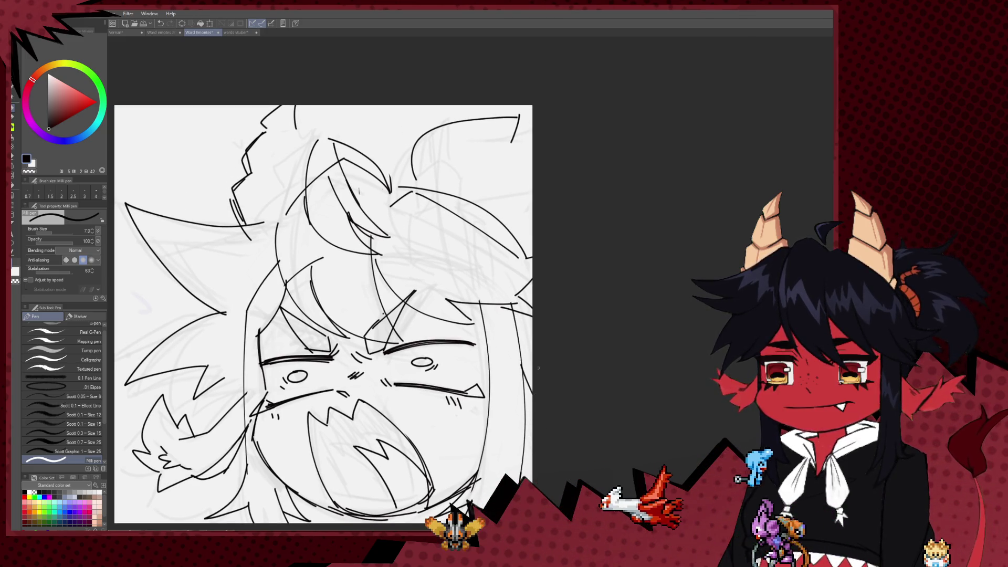
pyautogui.moveTo(517, 361); pyautogui.dragTo(524, 379)
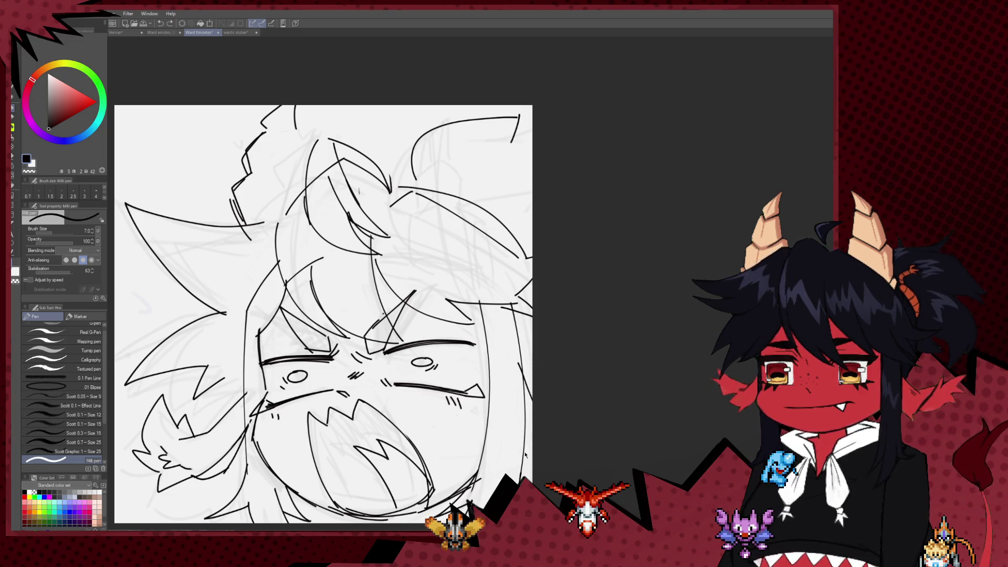
pyautogui.moveTo(565, 425); pyautogui.dragTo(612, 383)
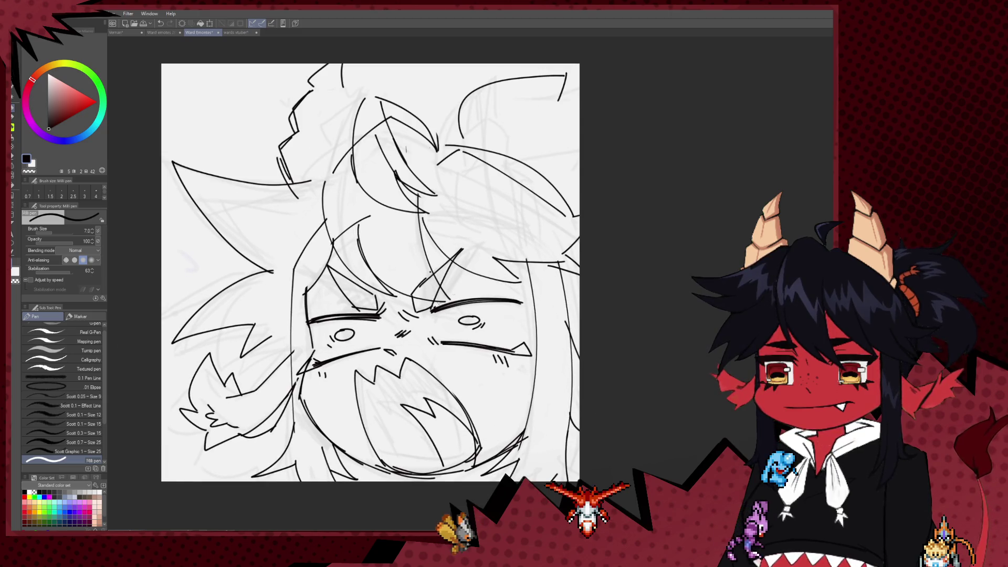
pyautogui.scroll(3, 341, 225)
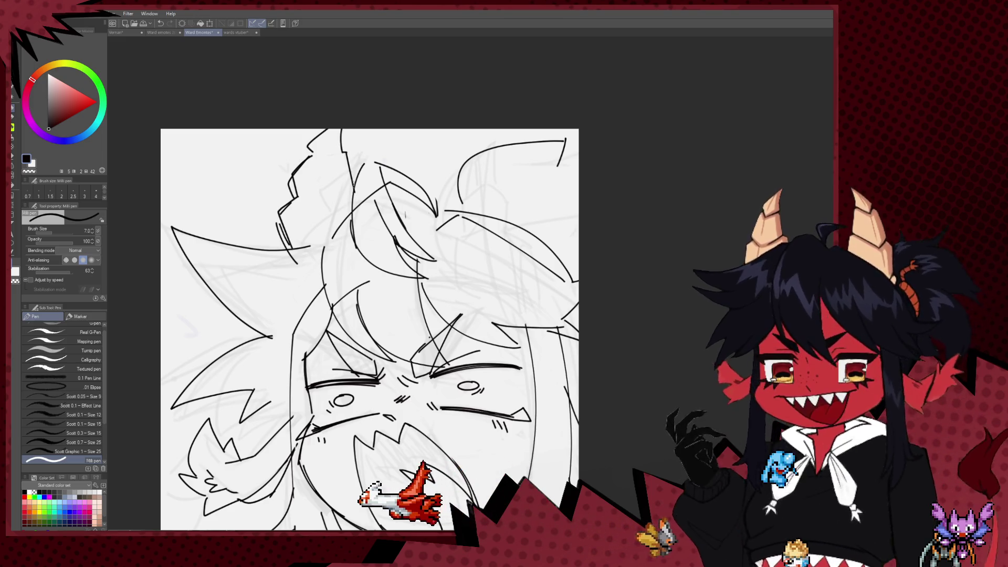
# Extend the hair line beside the face and outline the horn curving onto the top-right of the head
pyautogui.moveTo(344, 151); pyautogui.dragTo(353, 184)
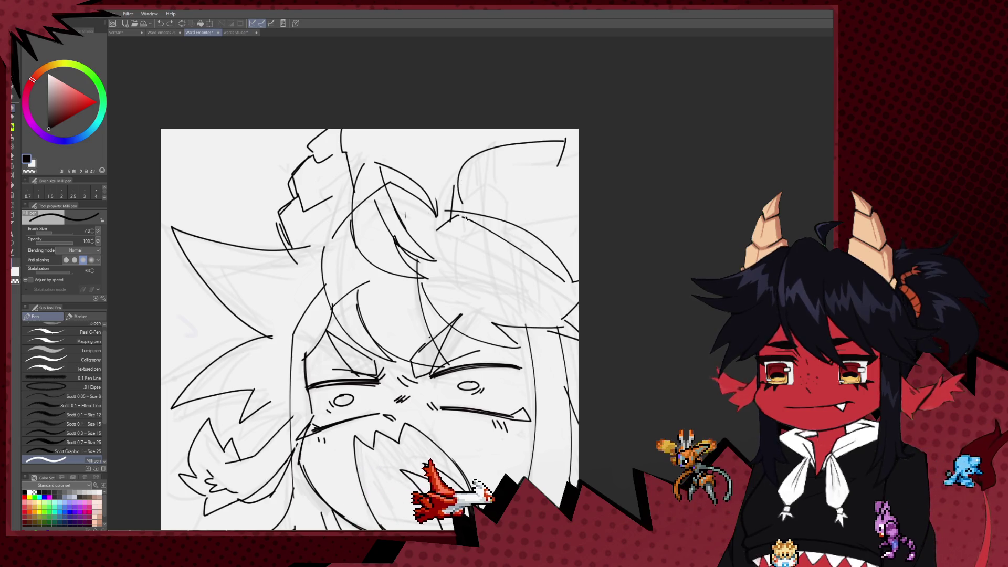
pyautogui.moveTo(455, 218); pyautogui.dragTo(466, 248)
pyautogui.moveTo(482, 259); pyautogui.dragTo(515, 239)
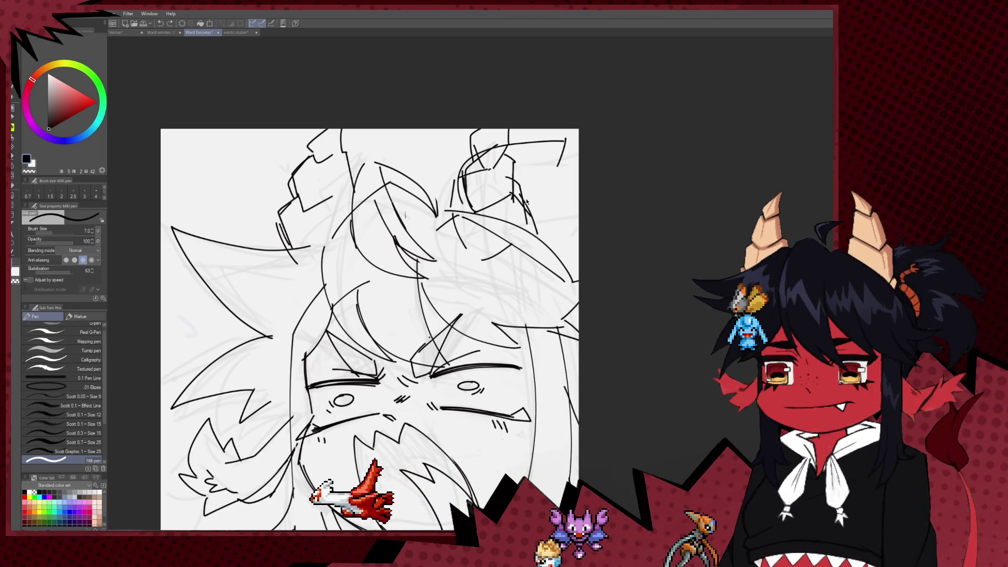
pyautogui.moveTo(531, 204)
pyautogui.mouseDown()
pyautogui.moveTo(528, 236)
pyautogui.moveTo(501, 253)
pyautogui.mouseUp()
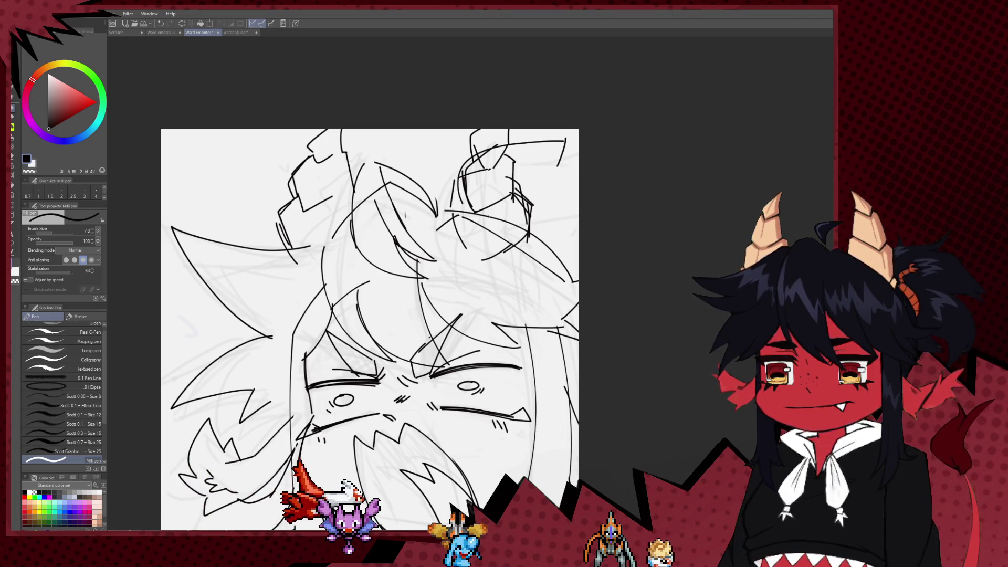
# Erase the stray sketch lines around the right horn with the Hard eraser, then return to the pen
pyautogui.moveTo(384, 227); pyautogui.dragTo(310, 240)
pyautogui.press('e')
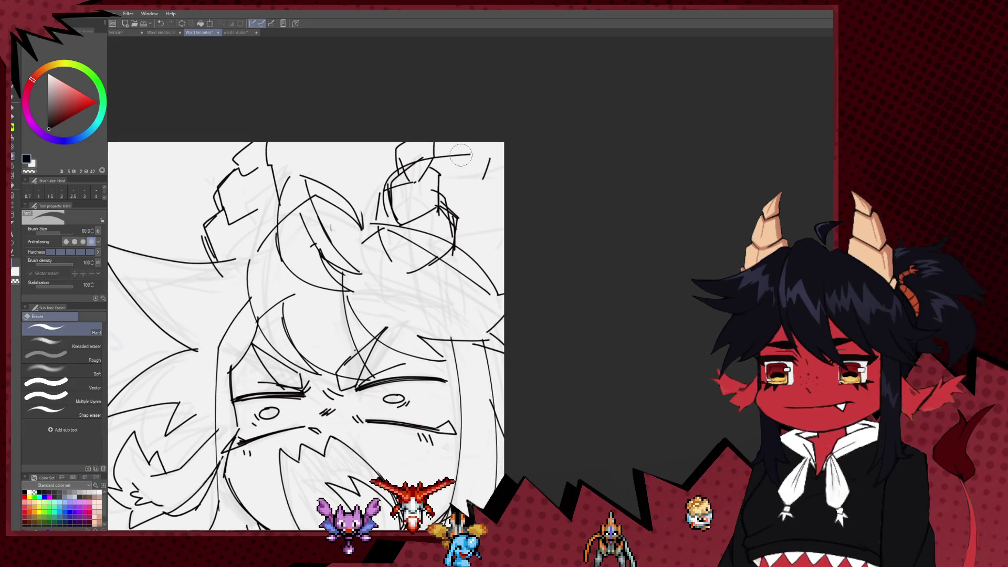
pyautogui.moveTo(436, 158)
pyautogui.mouseDown()
pyautogui.moveTo(407, 174)
pyautogui.moveTo(405, 143)
pyautogui.mouseUp()
pyautogui.press('p')
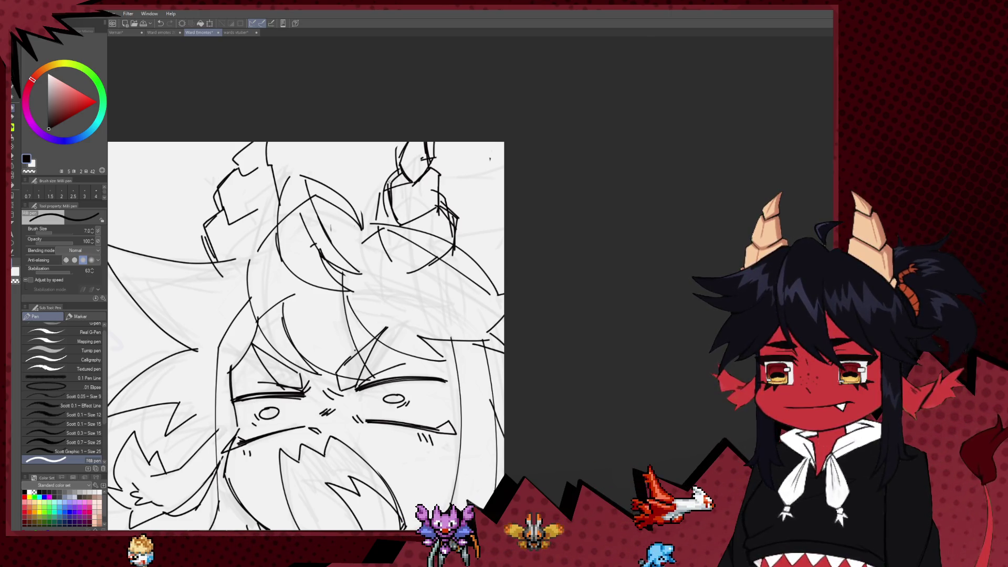
# Zoom the canvas view with the scroll wheel after refining the right horn's lineart
pyautogui.scroll(-2, 418, 275)
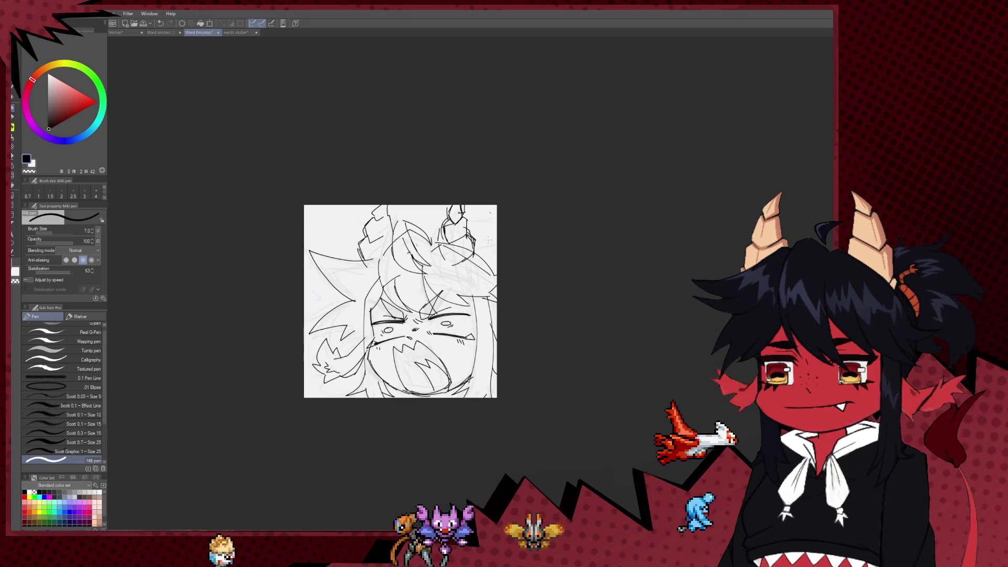
# Zoom and pan across the canvas to review the whole screaming chibi's inked face
pyautogui.scroll(4, 418, 275)
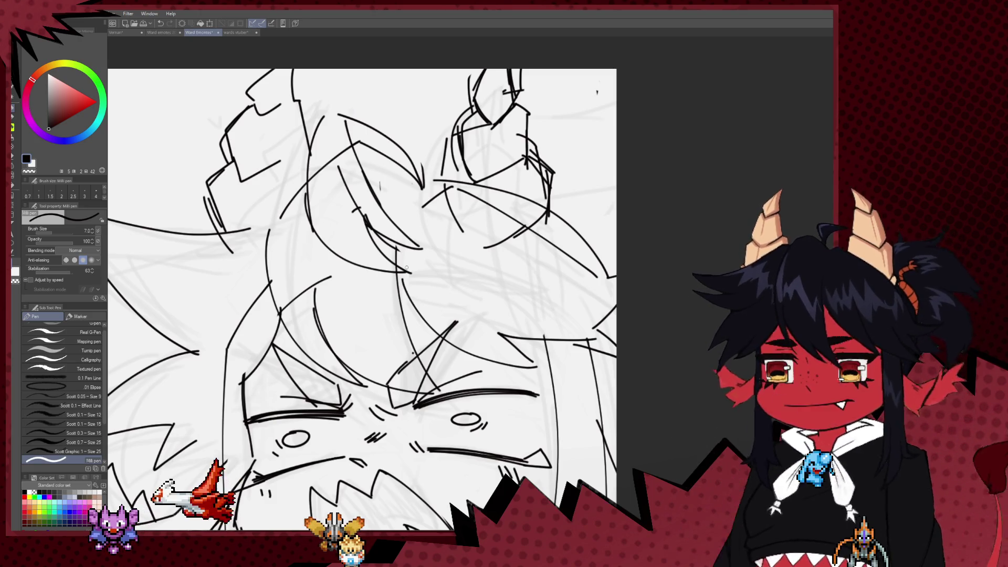
pyautogui.moveTo(327, 378); pyautogui.dragTo(309, 279)
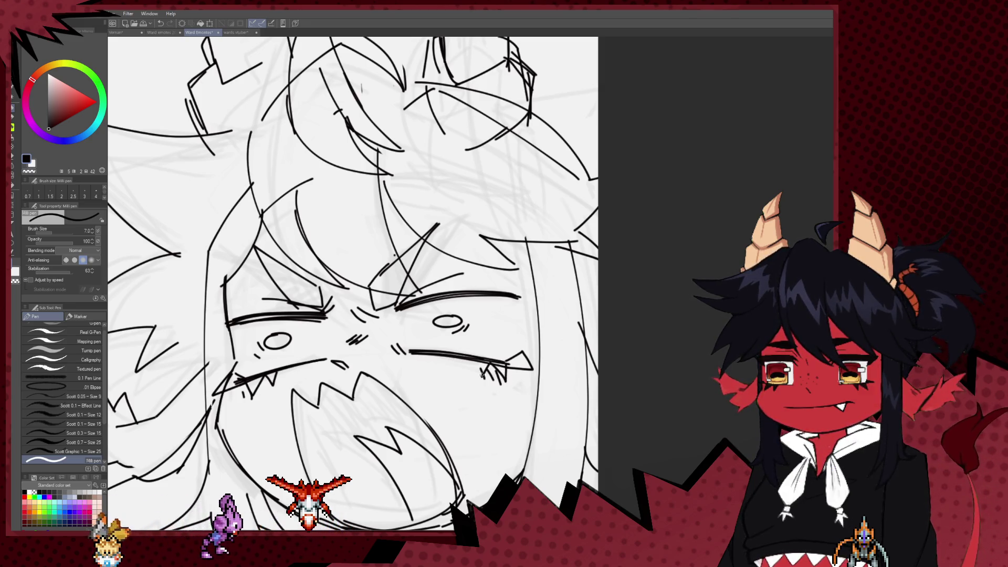
pyautogui.scroll(-5, 465, 276)
pyautogui.scroll(5, 465, 277)
# Alternate between the Hard eraser and Milli pen while shaping the blocky right horn
pyautogui.press('e')
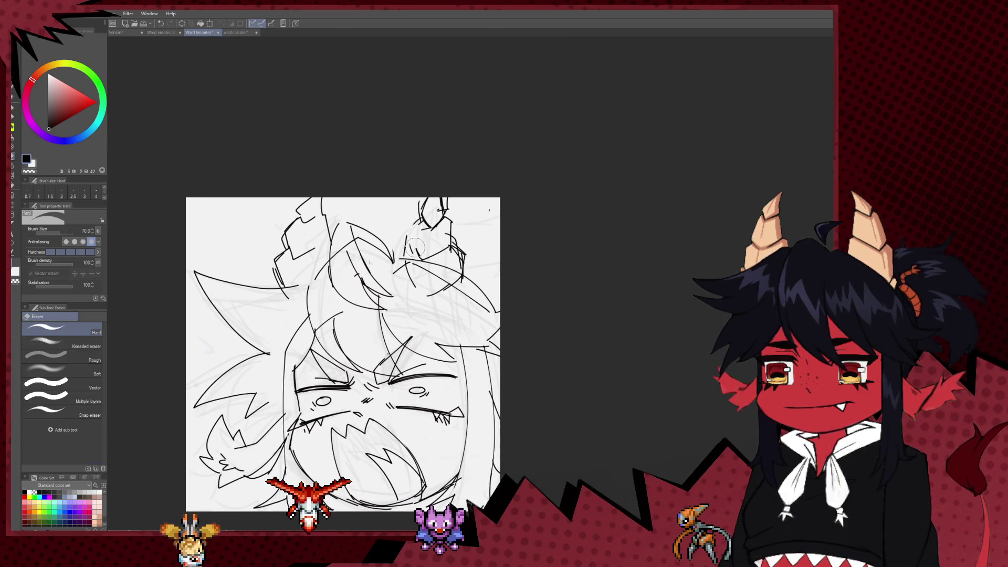
pyautogui.press('p')
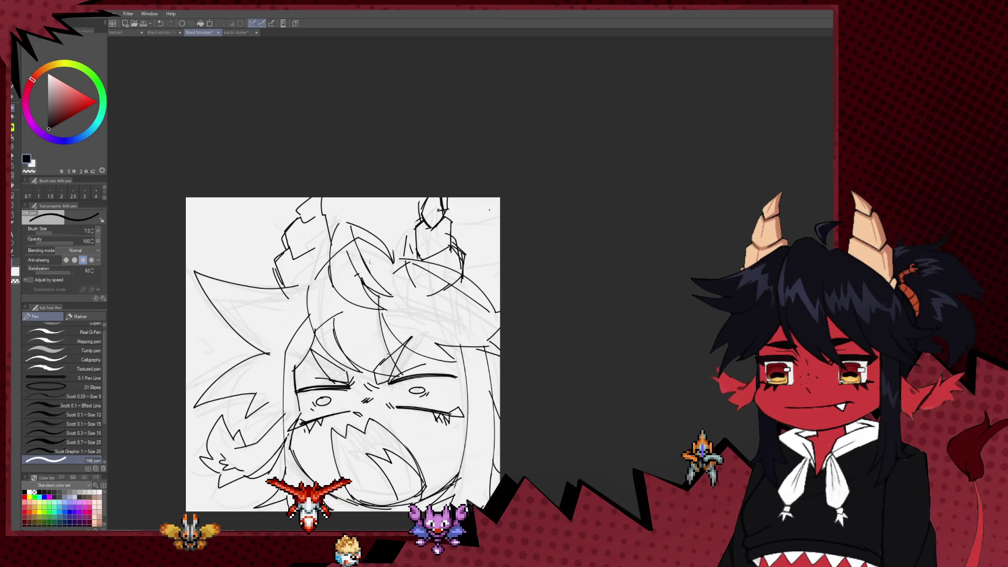
pyautogui.press('e')
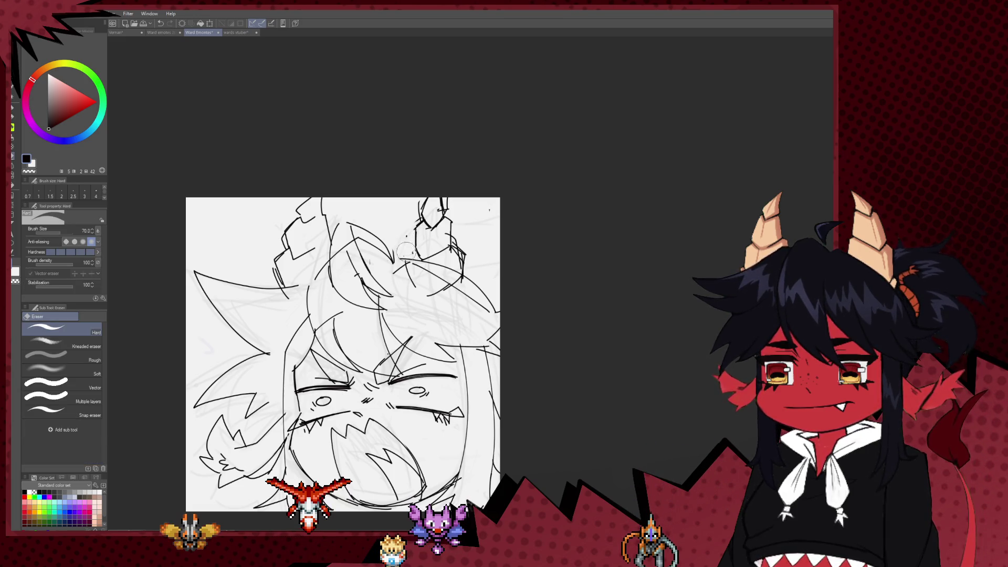
pyautogui.press('p')
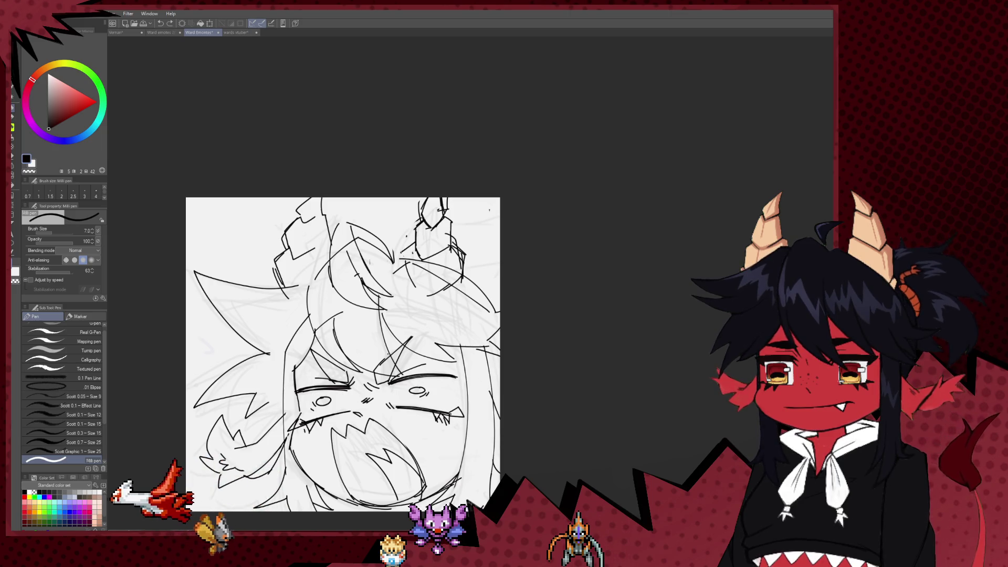
pyautogui.press('e')
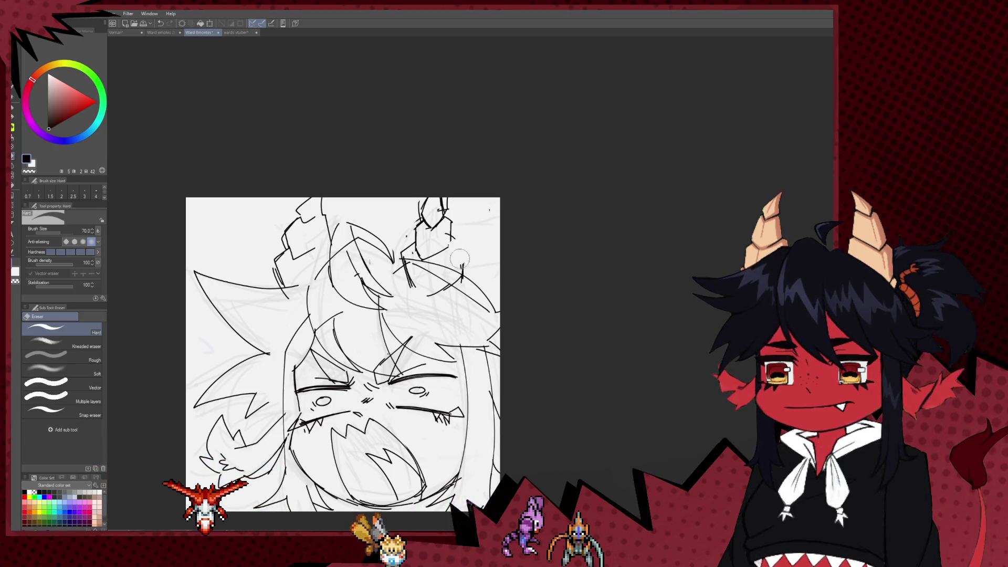
pyautogui.press('p')
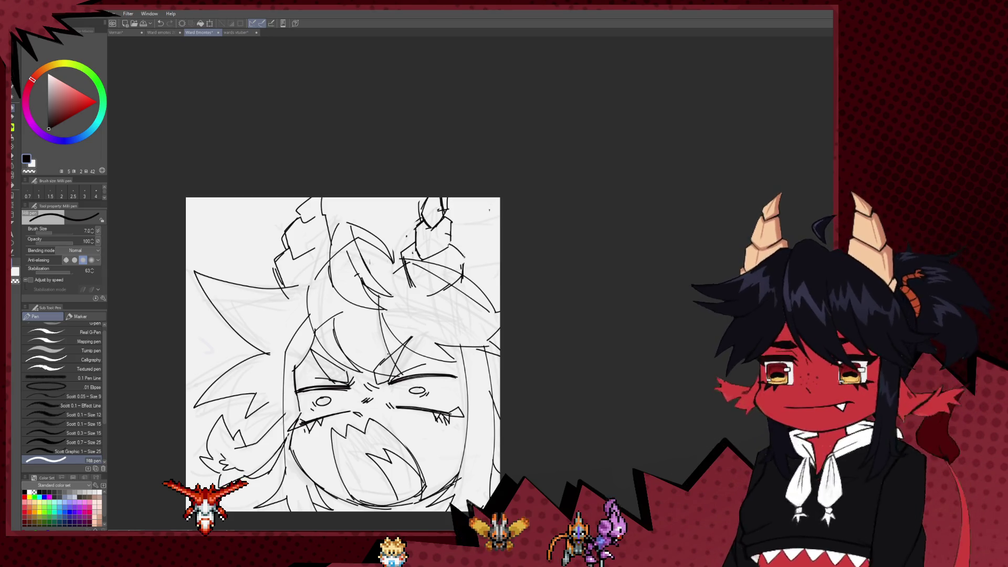
pyautogui.press('e')
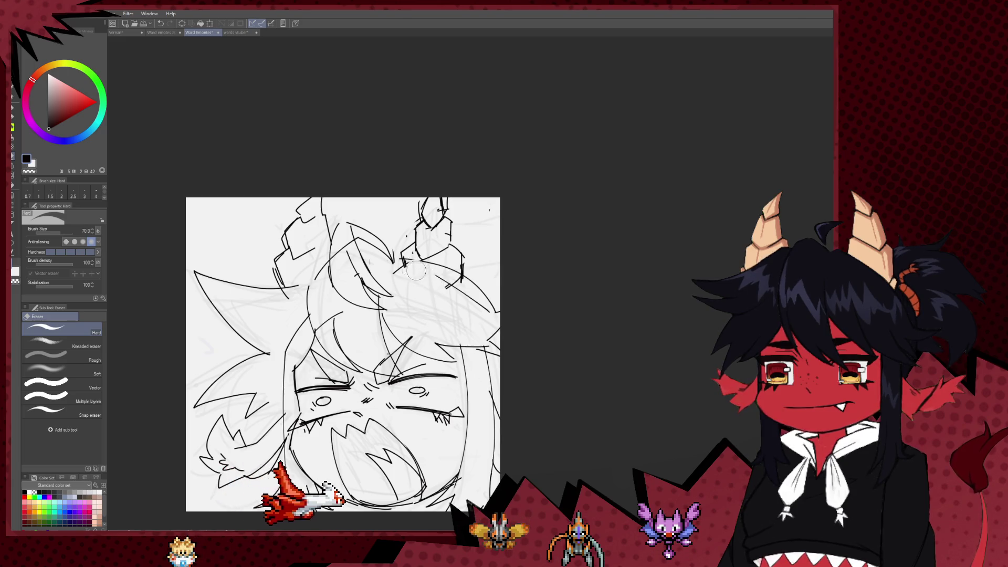
pyautogui.press('p')
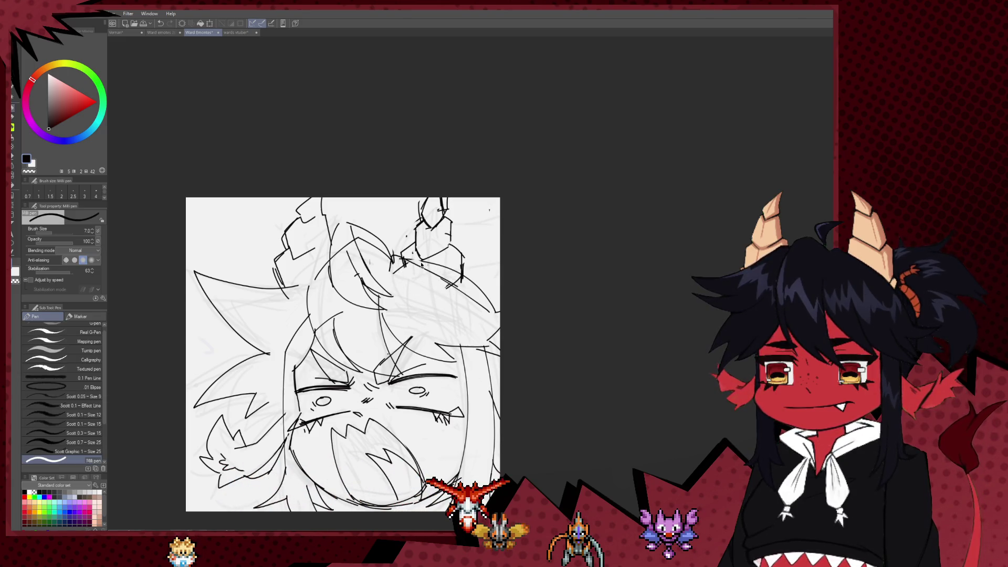
# Add a short segment stroke to the right horn, undoing and restoring it with Ctrl+Z and Ctrl+Y
pyautogui.moveTo(391, 260); pyautogui.dragTo(391, 273)
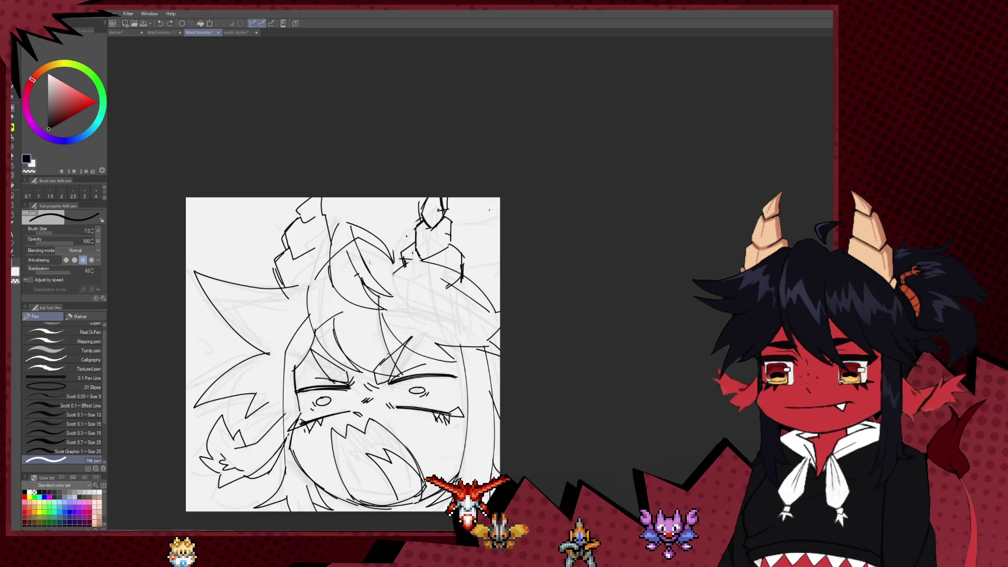
pyautogui.press('e')
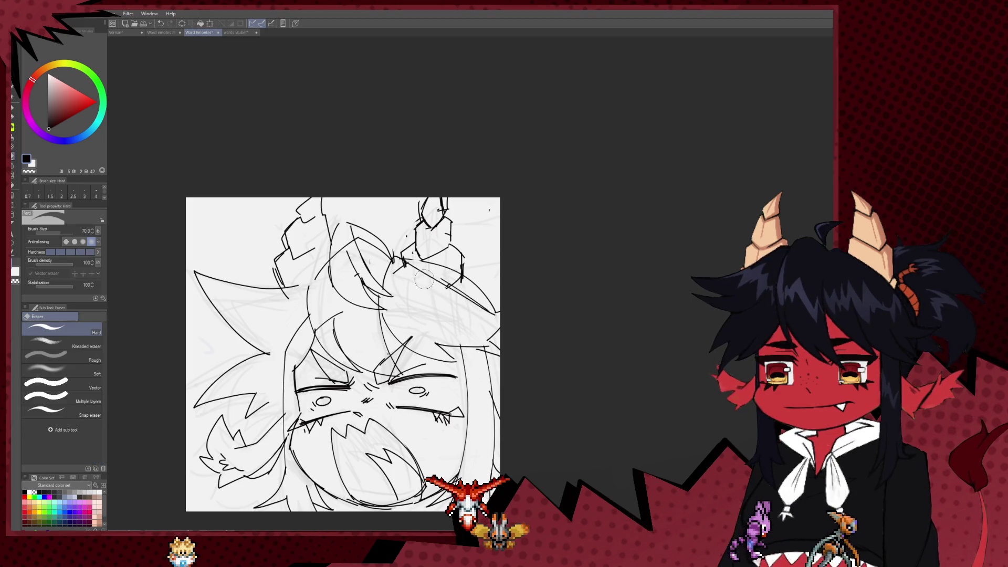
pyautogui.press('p')
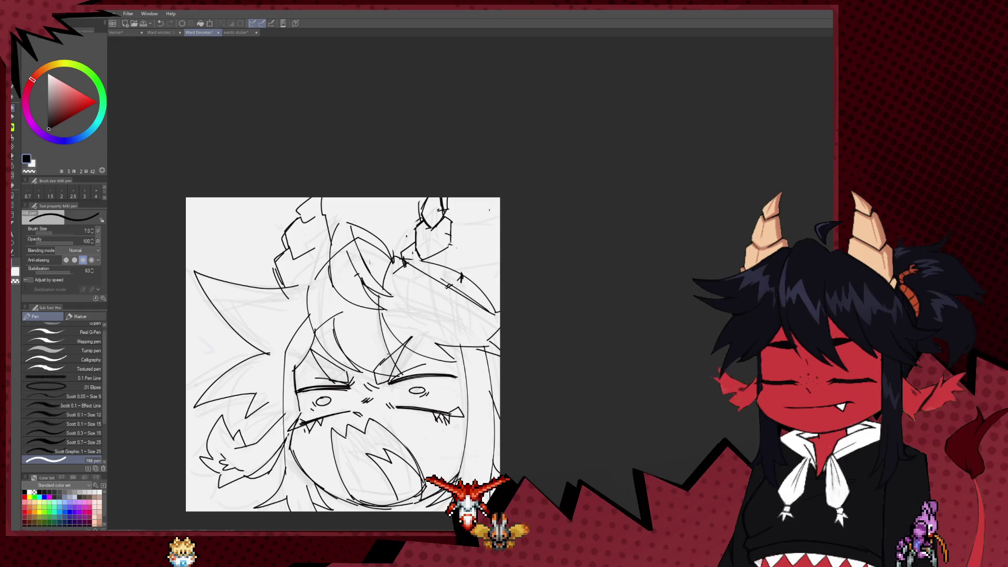
pyautogui.hotkey('ctrl', 'z')
pyautogui.hotkey('ctrl', 'y')
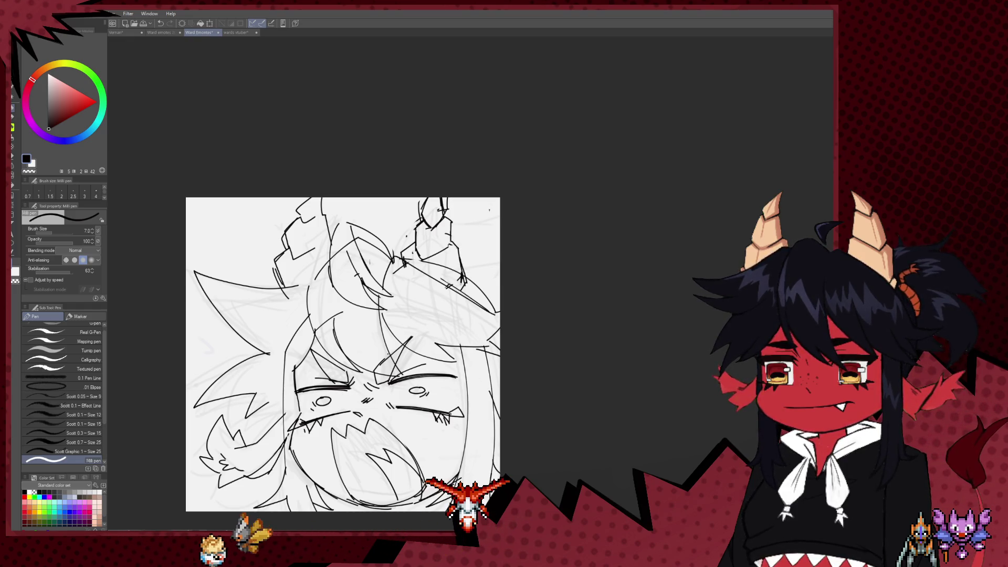
pyautogui.press('e')
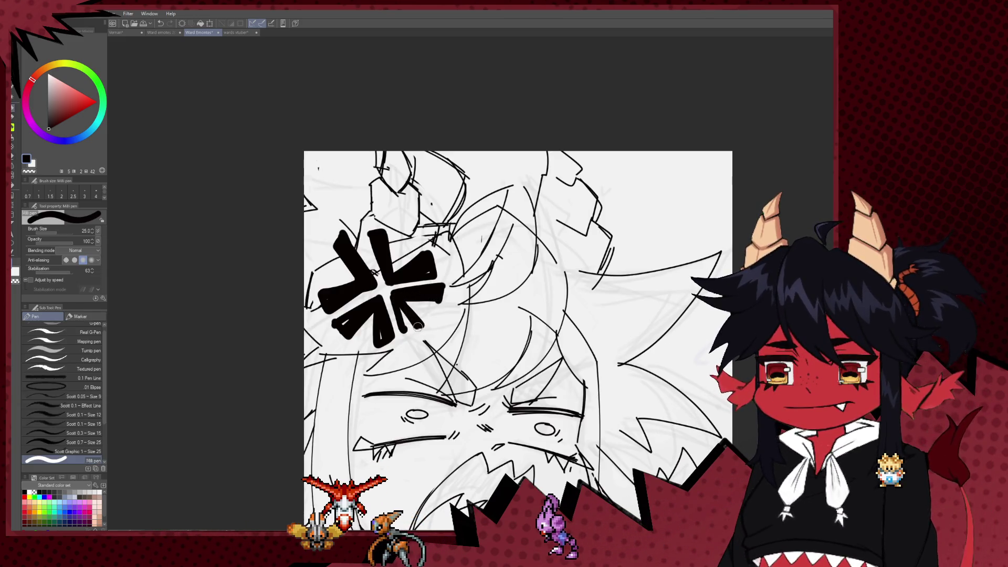
# Thicken the anger mark's upper-left arm and fill in its tip, with pen size lowered from 25 to 20
pyautogui.scroll(-5, 412, 322)
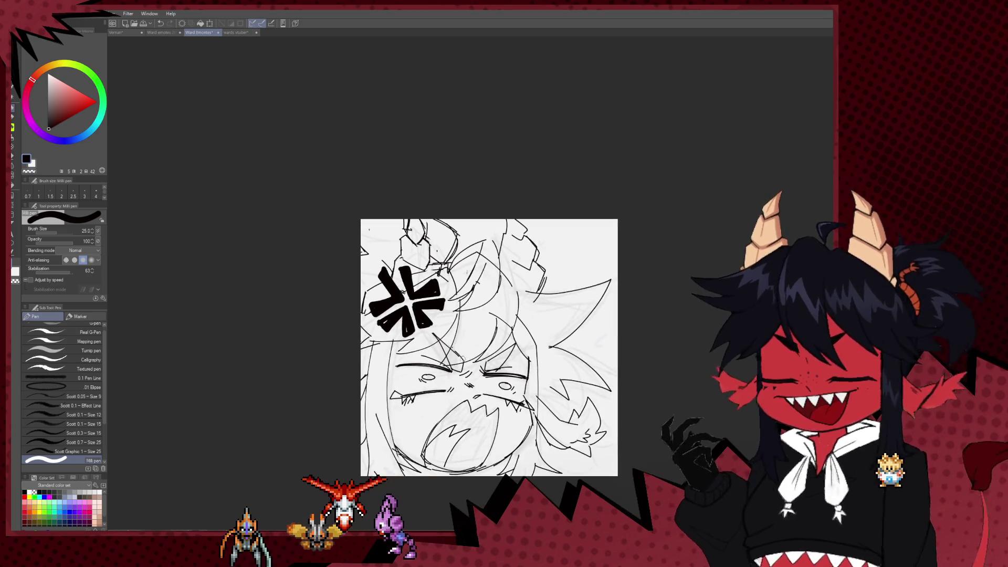
pyautogui.scroll(3, 415, 323)
pyautogui.scroll(3, 421, 327)
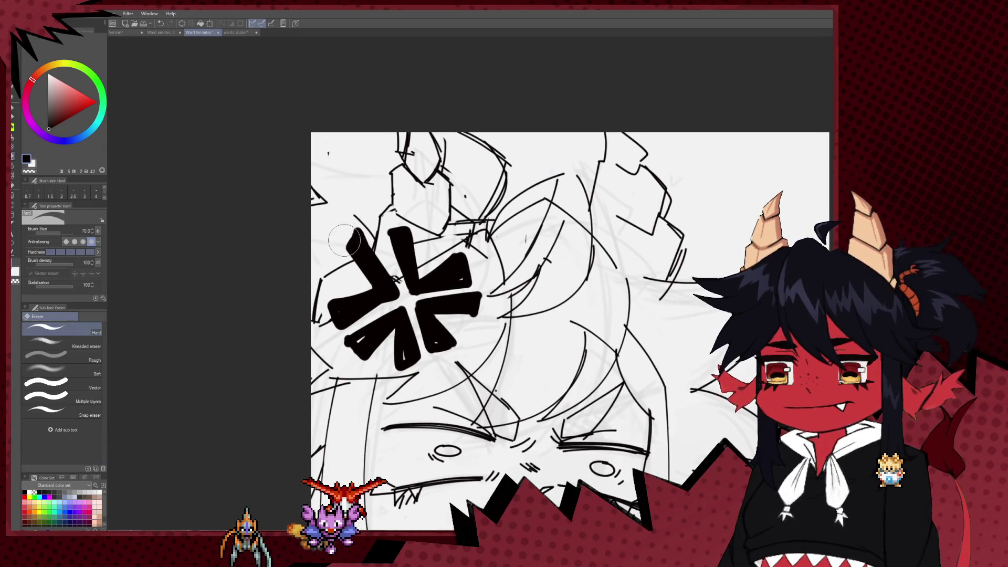
pyautogui.moveTo(346, 248)
pyautogui.mouseDown()
pyautogui.moveTo(375, 290)
pyautogui.moveTo(329, 299)
pyautogui.moveTo(402, 309)
pyautogui.mouseUp()
pyautogui.press('[')
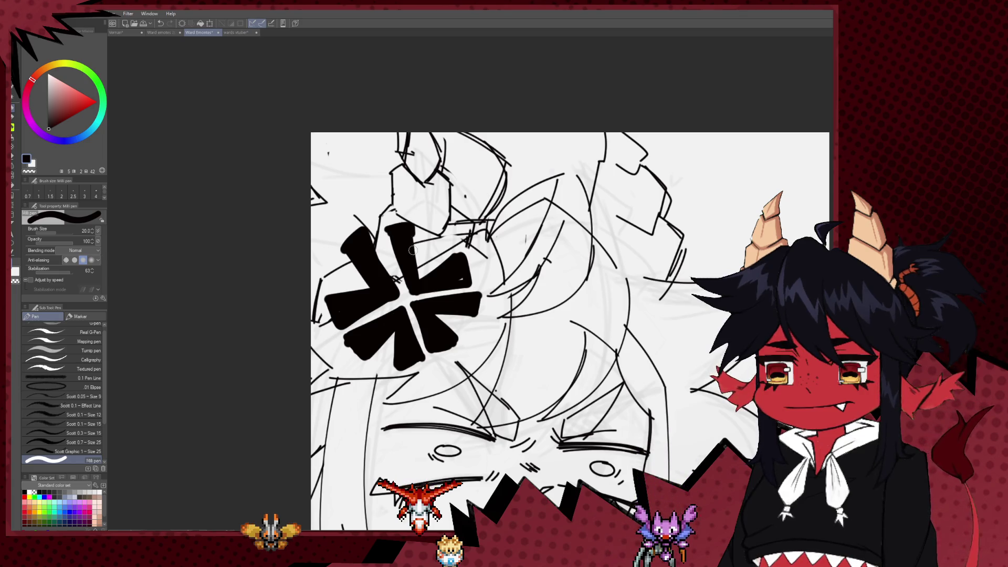
pyautogui.moveTo(390, 229); pyautogui.dragTo(399, 225)
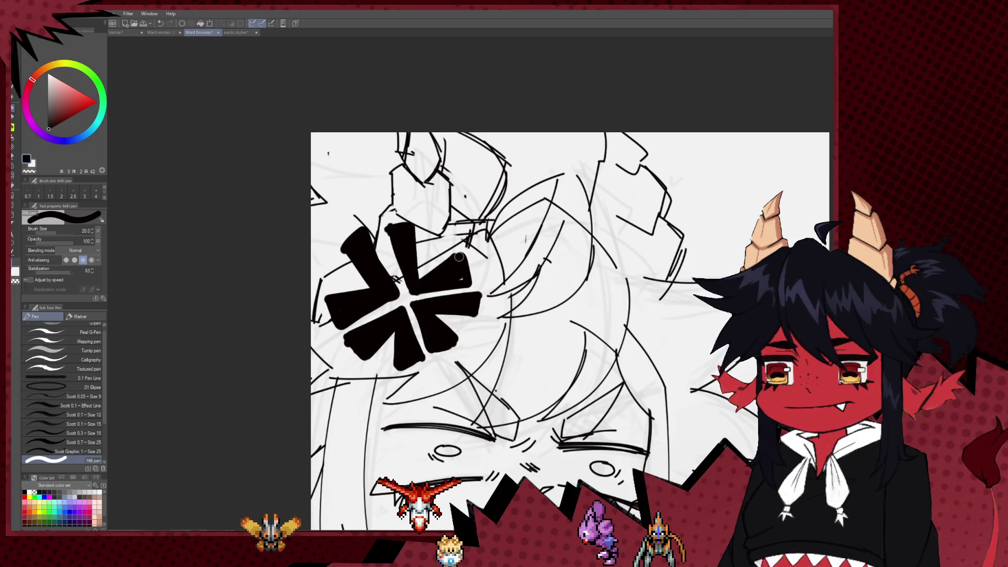
pyautogui.scroll(-3, 611, 245)
pyautogui.scroll(-5, 612, 245)
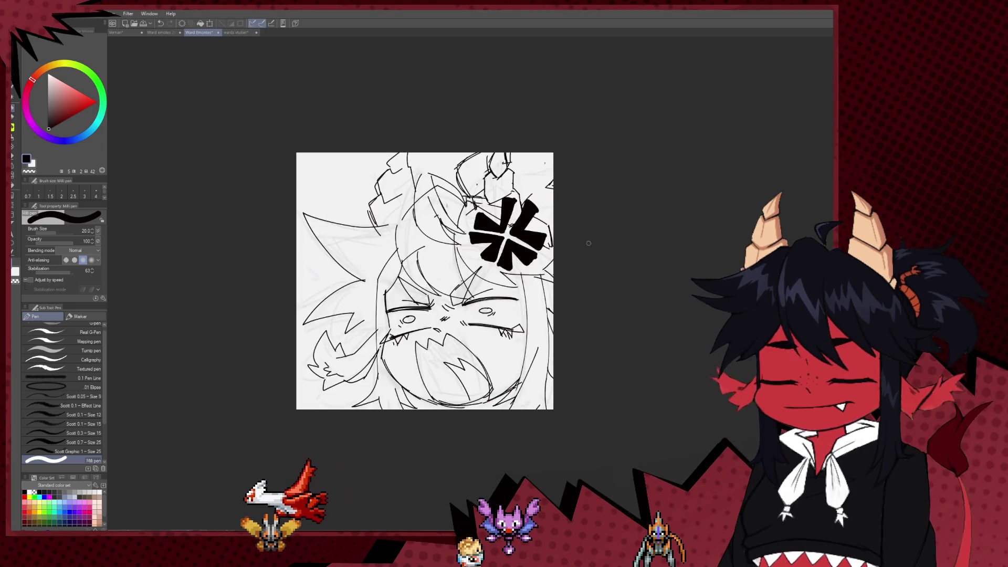
# Hollow out the anger mark's upper-left arm and redraw its inner edge line
pyautogui.scroll(5, 583, 243)
pyautogui.press('e')
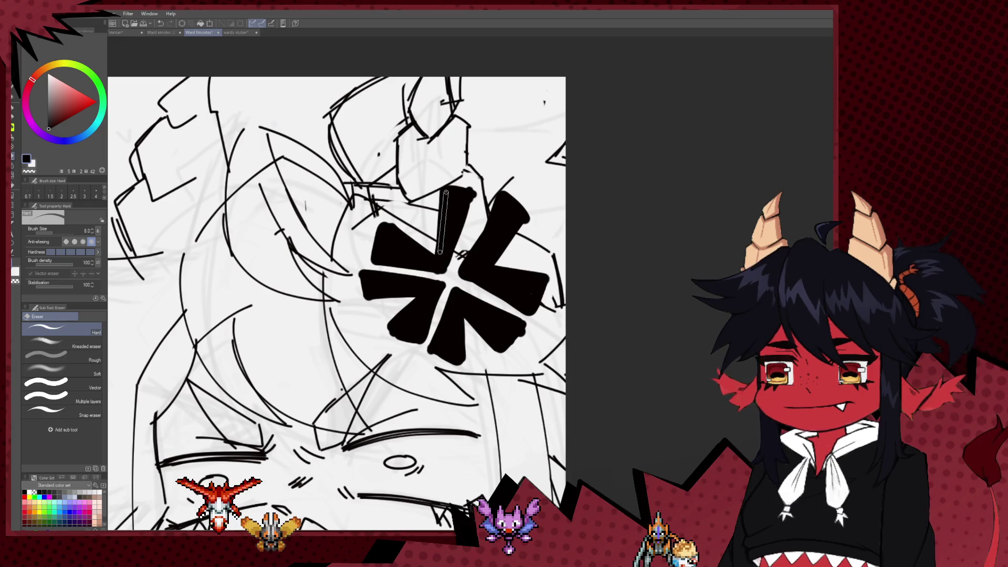
pyautogui.moveTo(445, 192); pyautogui.dragTo(441, 267)
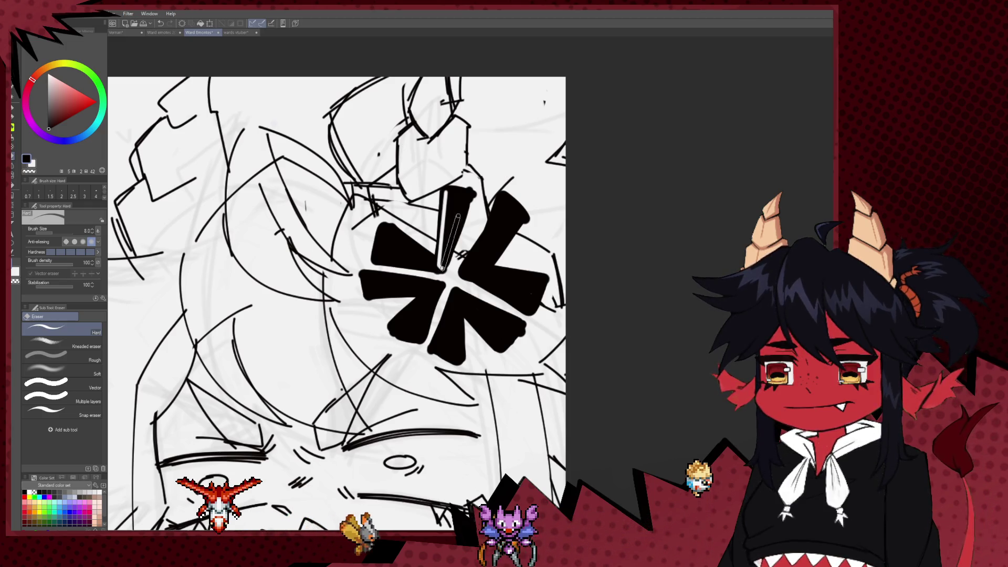
pyautogui.moveTo(469, 194); pyautogui.dragTo(443, 267)
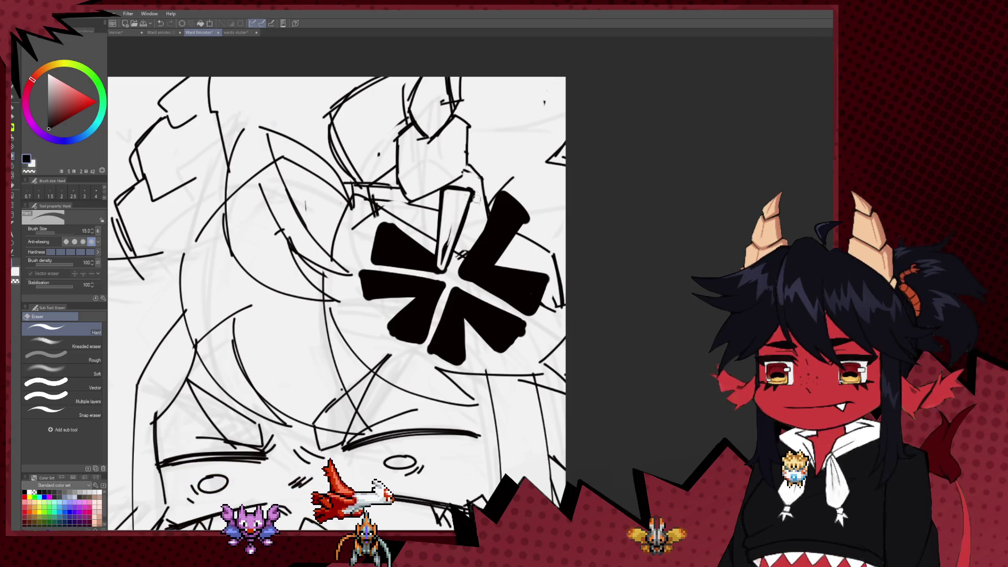
pyautogui.press('p')
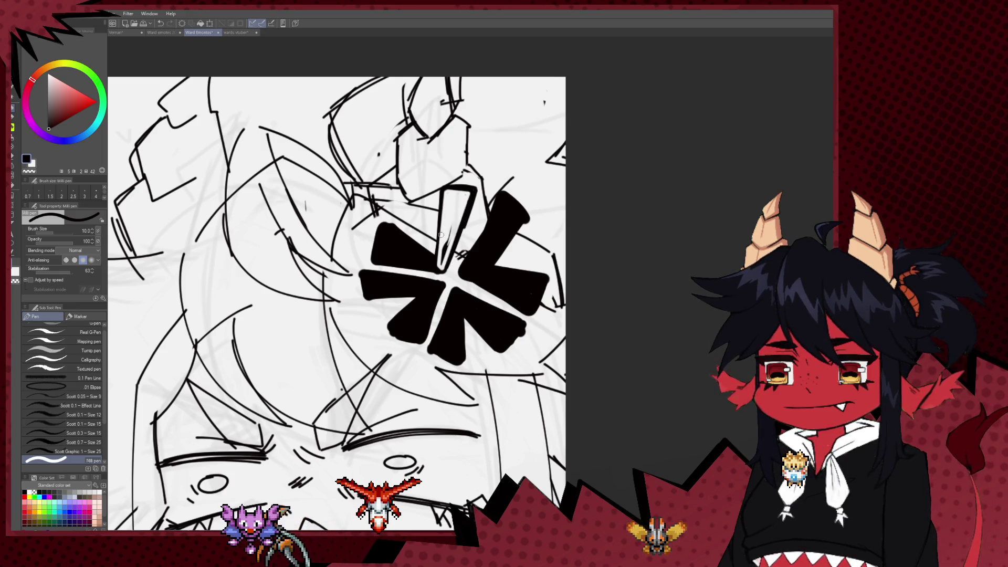
pyautogui.press('e')
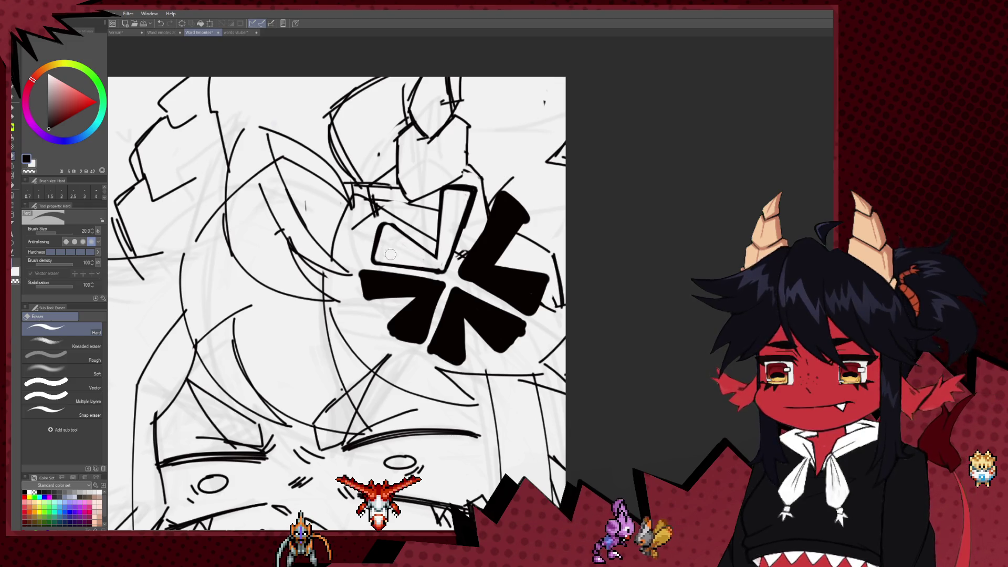
pyautogui.press('p')
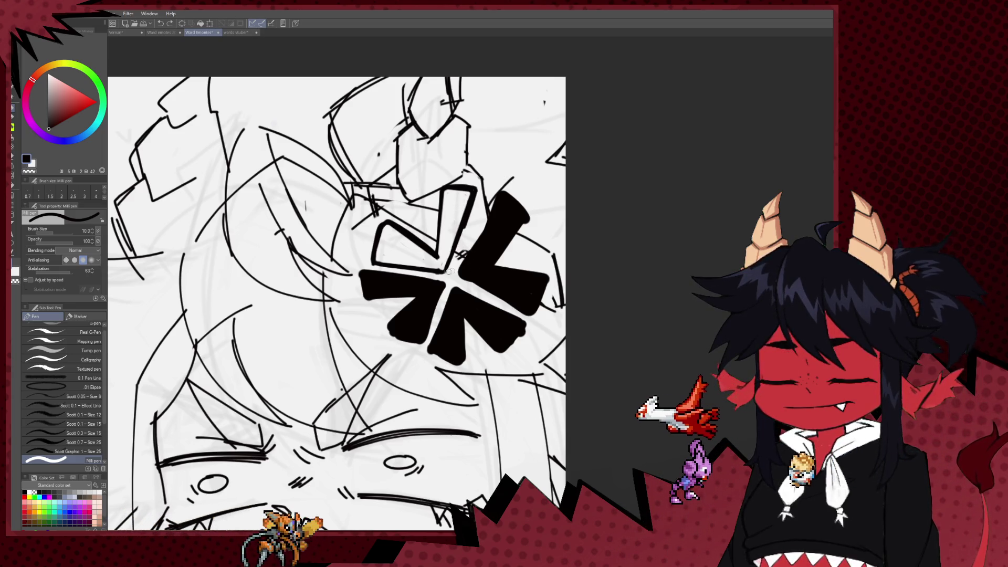
pyautogui.moveTo(446, 270); pyautogui.dragTo(466, 220)
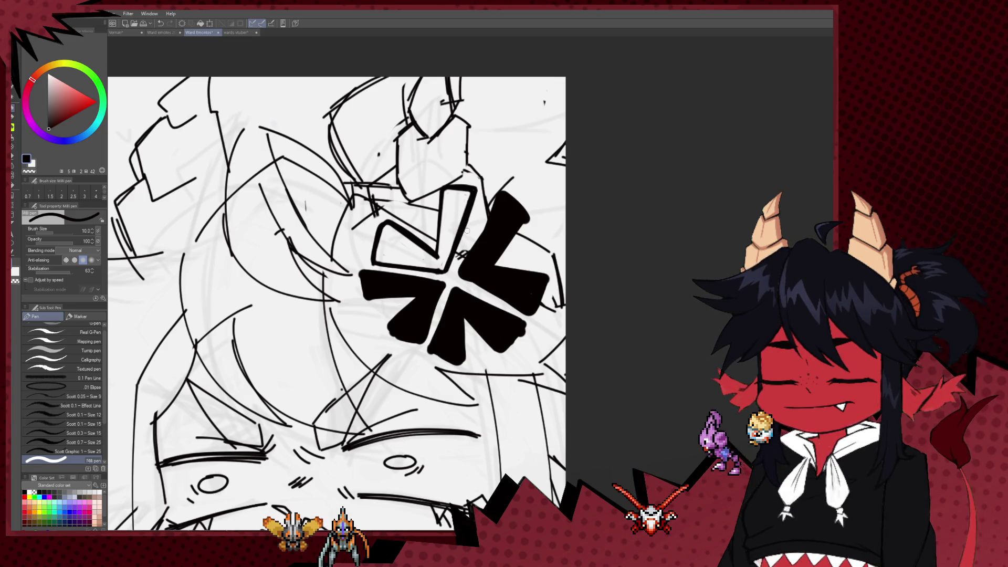
pyautogui.scroll(-5, 550, 248)
pyautogui.scroll(6, 541, 221)
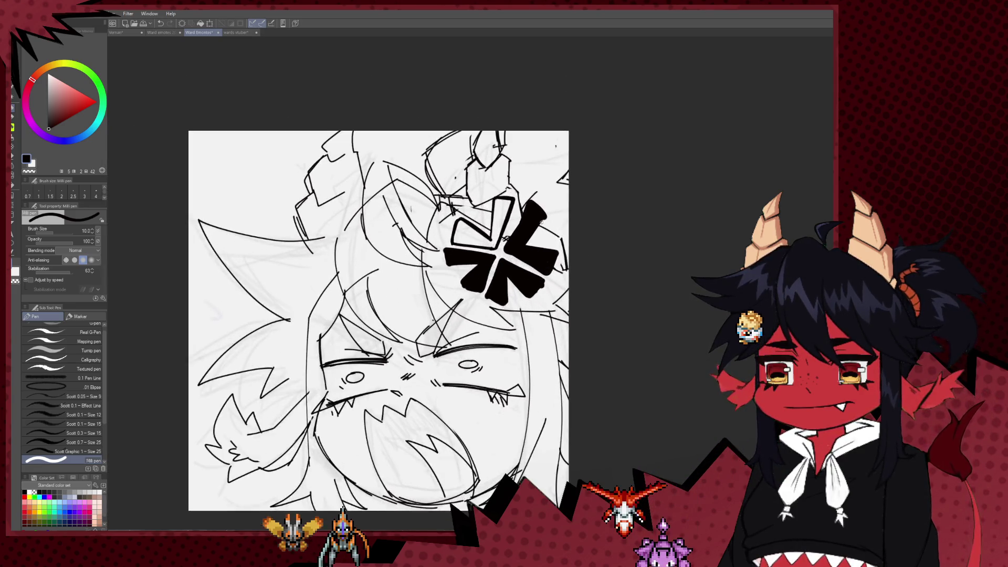
pyautogui.scroll(-1, 542, 222)
# Hollow out the upper-right bar with the eraser at size 25 and draw its inner line
pyautogui.press('e')
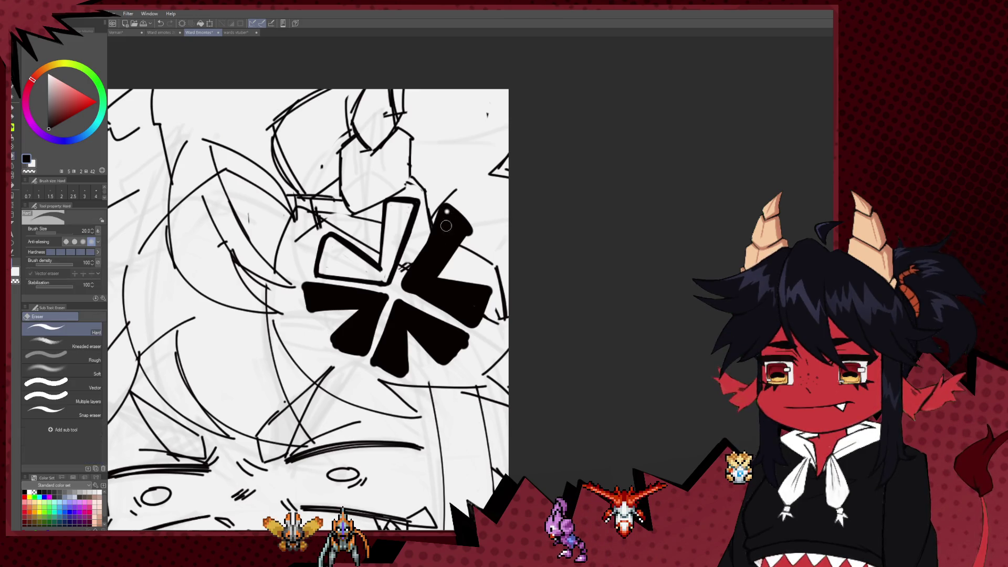
pyautogui.moveTo(410, 284)
pyautogui.mouseDown()
pyautogui.moveTo(462, 230)
pyautogui.moveTo(455, 225)
pyautogui.mouseUp()
pyautogui.press(']')
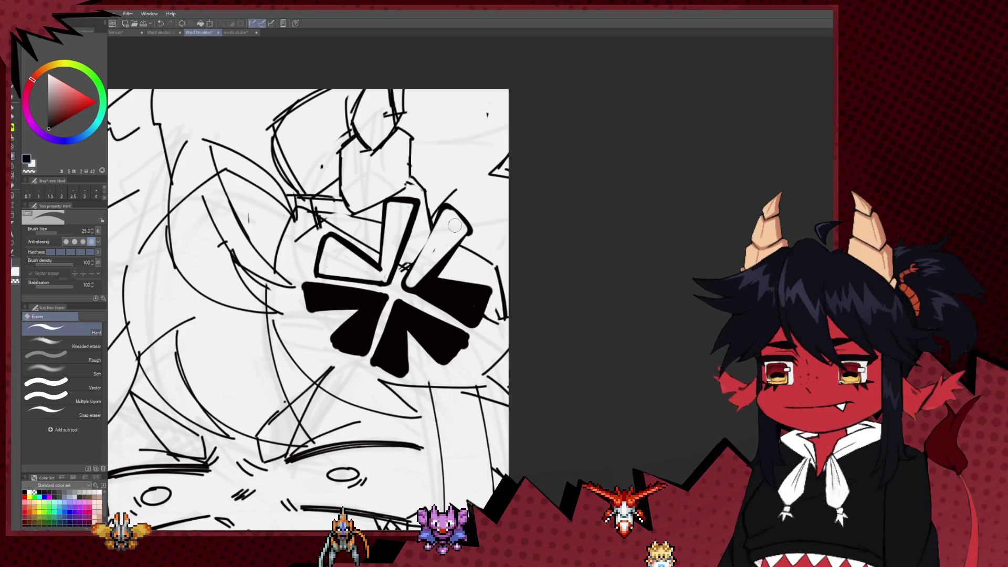
pyautogui.press('p')
pyautogui.moveTo(404, 282); pyautogui.dragTo(463, 231)
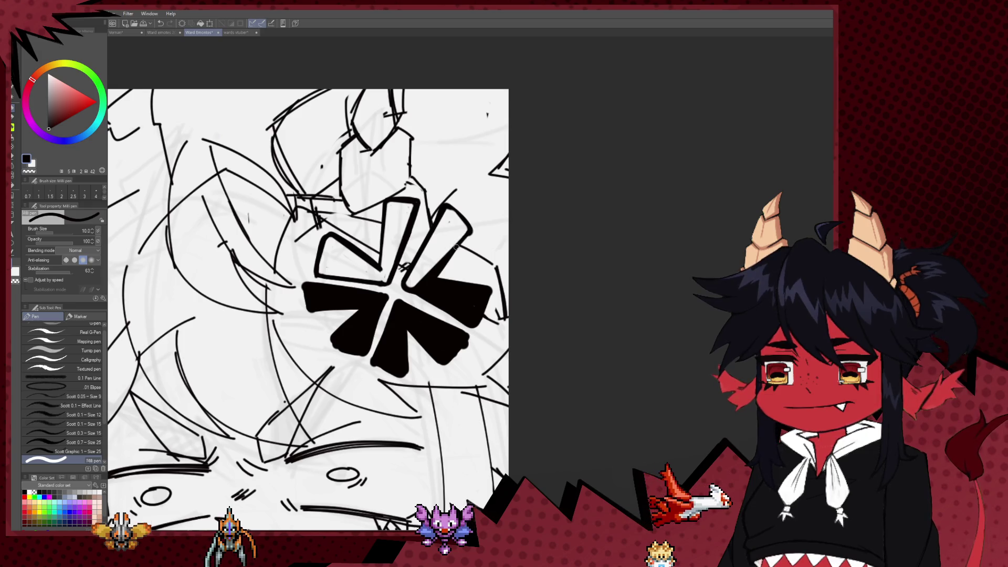
pyautogui.scroll(-1, 409, 256)
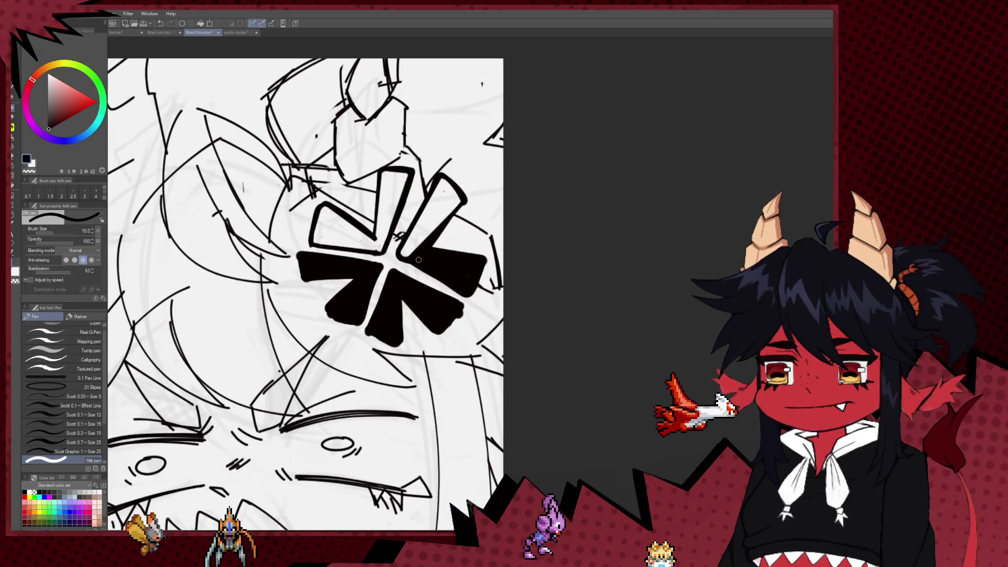
pyautogui.press('e')
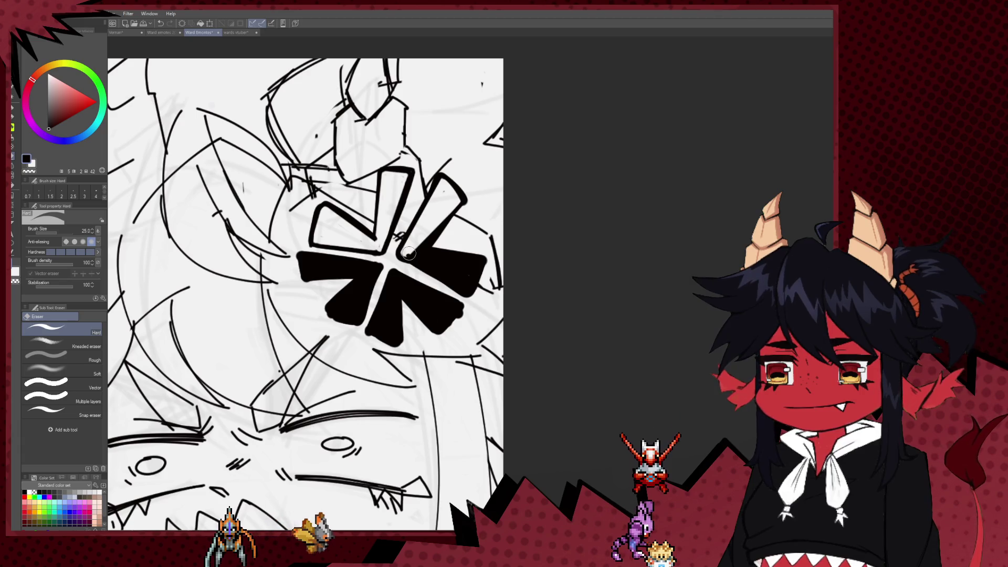
pyautogui.moveTo(474, 269)
pyautogui.mouseDown()
pyautogui.moveTo(436, 258)
pyautogui.moveTo(476, 264)
pyautogui.mouseUp()
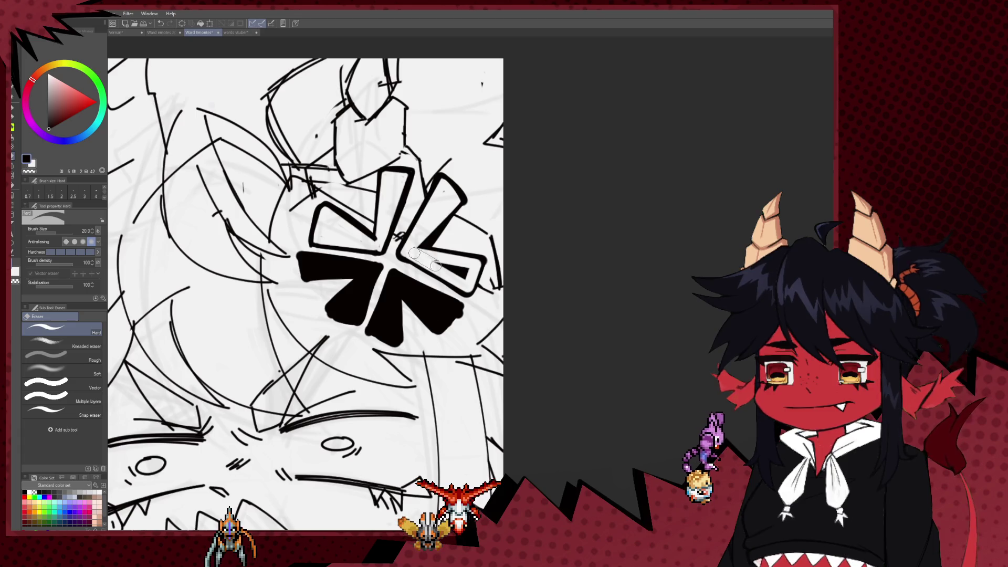
pyautogui.scroll(-1, 439, 293)
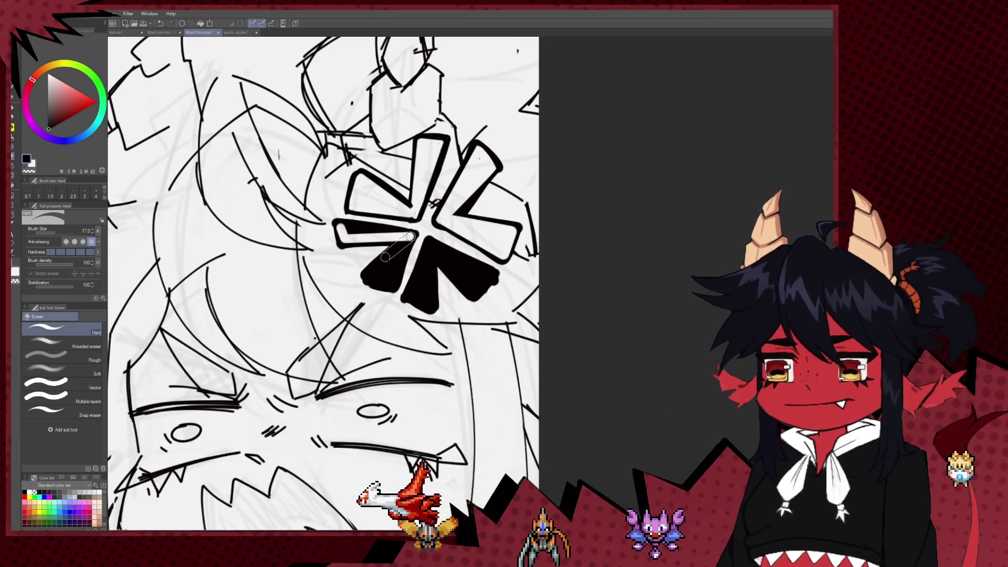
# Erase the interiors of the left and lower-left bars, undoing a misplaced eraser stroke
pyautogui.hotkey('ctrl', 'z')
pyautogui.moveTo(342, 229)
pyautogui.mouseDown()
pyautogui.moveTo(408, 235)
pyautogui.moveTo(341, 228)
pyautogui.moveTo(345, 239)
pyautogui.mouseUp()
pyautogui.hotkey('ctrl', 'z')
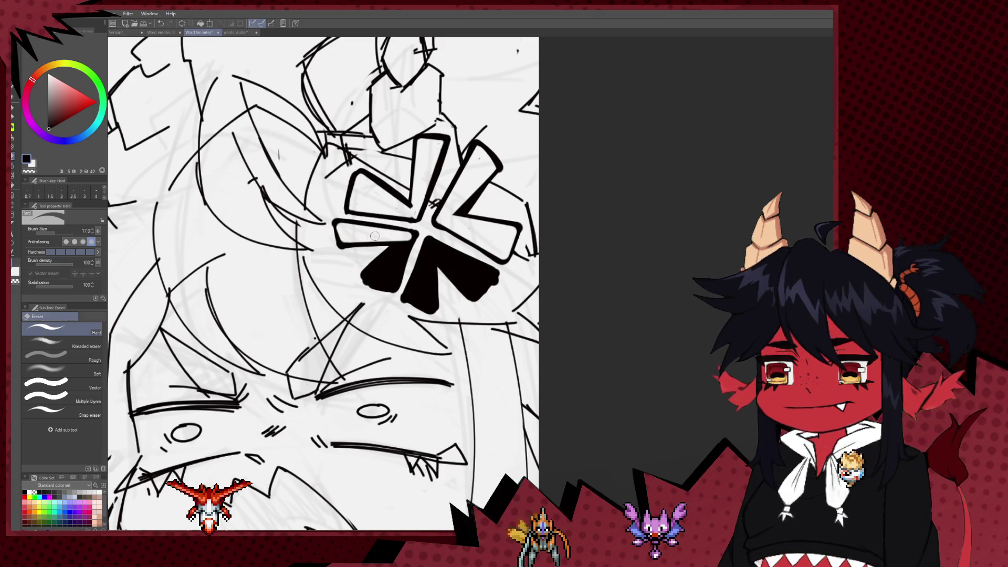
pyautogui.moveTo(408, 239)
pyautogui.mouseDown()
pyautogui.moveTo(393, 279)
pyautogui.moveTo(397, 247)
pyautogui.moveTo(391, 264)
pyautogui.mouseUp()
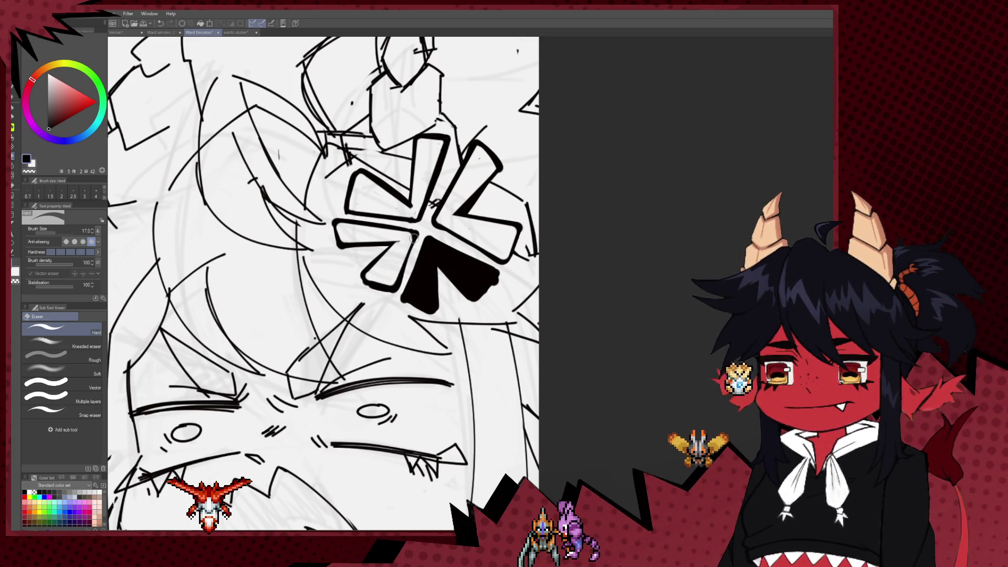
pyautogui.press('p')
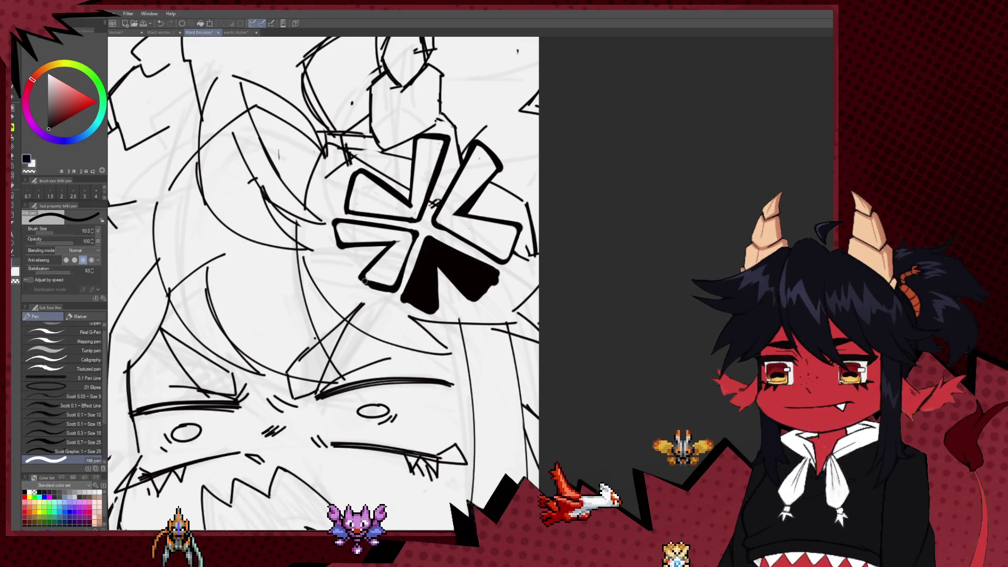
pyautogui.moveTo(438, 290); pyautogui.dragTo(417, 271)
pyautogui.press('e')
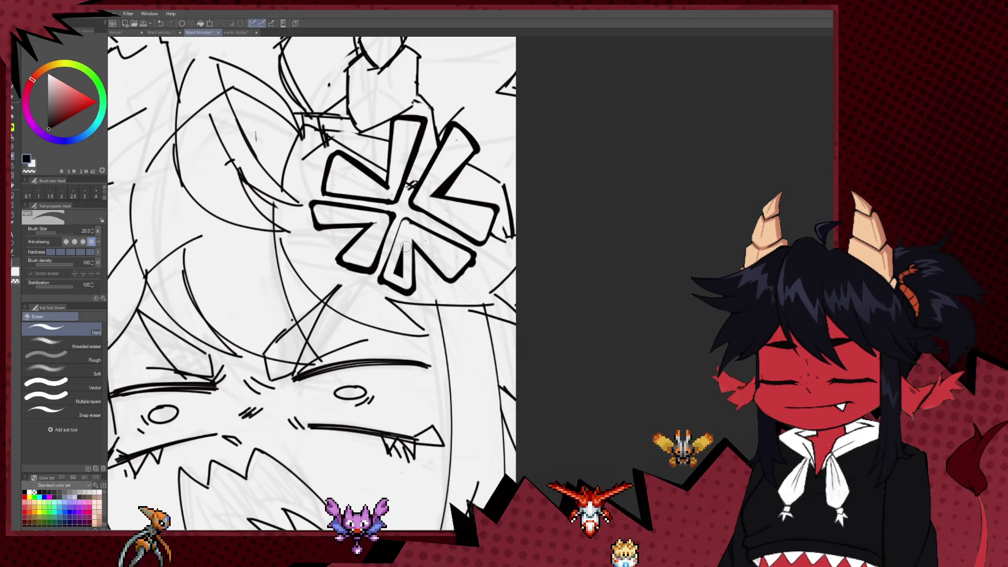
pyautogui.scroll(-5, 415, 243)
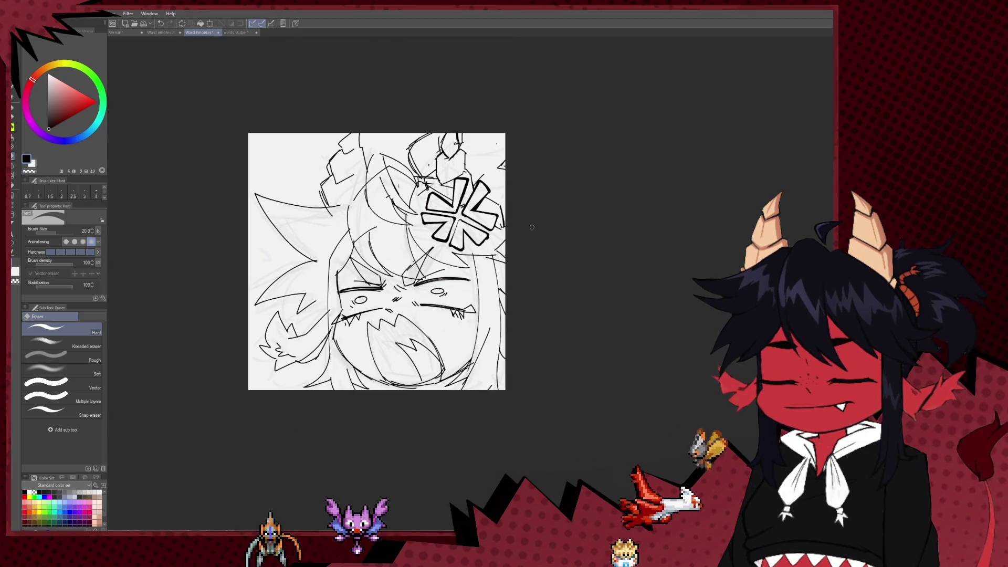
pyautogui.scroll(2, 488, 237)
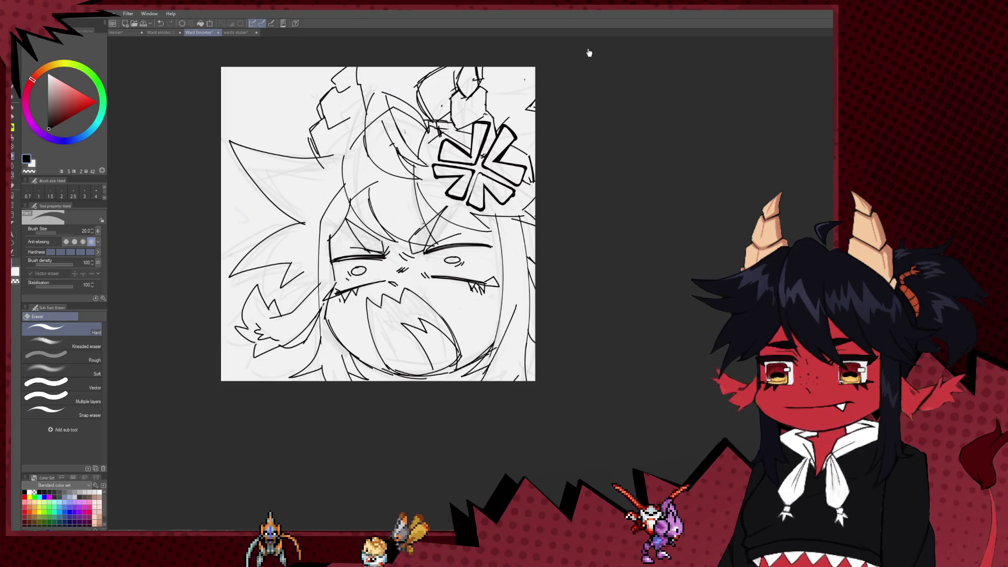
pyautogui.scroll(-1, 565, 68)
pyautogui.moveTo(575, 195); pyautogui.dragTo(539, 206)
pyautogui.scroll(2, 494, 156)
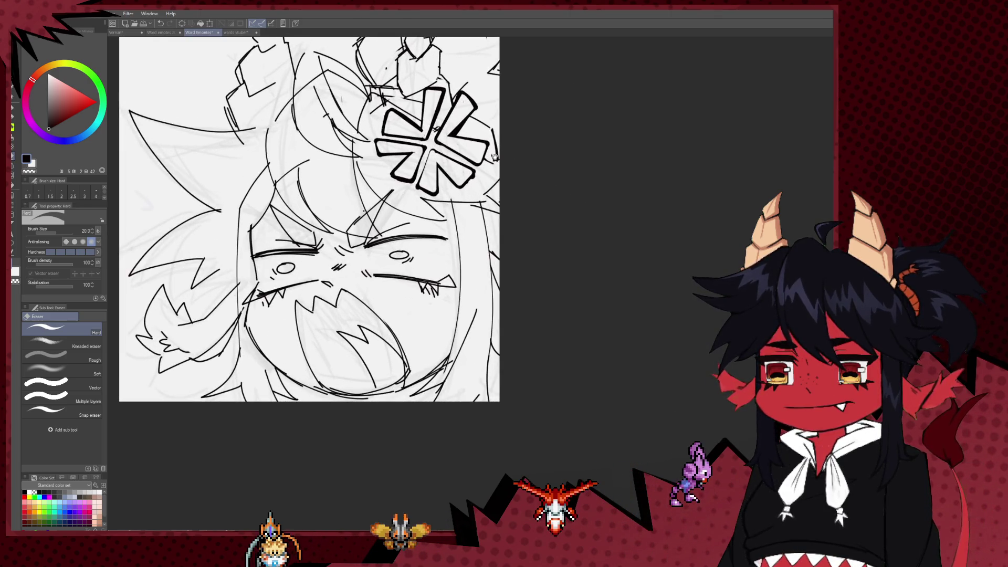
pyautogui.moveTo(484, 138); pyautogui.dragTo(529, 197)
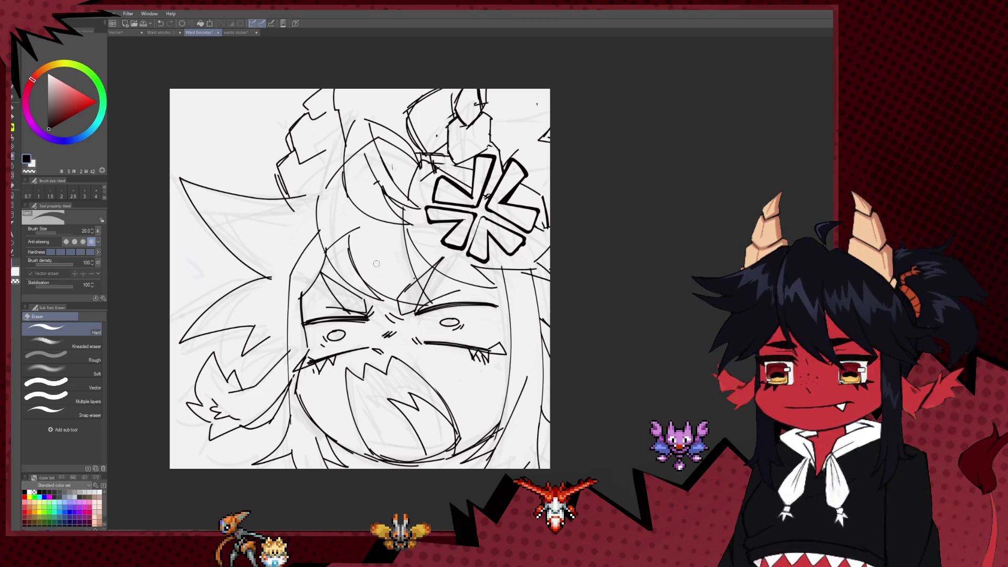
pyautogui.scroll(-10, 378, 261)
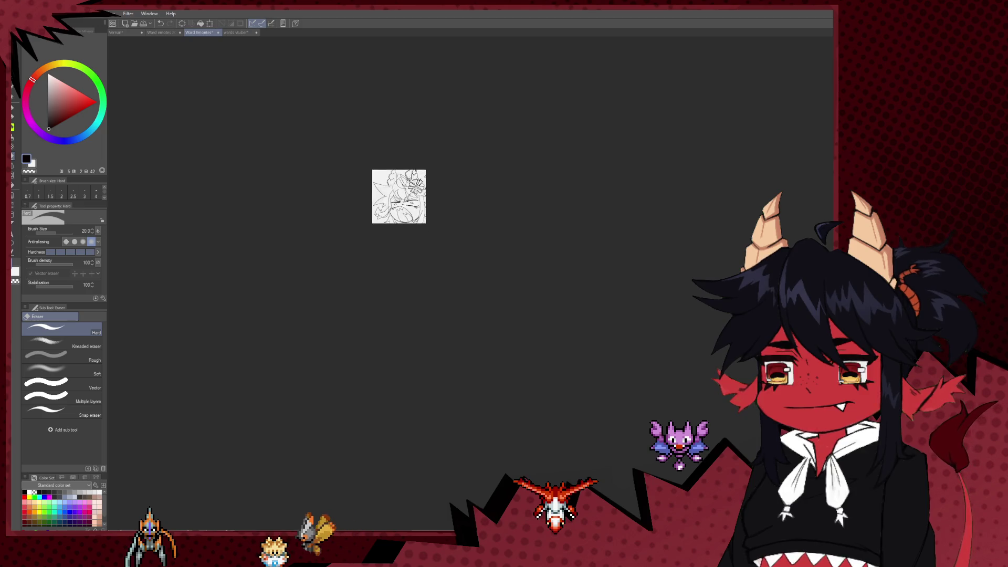
pyautogui.scroll(10, 436, 148)
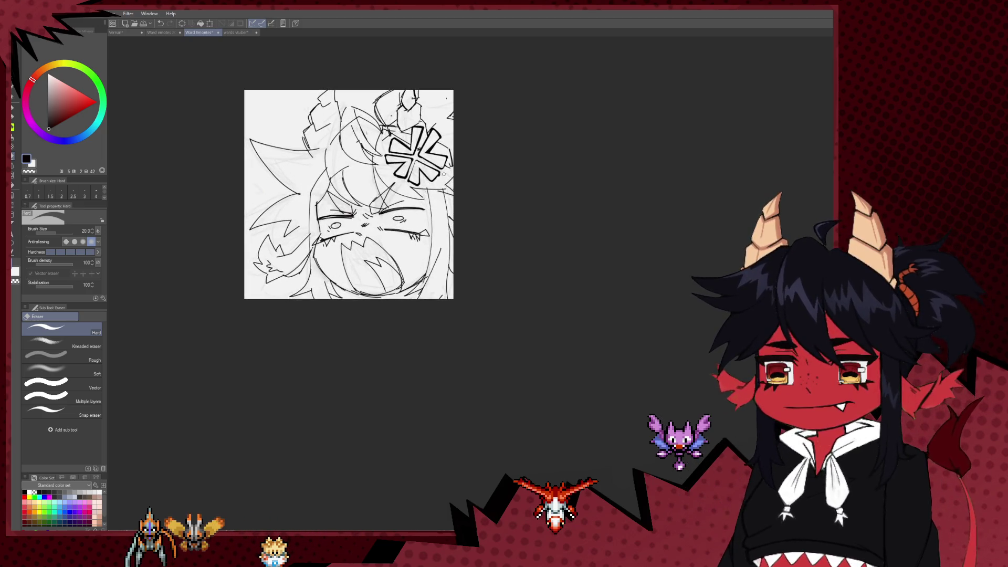
pyautogui.scroll(2, 436, 149)
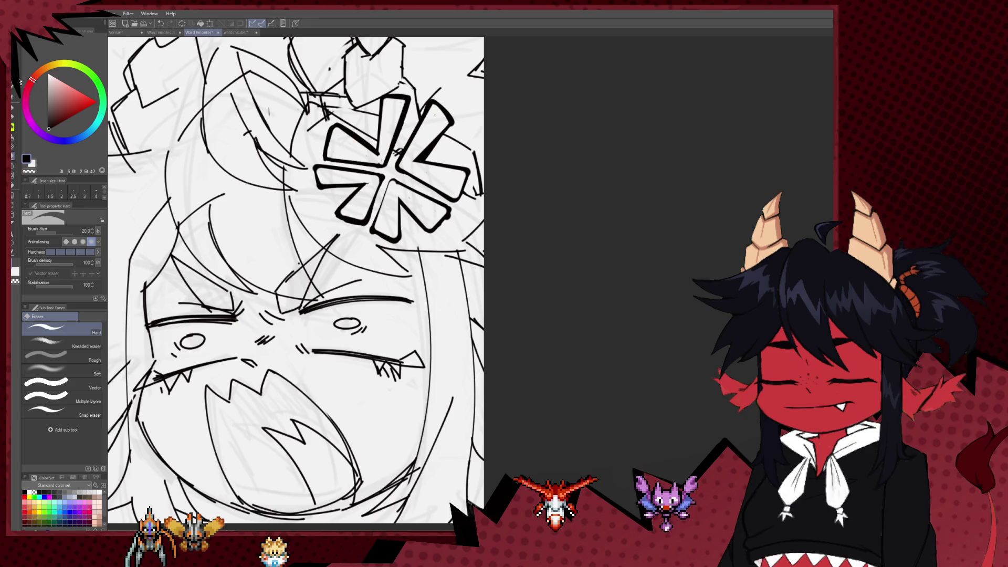
# Select the whole anger mark with the freehand lasso (M)
pyautogui.press('m')
pyautogui.moveTo(438, 152)
pyautogui.mouseDown()
pyautogui.moveTo(431, 96)
pyautogui.moveTo(415, 113)
pyautogui.moveTo(411, 93)
pyautogui.moveTo(381, 93)
pyautogui.mouseUp()
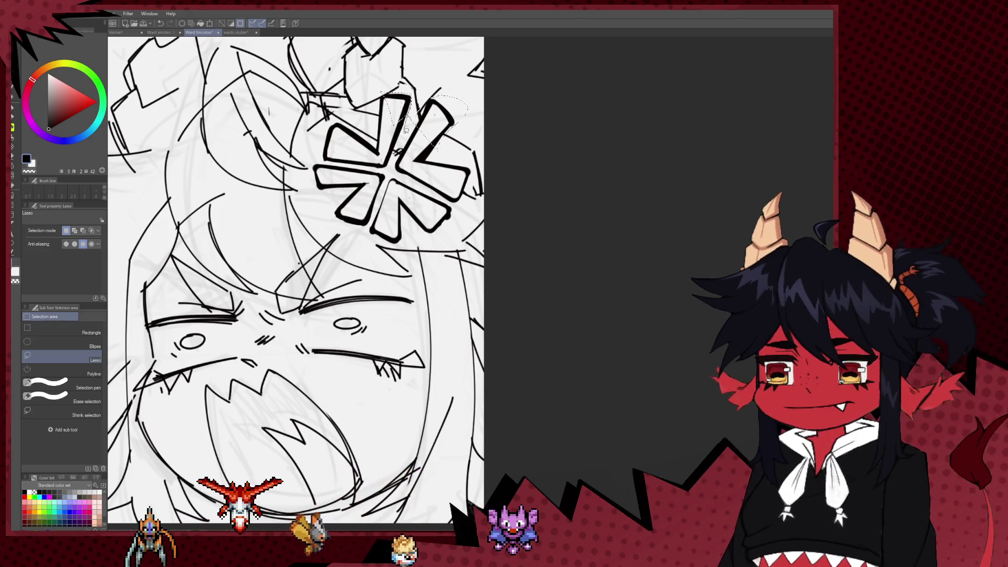
pyautogui.moveTo(314, 172)
pyautogui.mouseDown()
pyautogui.moveTo(299, 167)
pyautogui.moveTo(331, 123)
pyautogui.moveTo(377, 140)
pyautogui.mouseUp()
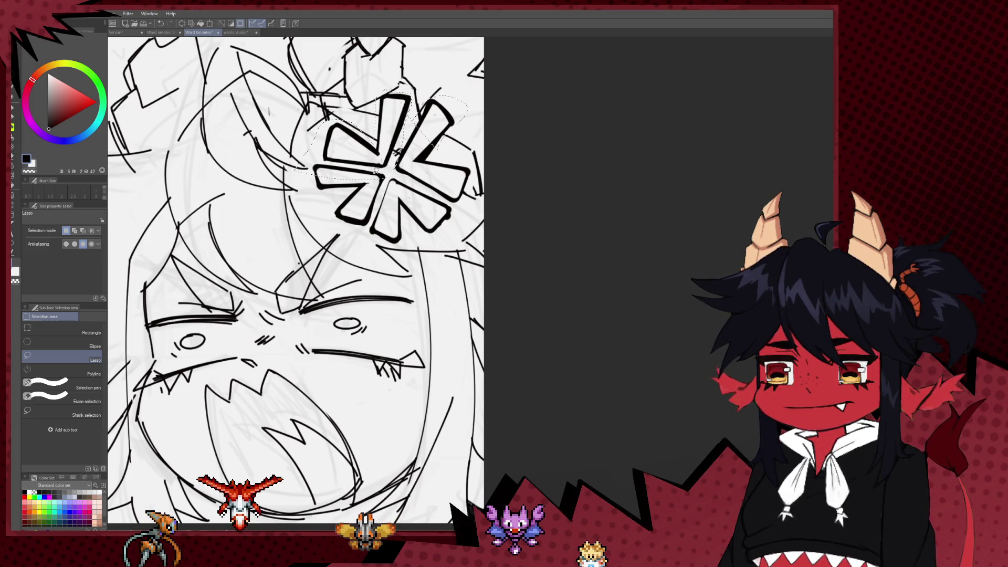
pyautogui.scroll(2, 385, 164)
pyautogui.moveTo(385, 165)
pyautogui.mouseDown()
pyautogui.moveTo(294, 173)
pyautogui.moveTo(312, 245)
pyautogui.mouseUp()
pyautogui.moveTo(469, 271); pyautogui.dragTo(502, 208)
pyautogui.moveTo(508, 173); pyautogui.dragTo(462, 156)
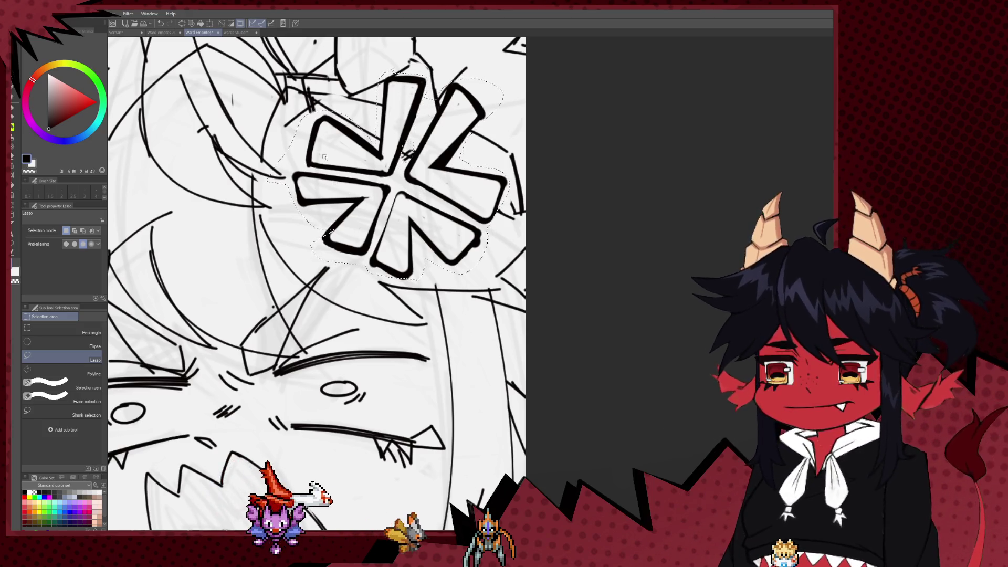
pyautogui.scroll(-2, 289, 179)
# Perspective-transform the anger mark, squashing its height from 144 to 136, and commit
pyautogui.hotkey('ctrl', 't')
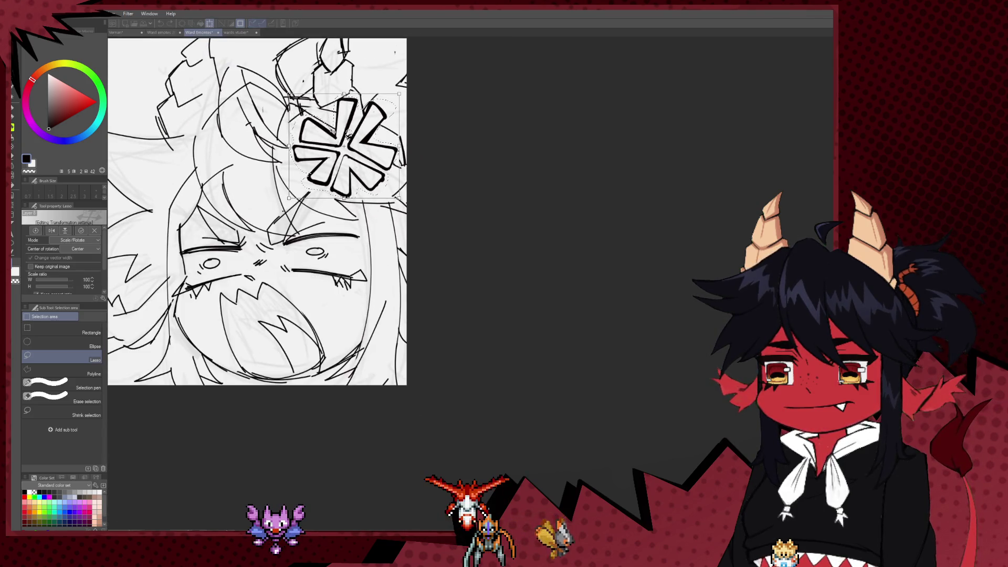
pyautogui.hotkey('ctrl', 'shift')
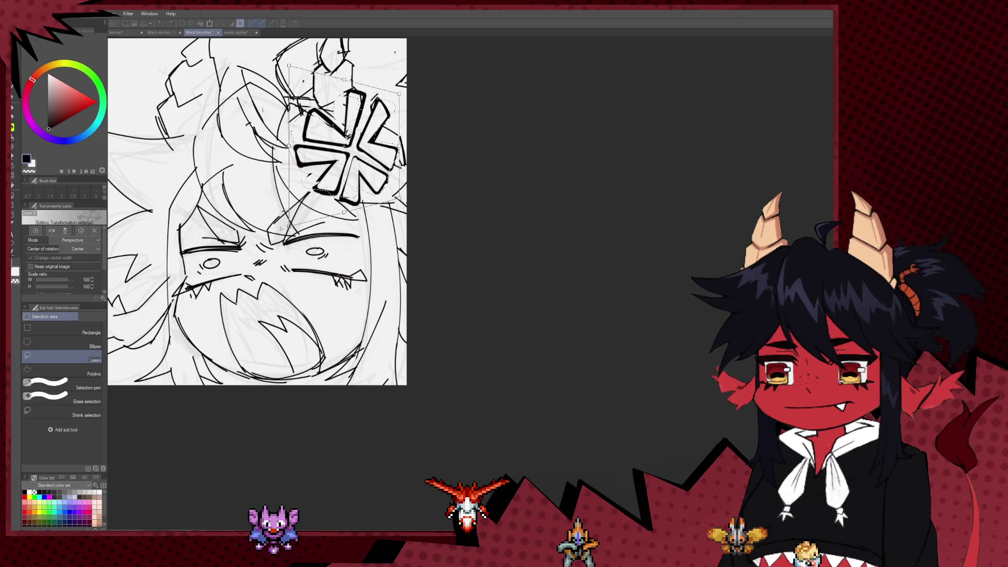
pyautogui.scroll(-4, 274, 228)
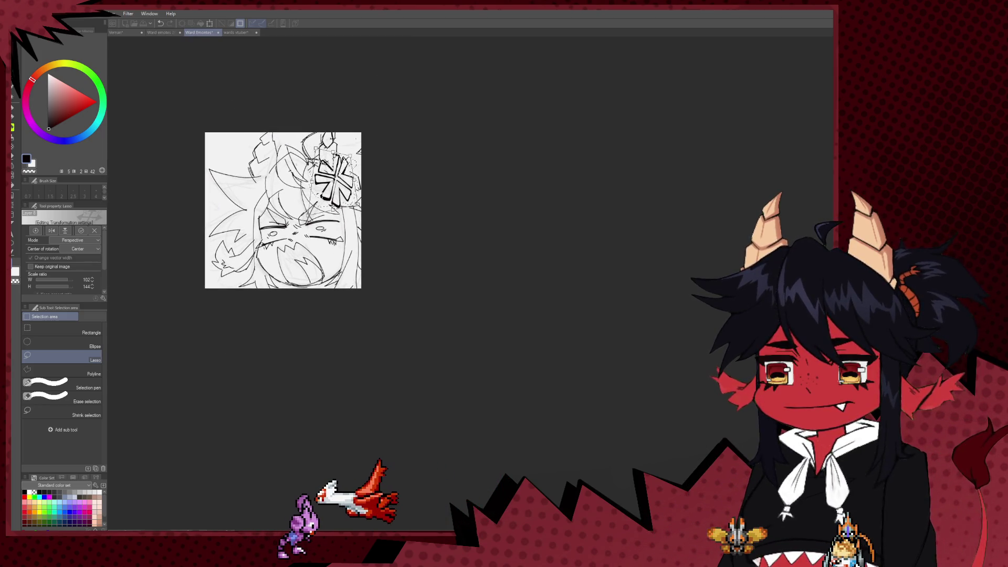
pyautogui.moveTo(332, 209); pyautogui.dragTo(333, 206)
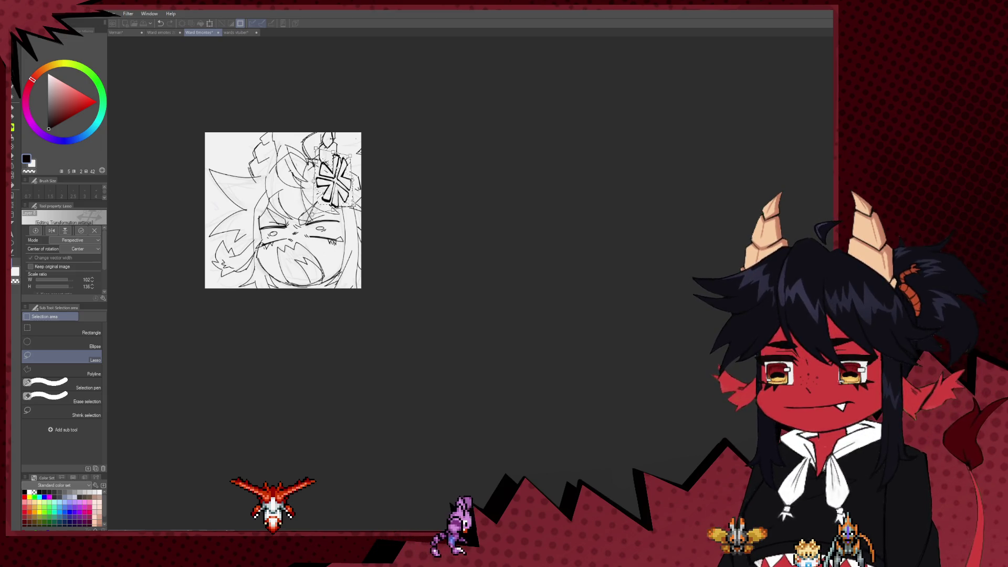
pyautogui.scroll(5, 332, 208)
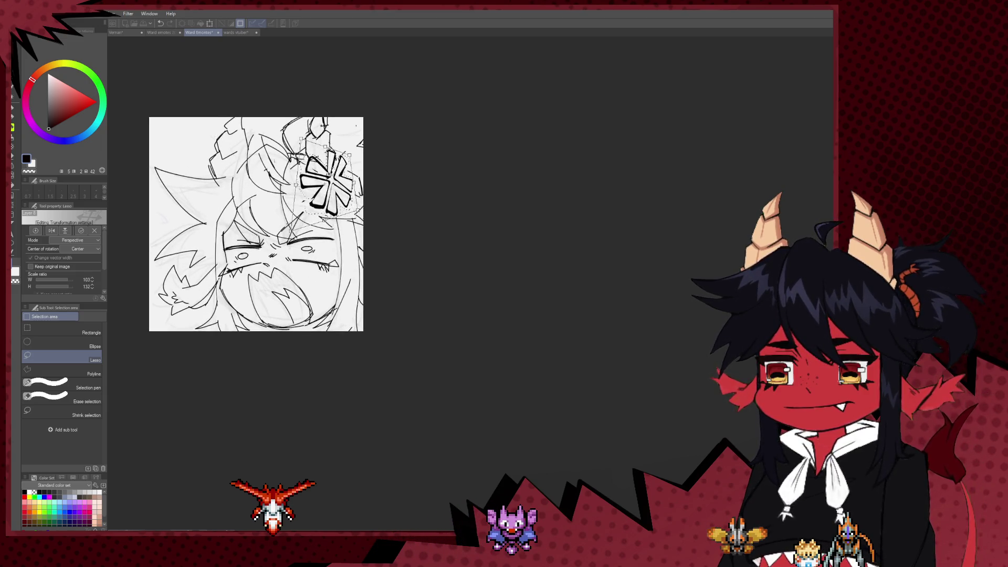
pyautogui.press('Return')
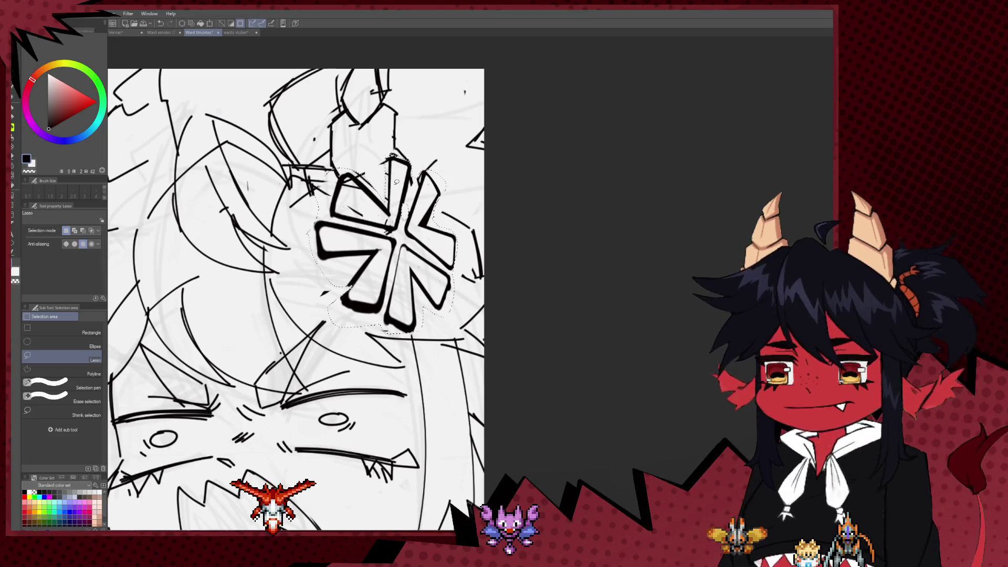
pyautogui.scroll(-3, 395, 186)
pyautogui.scroll(-5, 495, 241)
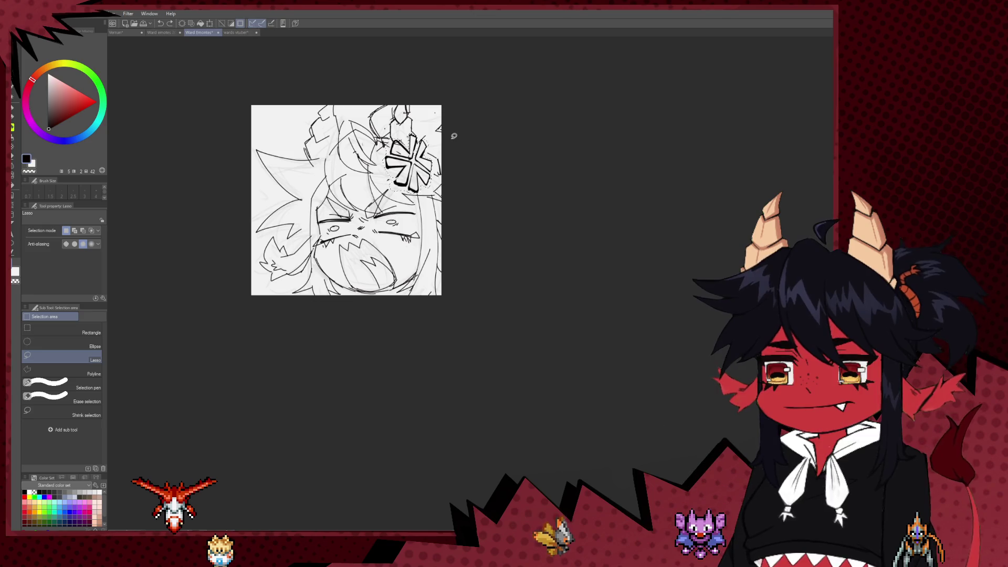
# Clear the lasso selection with Ctrl+D and zoom in on the chibi's head
pyautogui.hotkey('ctrl', 'd')
pyautogui.scroll(2, 454, 136)
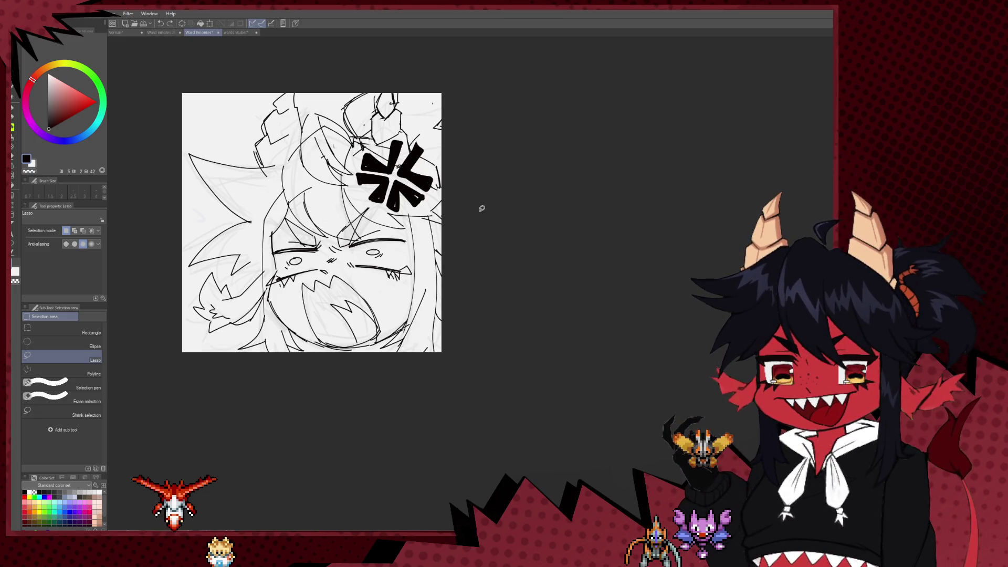
pyautogui.scroll(2, 488, 214)
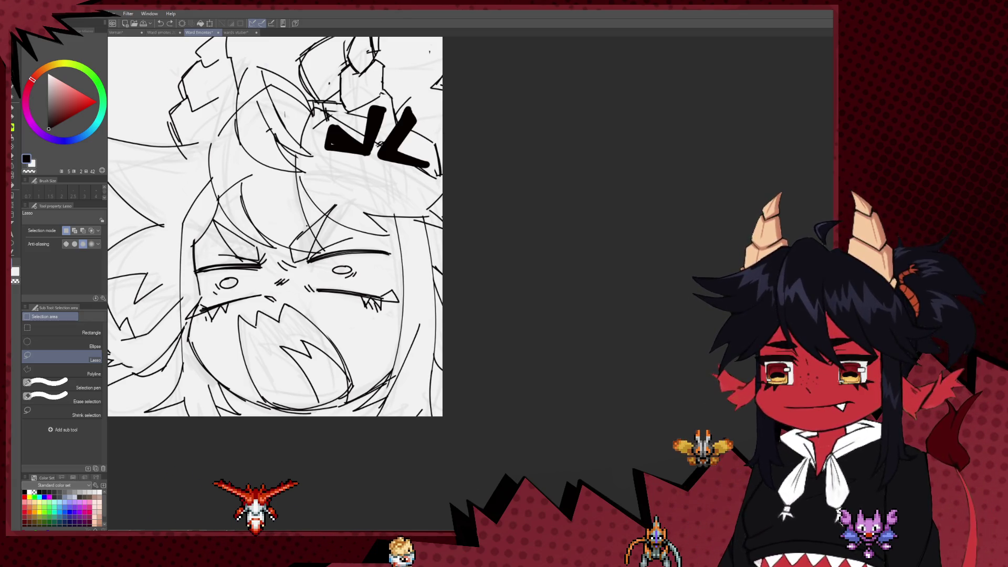
pyautogui.scroll(2, 424, 362)
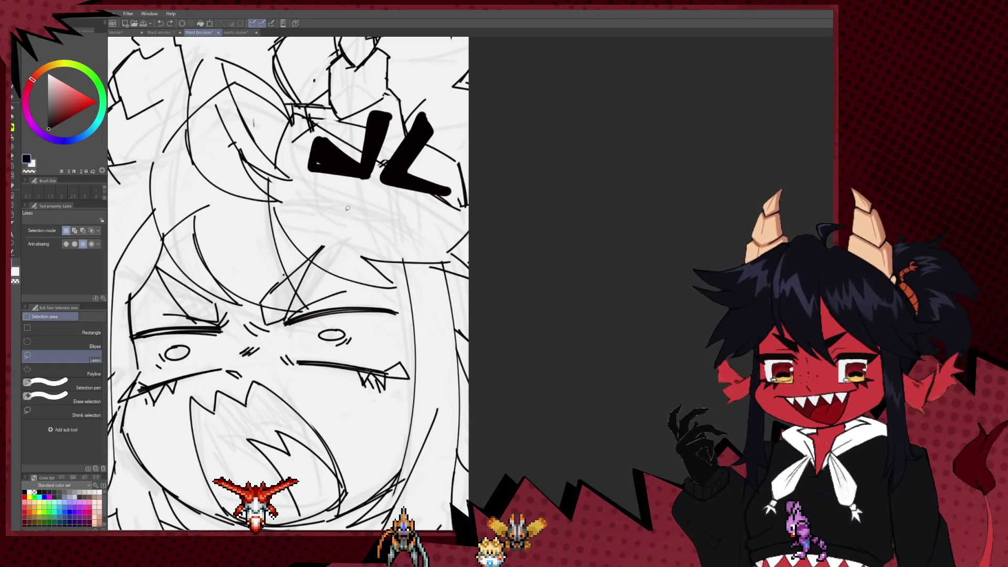
# Ink the anger mark's inverted V with the Milli pen, thickening its left leg and right arm
pyautogui.press('b')
pyautogui.moveTo(339, 226); pyautogui.dragTo(371, 187)
pyautogui.hotkey('ctrl', 'z')
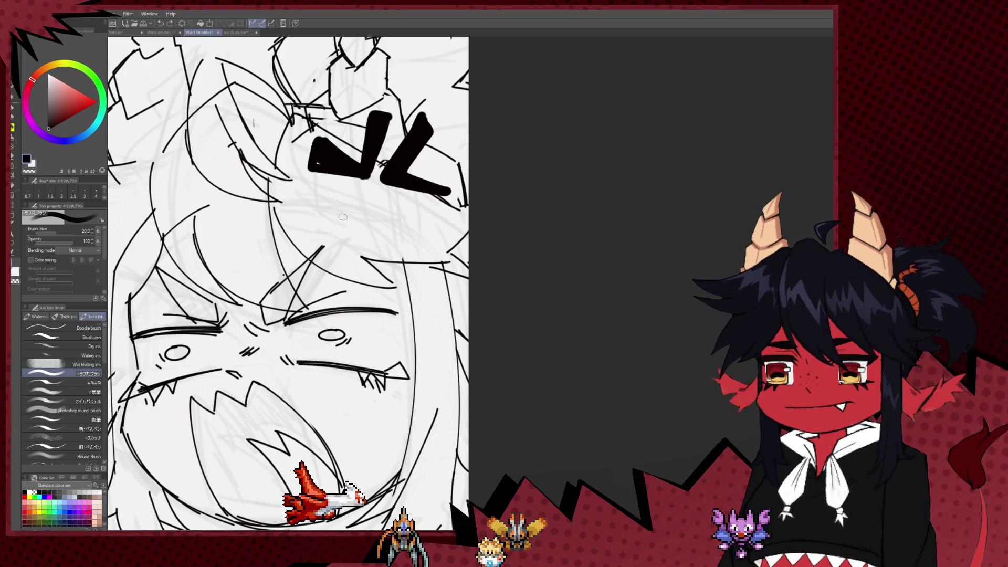
pyautogui.press('p')
pyautogui.moveTo(331, 226)
pyautogui.mouseDown()
pyautogui.moveTo(376, 183)
pyautogui.moveTo(414, 229)
pyautogui.moveTo(404, 236)
pyautogui.mouseUp()
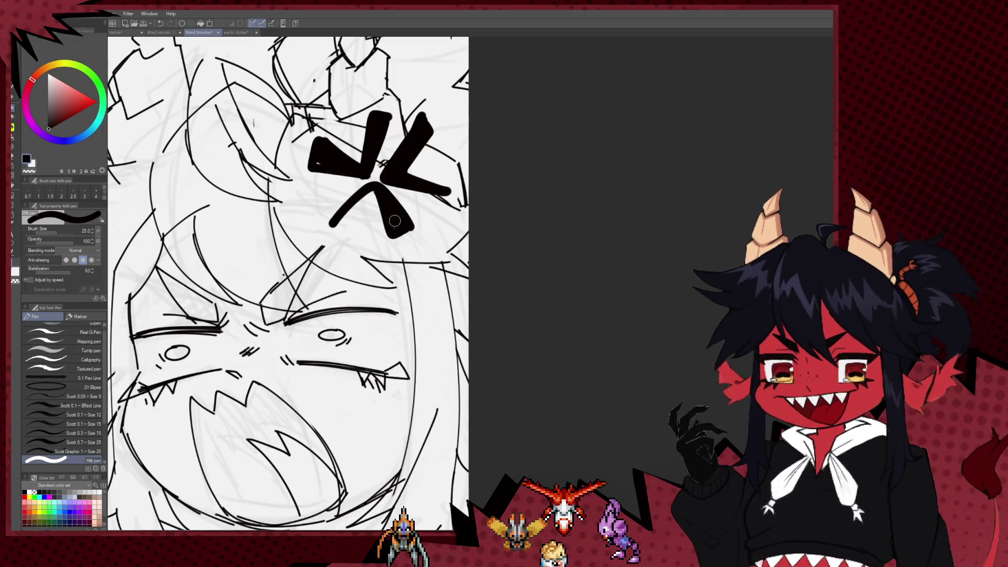
pyautogui.moveTo(367, 195)
pyautogui.mouseDown()
pyautogui.moveTo(337, 226)
pyautogui.moveTo(363, 221)
pyautogui.moveTo(330, 284)
pyautogui.mouseUp()
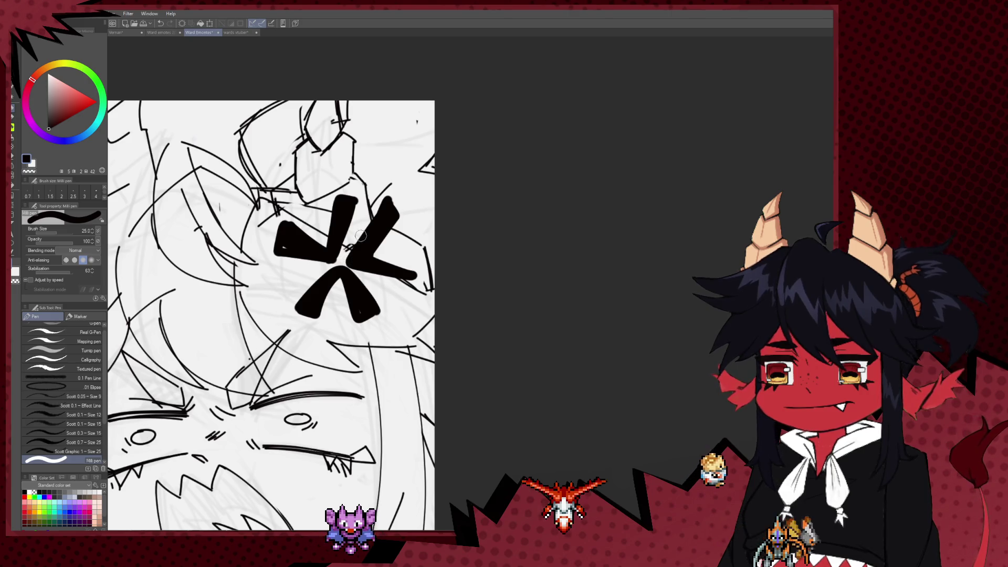
pyautogui.moveTo(369, 260); pyautogui.dragTo(413, 273)
pyautogui.scroll(-2, 368, 263)
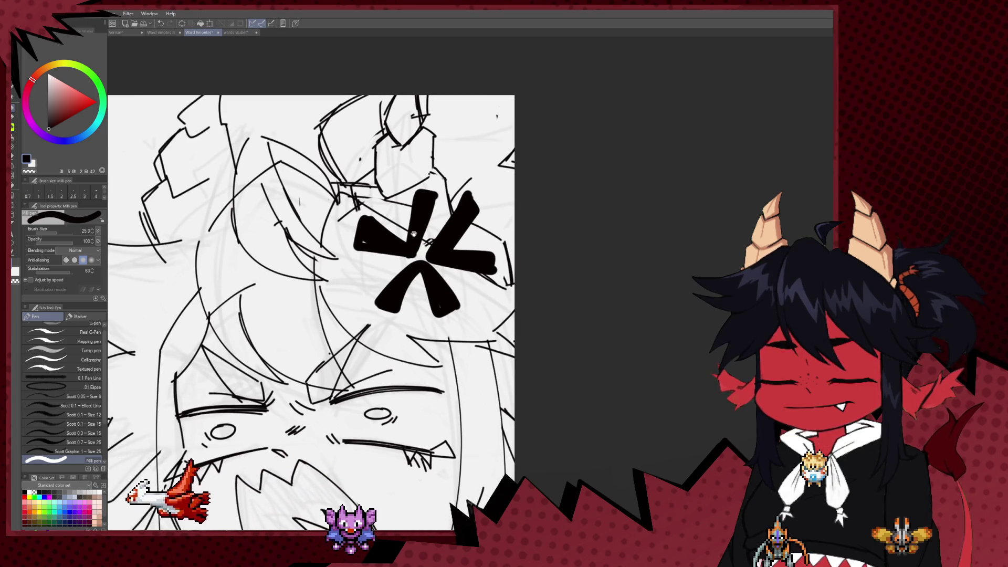
pyautogui.scroll(-2, 387, 207)
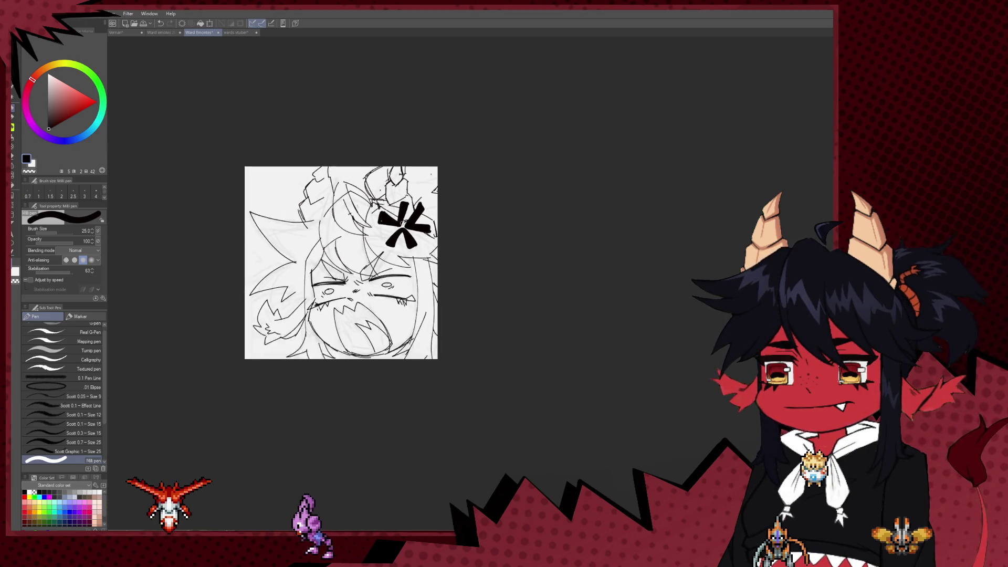
pyautogui.scroll(3, 418, 238)
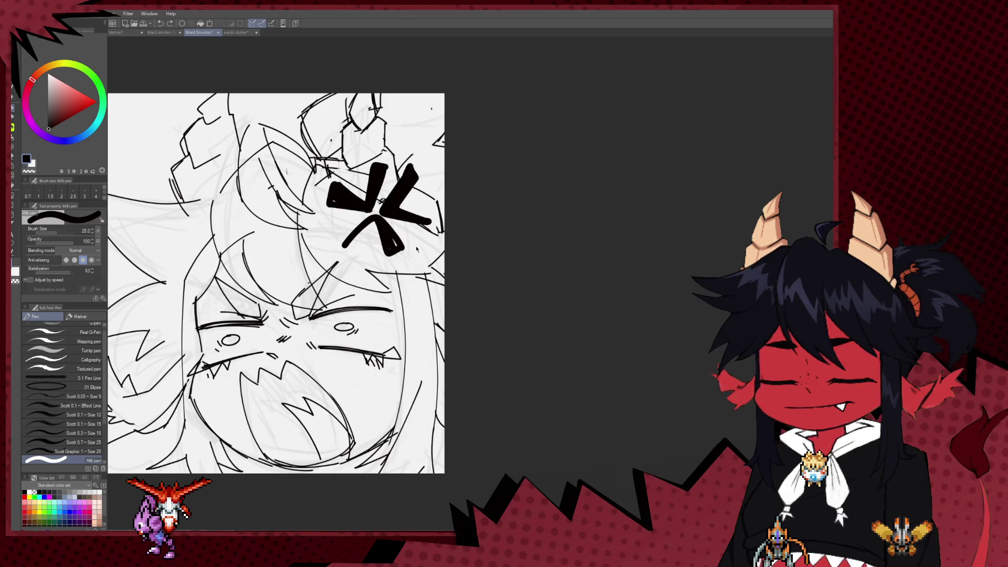
pyautogui.scroll(2, 415, 247)
pyautogui.moveTo(410, 220)
pyautogui.mouseDown()
pyautogui.moveTo(407, 268)
pyautogui.moveTo(418, 286)
pyautogui.mouseUp()
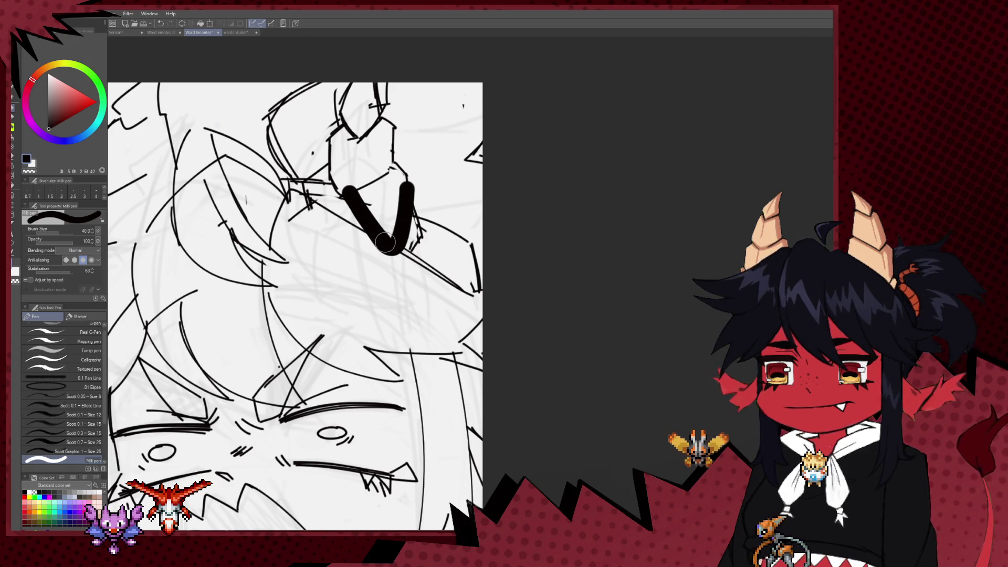
# Thicken the V's left arm, then ink the bold 7-shaped stroke and the solid < shape
pyautogui.moveTo(339, 194)
pyautogui.mouseDown()
pyautogui.moveTo(397, 245)
pyautogui.moveTo(411, 188)
pyautogui.moveTo(381, 246)
pyautogui.mouseUp()
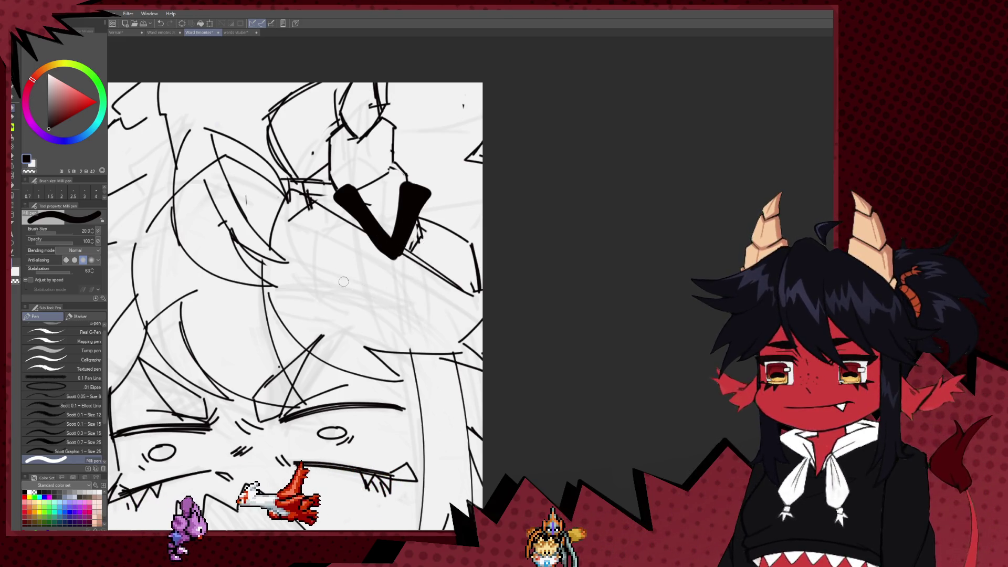
pyautogui.moveTo(329, 274)
pyautogui.mouseDown()
pyautogui.moveTo(388, 265)
pyautogui.moveTo(375, 315)
pyautogui.mouseUp()
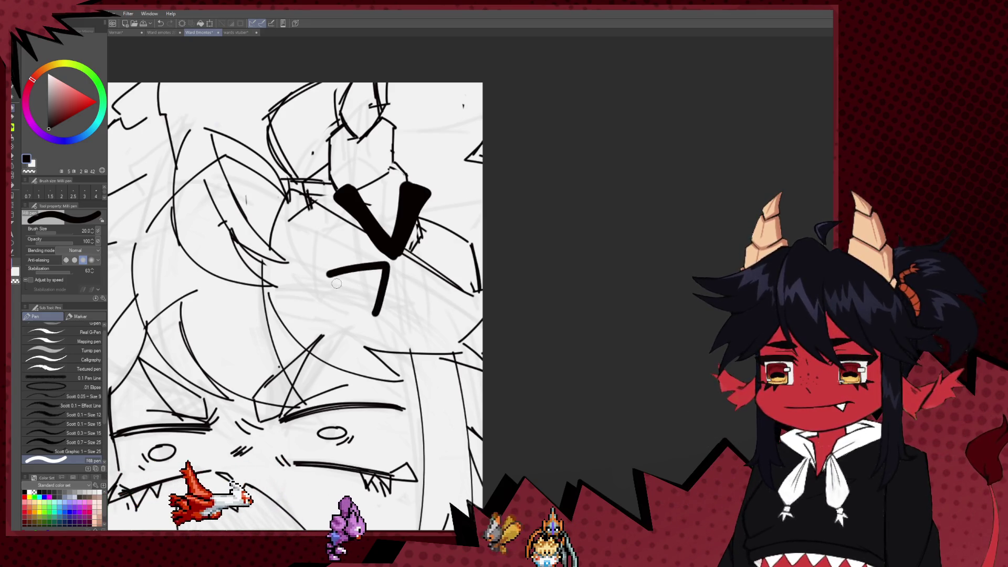
pyautogui.moveTo(328, 276); pyautogui.dragTo(381, 272)
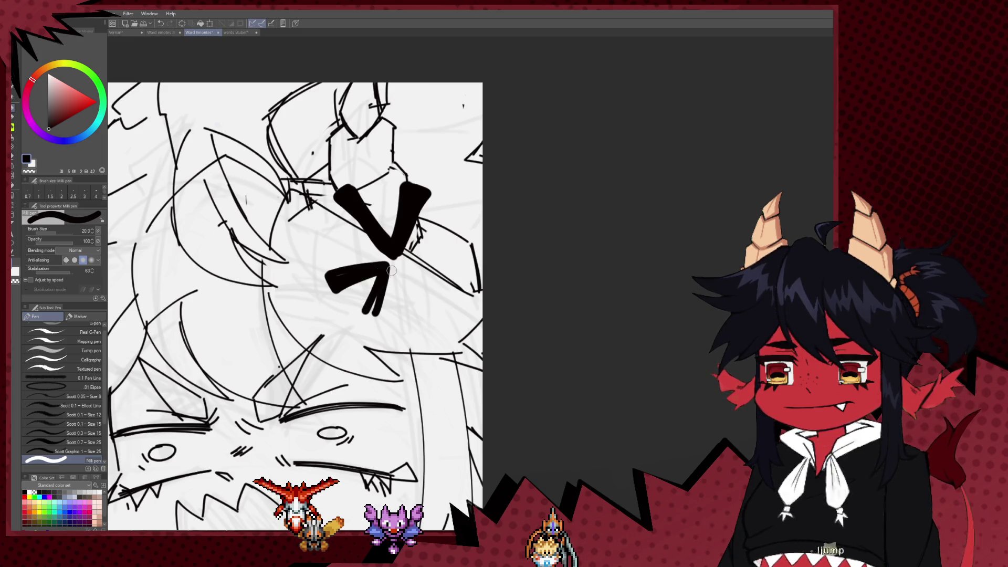
pyautogui.moveTo(389, 270); pyautogui.dragTo(377, 318)
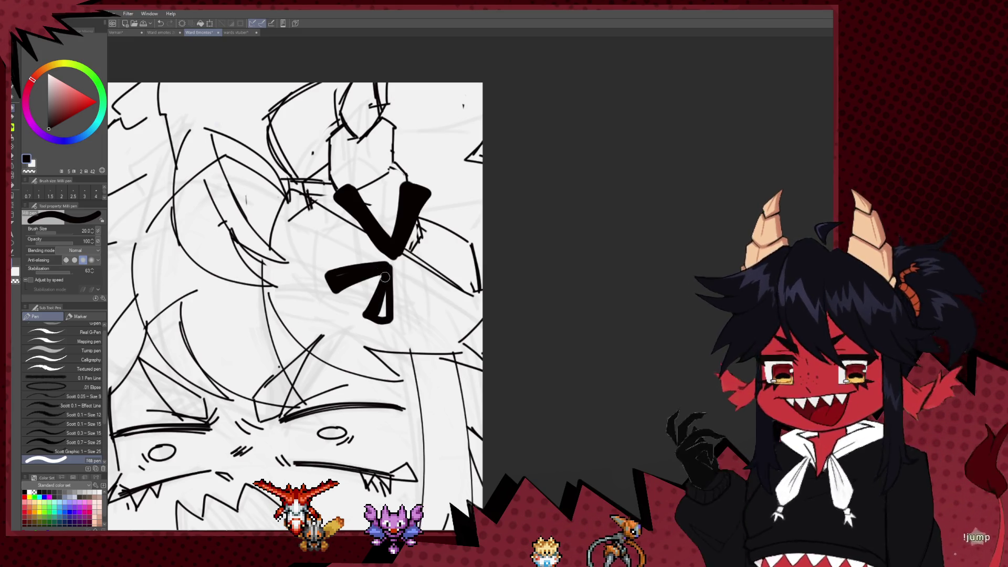
pyautogui.moveTo(434, 305)
pyautogui.mouseDown()
pyautogui.moveTo(407, 276)
pyautogui.moveTo(442, 249)
pyautogui.mouseUp()
pyautogui.hotkey('ctrl', 'z')
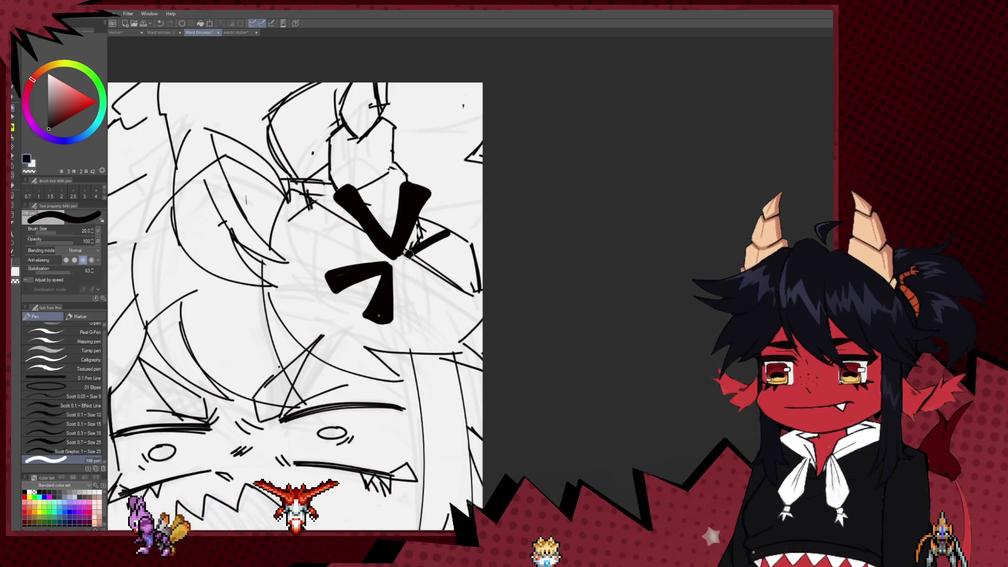
pyautogui.moveTo(459, 234)
pyautogui.mouseDown()
pyautogui.moveTo(409, 260)
pyautogui.moveTo(451, 299)
pyautogui.mouseUp()
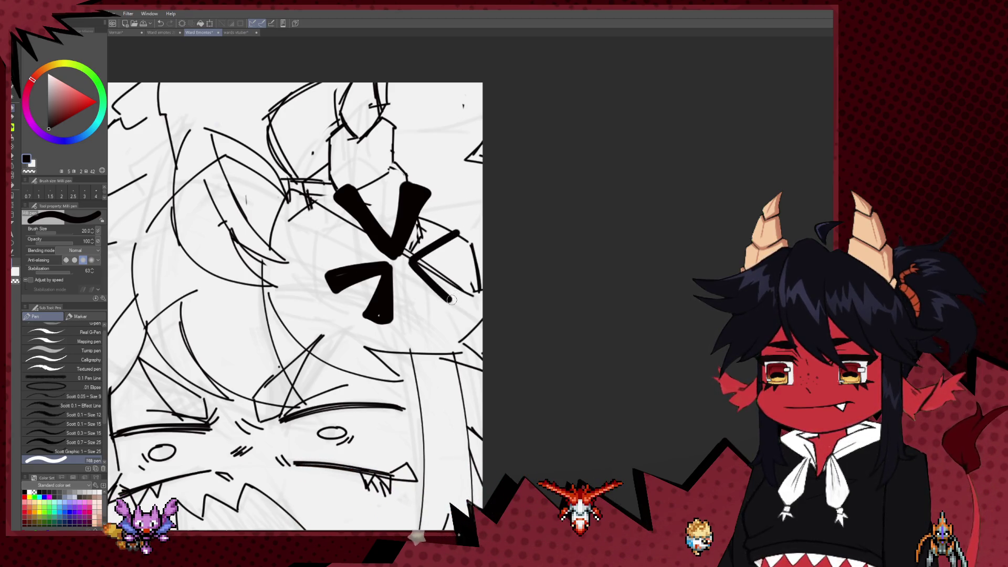
pyautogui.moveTo(423, 268); pyautogui.dragTo(412, 261)
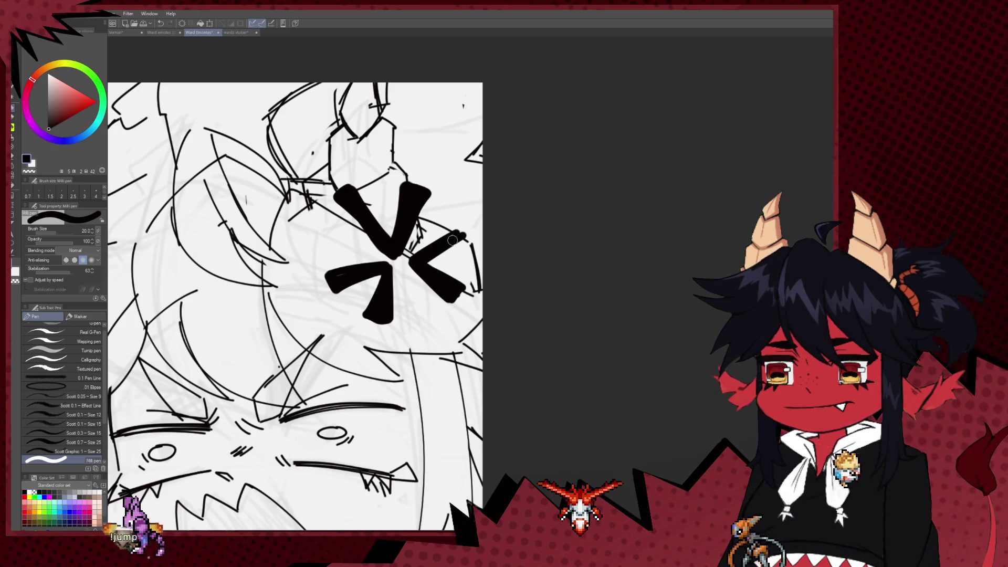
pyautogui.moveTo(455, 223); pyautogui.dragTo(431, 251)
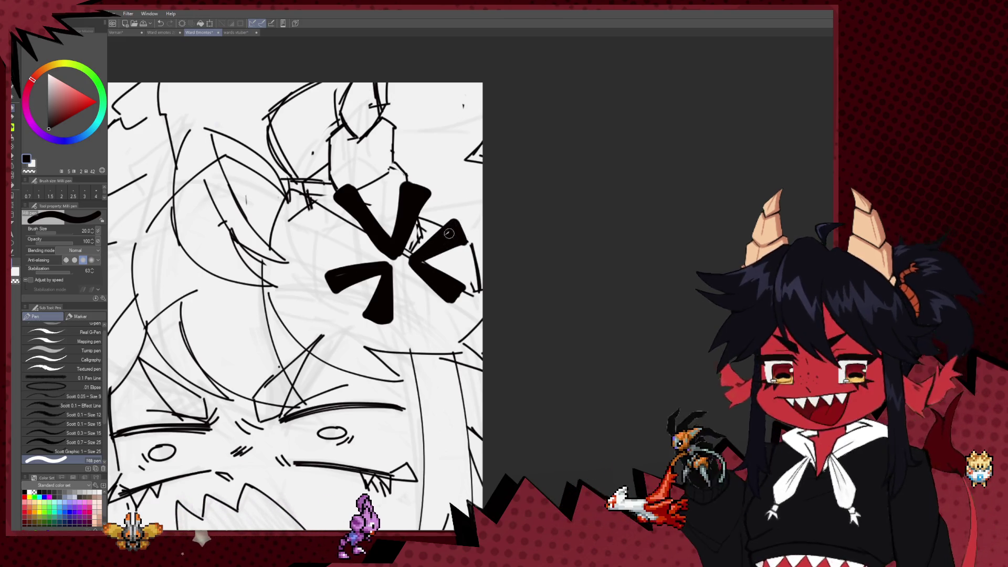
pyautogui.scroll(-8, 525, 231)
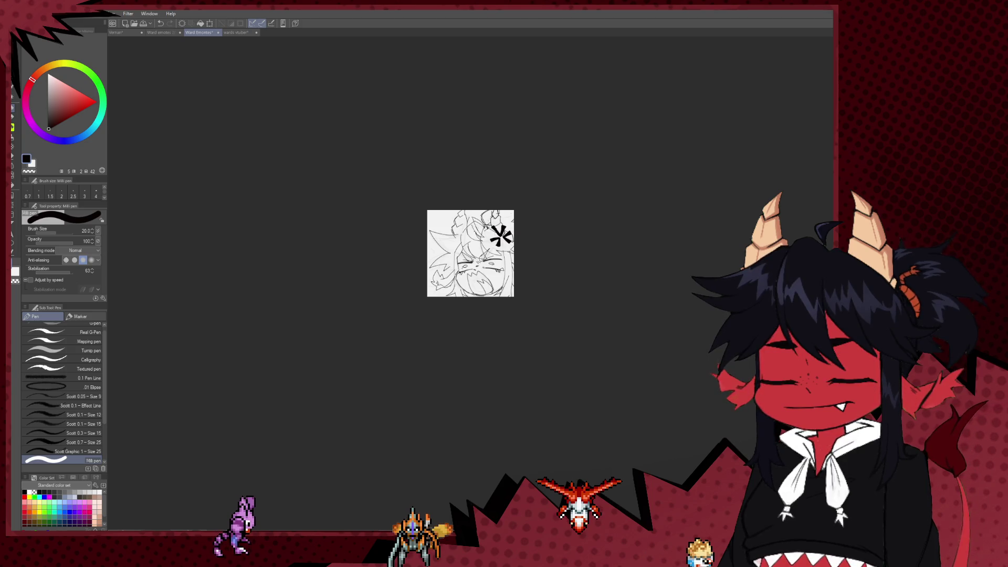
# Bring the right side of the face into view and erase small stray marks on the sketch
pyautogui.scroll(3, 493, 215)
pyautogui.scroll(3, 479, 218)
pyautogui.scroll(-1, 730, 206)
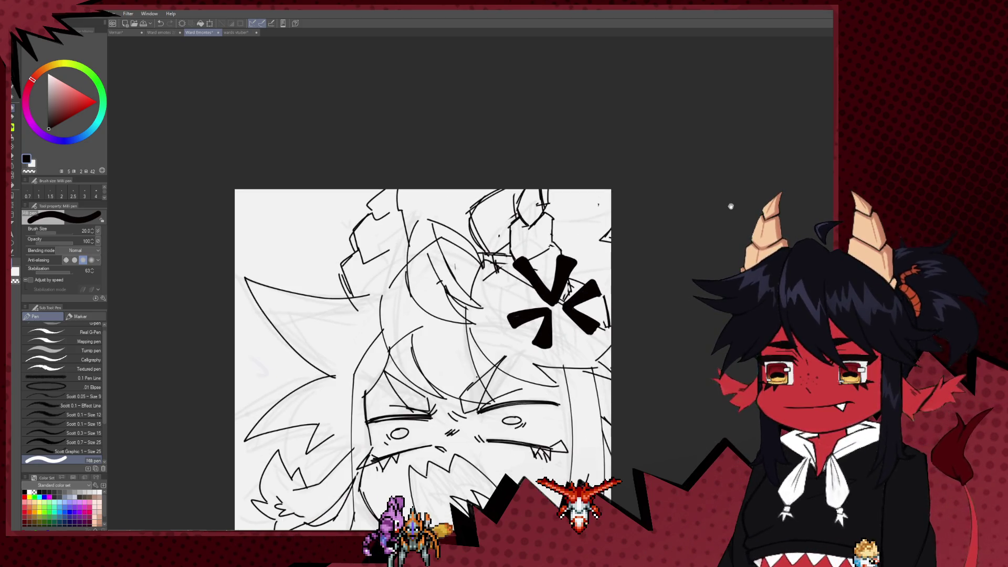
pyautogui.moveTo(731, 206)
pyautogui.mouseDown()
pyautogui.moveTo(703, 166)
pyautogui.moveTo(652, 172)
pyautogui.mouseUp()
pyautogui.press('e')
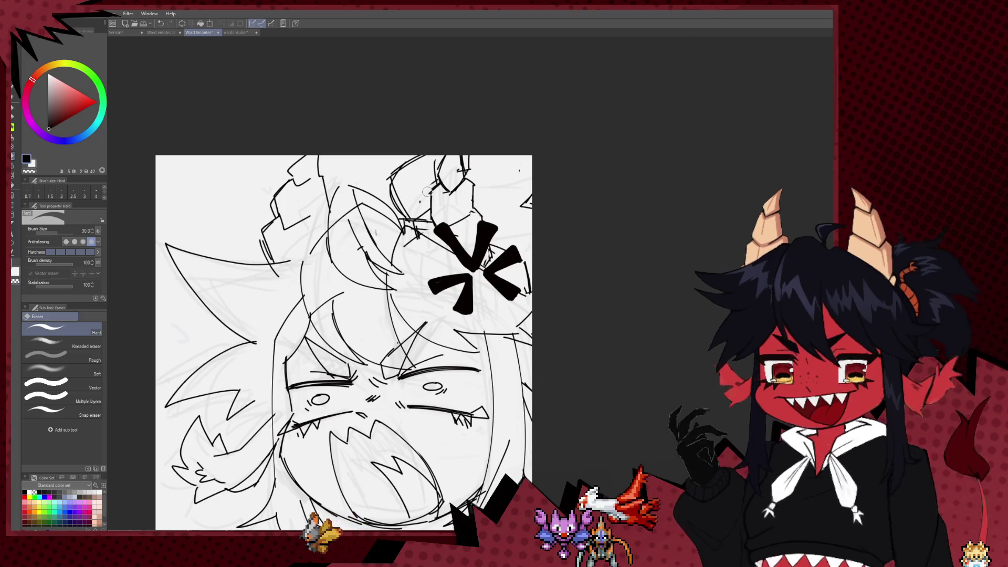
pyautogui.scroll(-2, 454, 309)
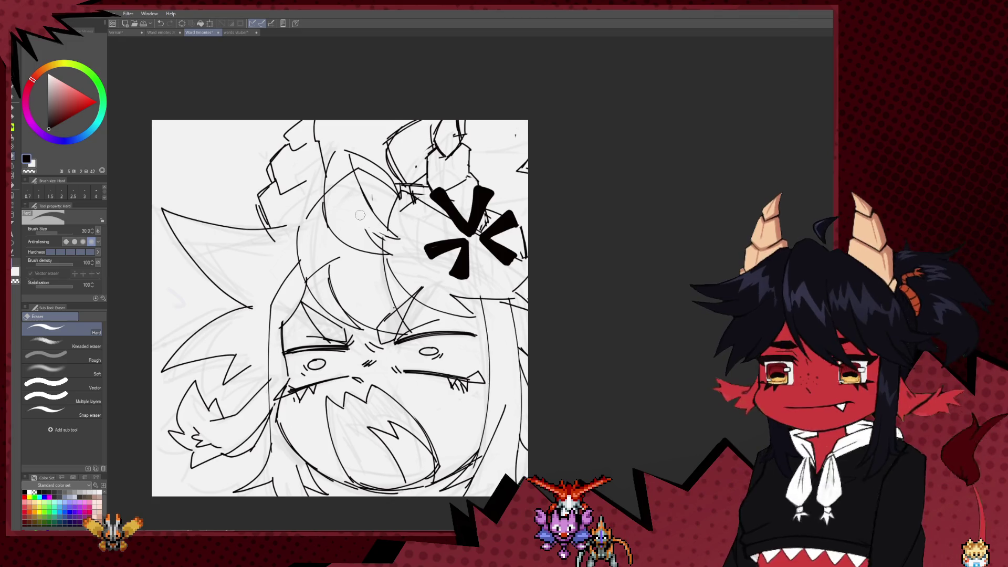
pyautogui.press('p')
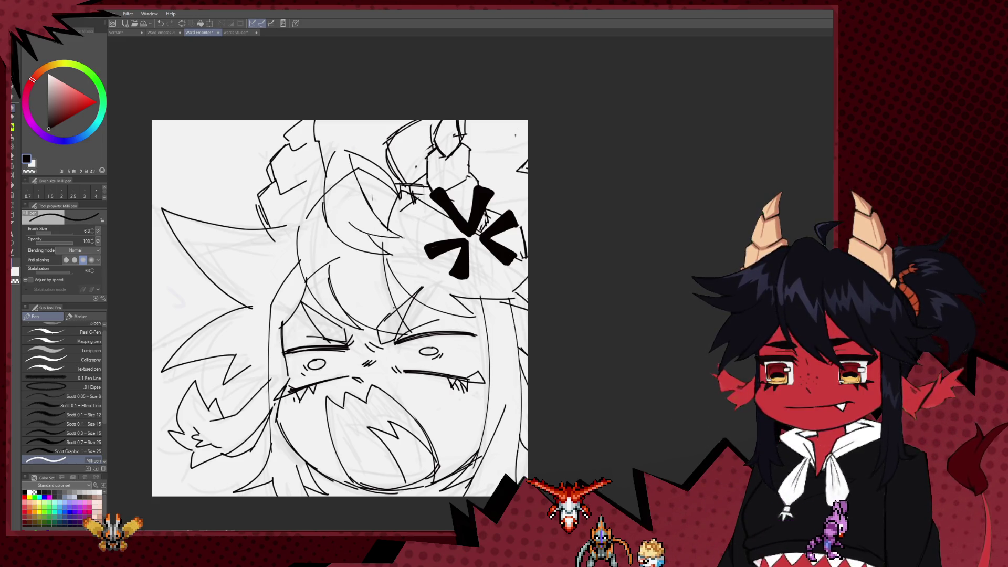
pyautogui.press('e')
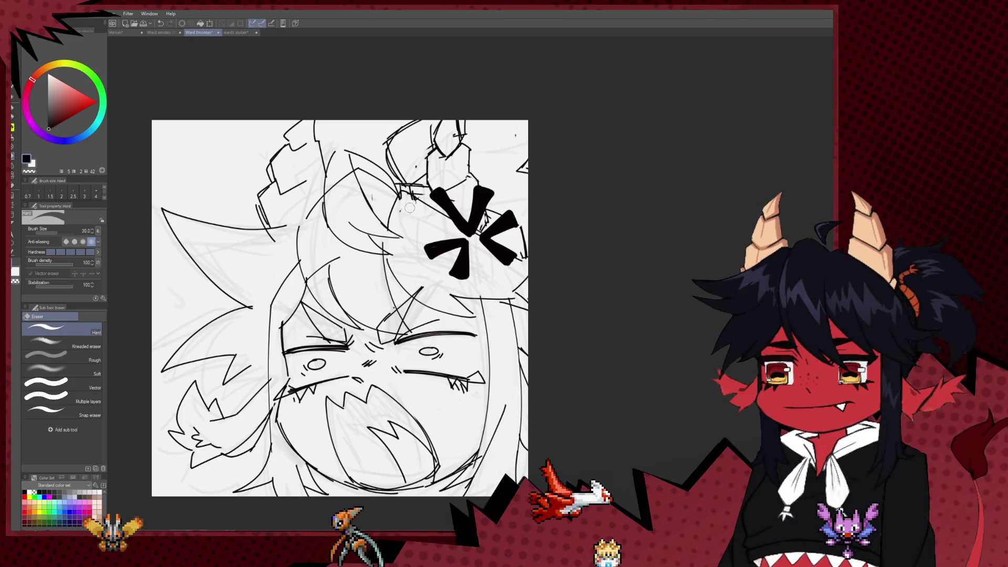
pyautogui.press('p')
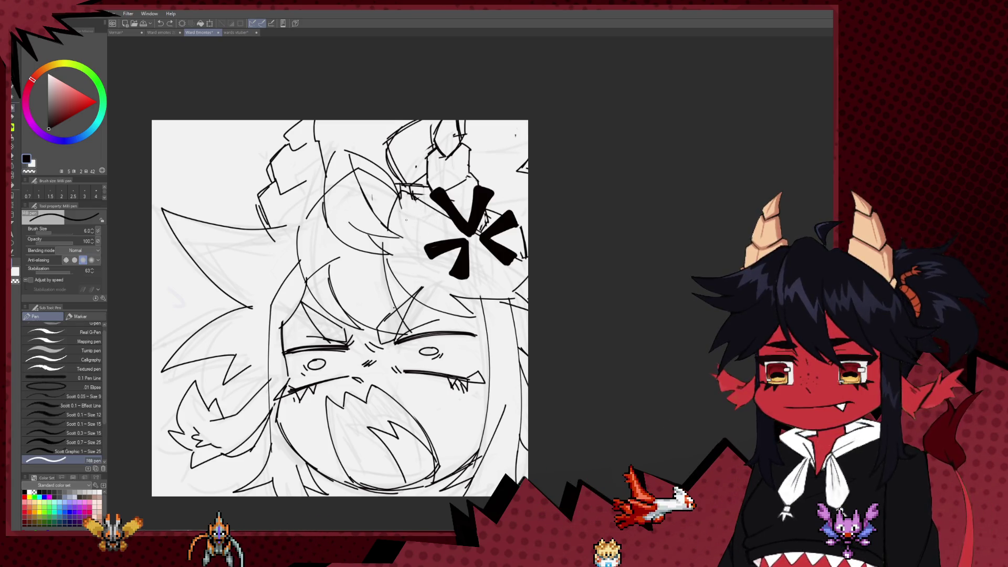
pyautogui.press('e')
pyautogui.moveTo(398, 197)
pyautogui.mouseDown()
pyautogui.moveTo(402, 206)
pyautogui.moveTo(413, 189)
pyautogui.mouseUp()
pyautogui.press('p')
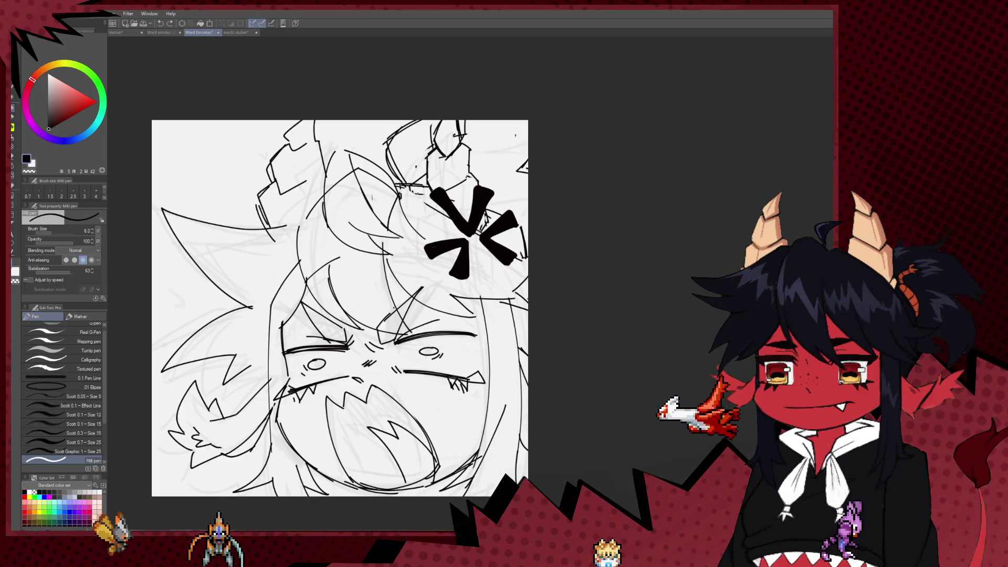
# Return to the Milli pen and raise its brush size slightly for thicker lines
pyautogui.press('e')
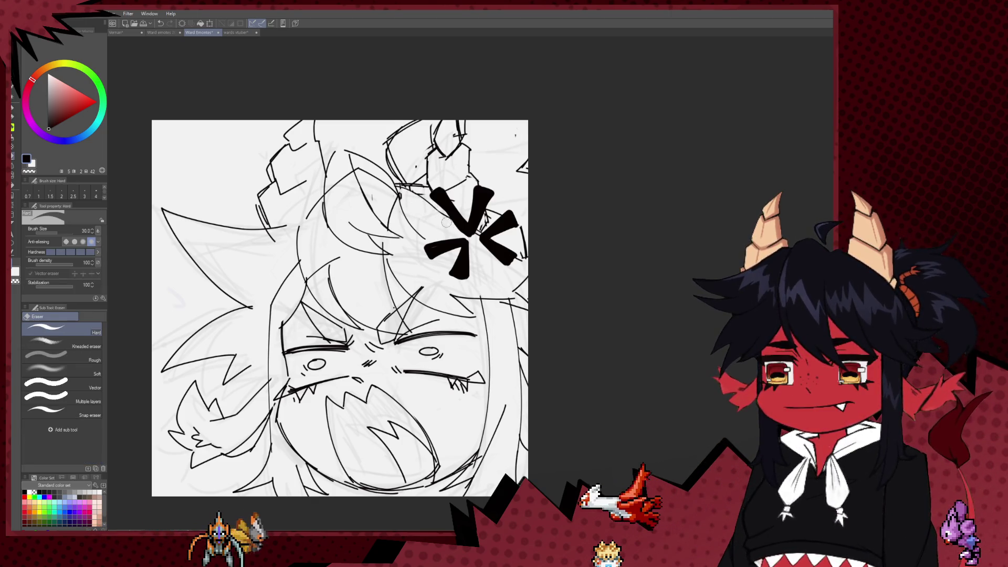
pyautogui.moveTo(449, 226); pyautogui.dragTo(416, 226)
pyautogui.press('p')
pyautogui.press(']')
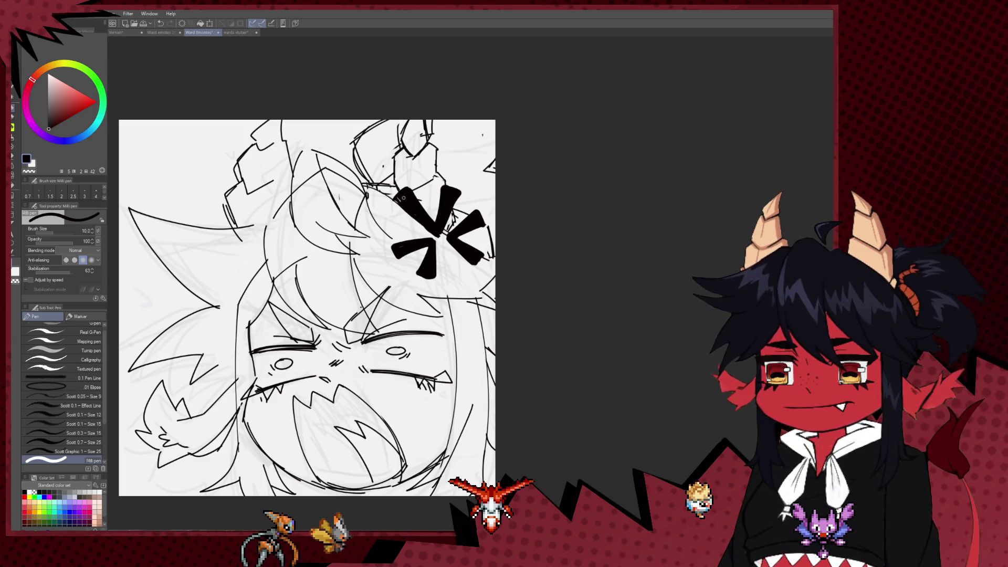
pyautogui.moveTo(457, 226); pyautogui.dragTo(471, 194)
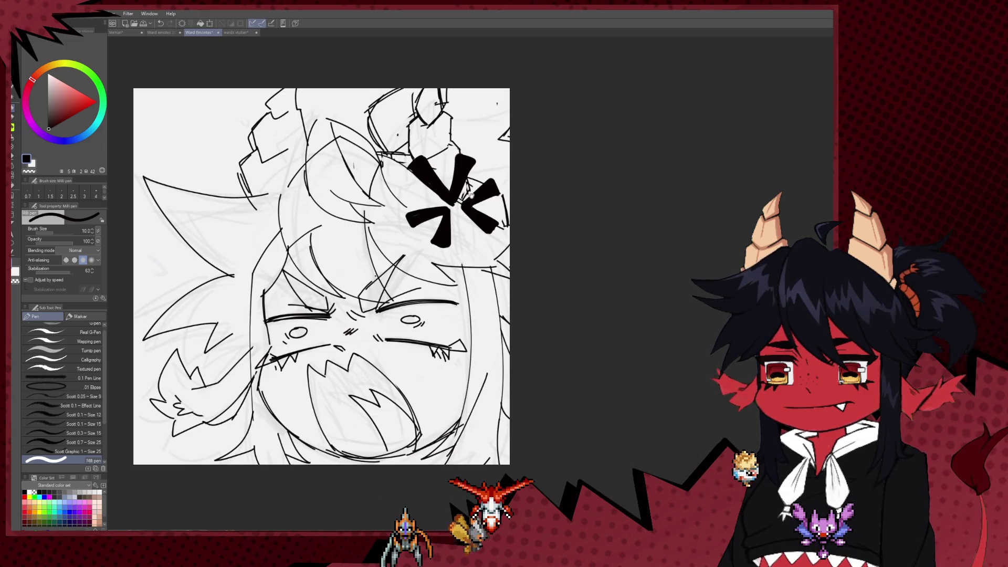
# Zoom around the open chibi lineart canvases, ending on the fanged chibi clutching a knife
pyautogui.scroll(-2, 471, 249)
pyautogui.scroll(3, 470, 248)
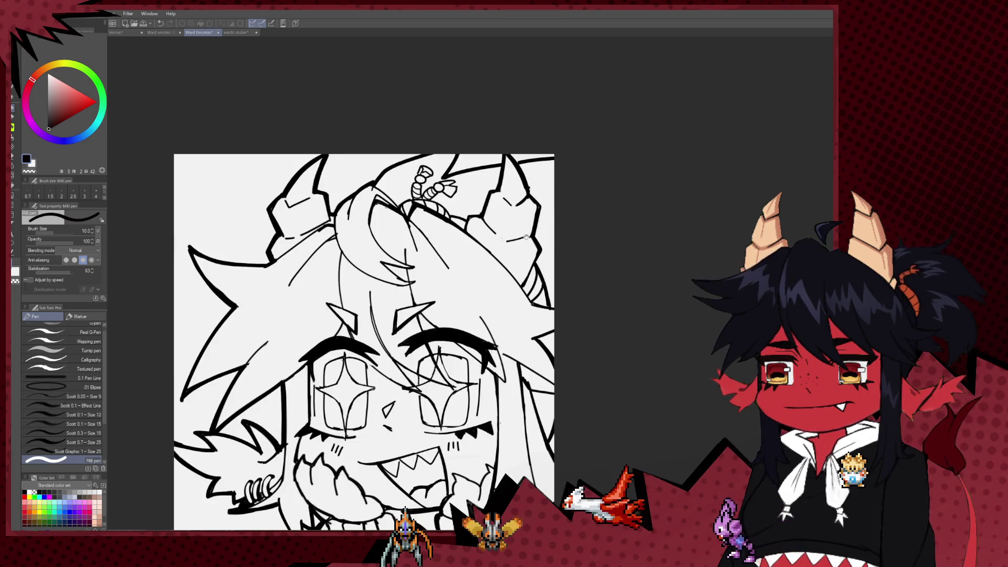
pyautogui.scroll(-1, 677, 252)
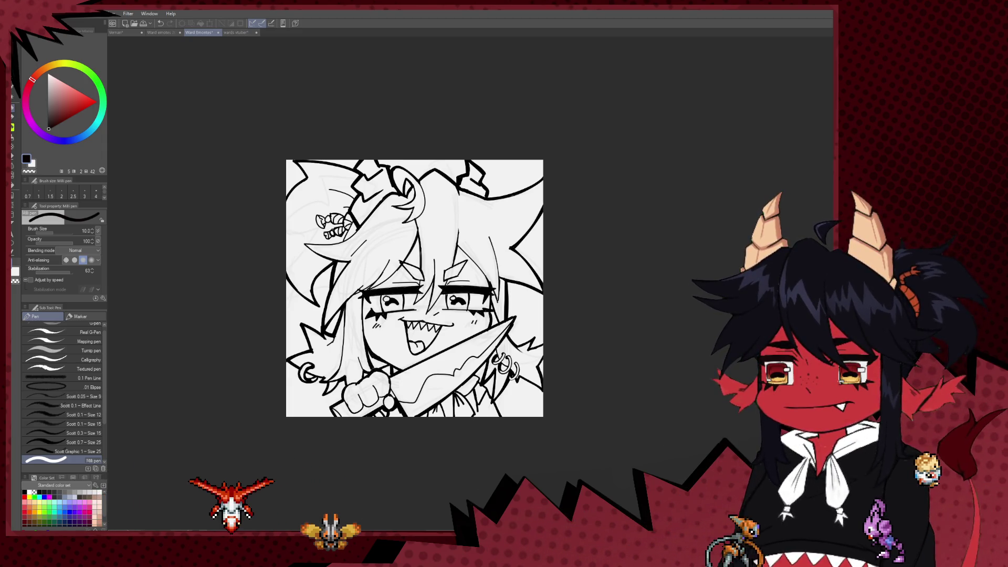
# Zoom in on the knife chibi's line art, with its sharp-toothed grin, candy hair clip and hoop earrings
pyautogui.scroll(1, 658, 246)
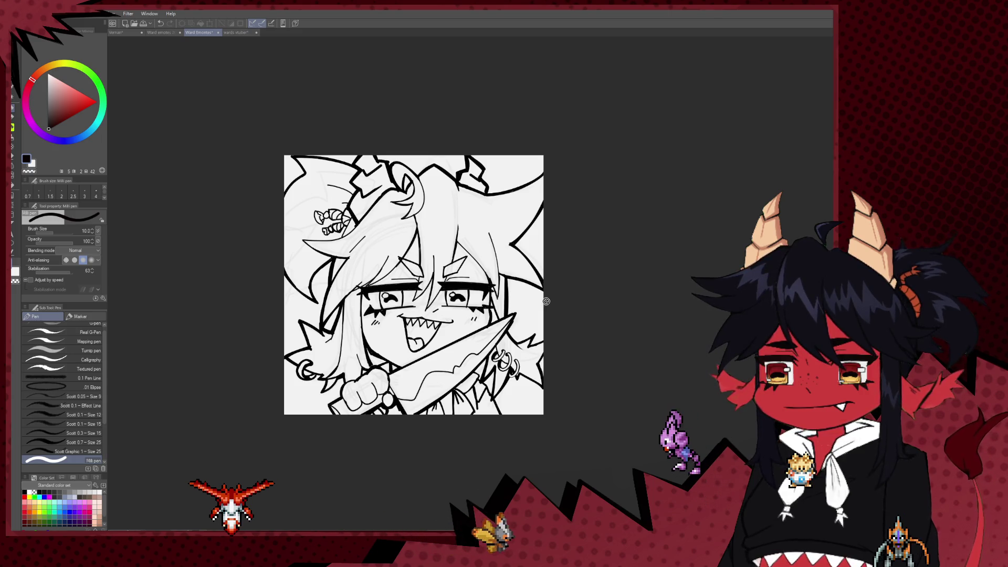
pyautogui.scroll(1, 523, 315)
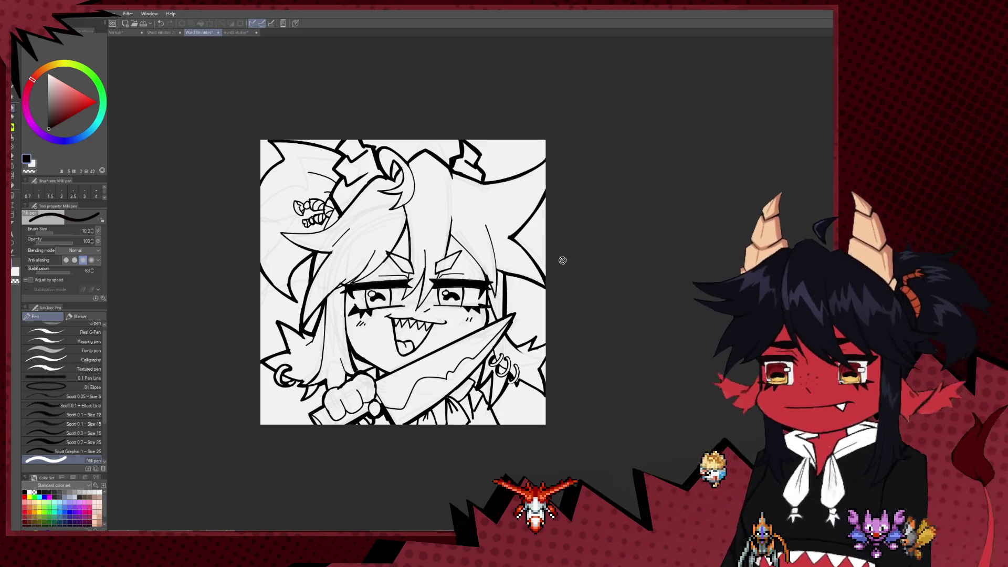
pyautogui.scroll(1, 544, 274)
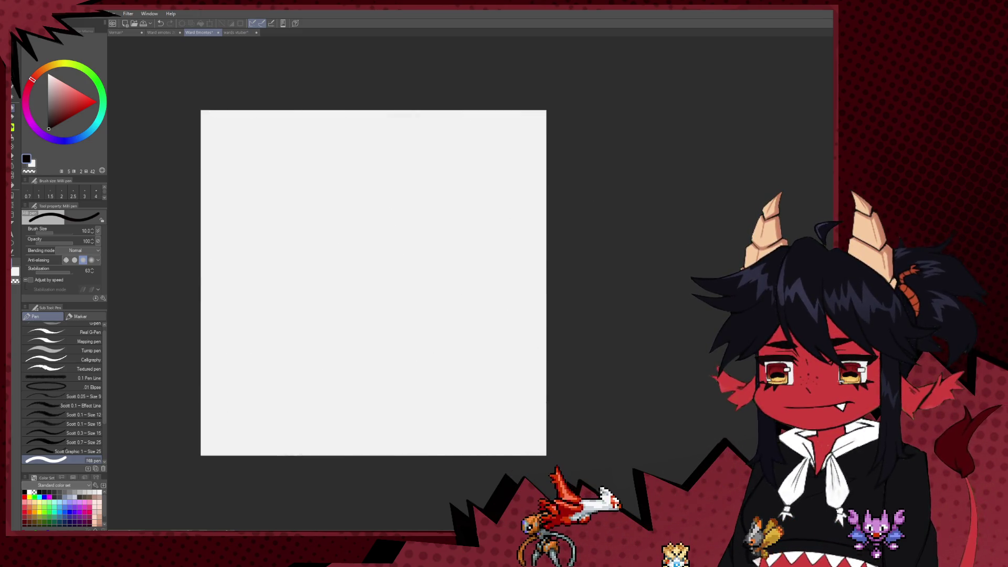
# Free-transform the notebook chibi artwork, shifting it left and stretching it wider to the right
pyautogui.scroll(-2, 622, 216)
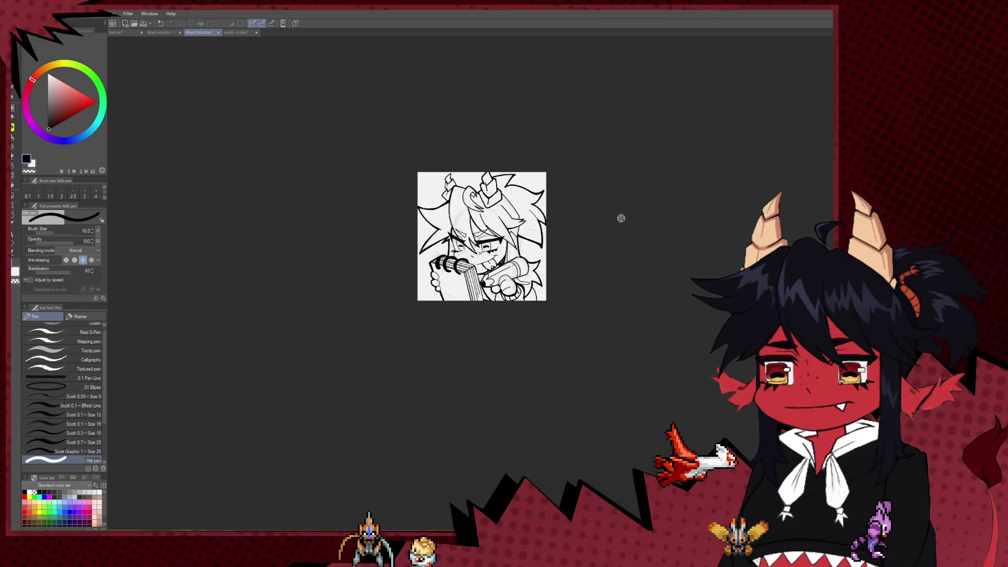
pyautogui.scroll(2, 621, 217)
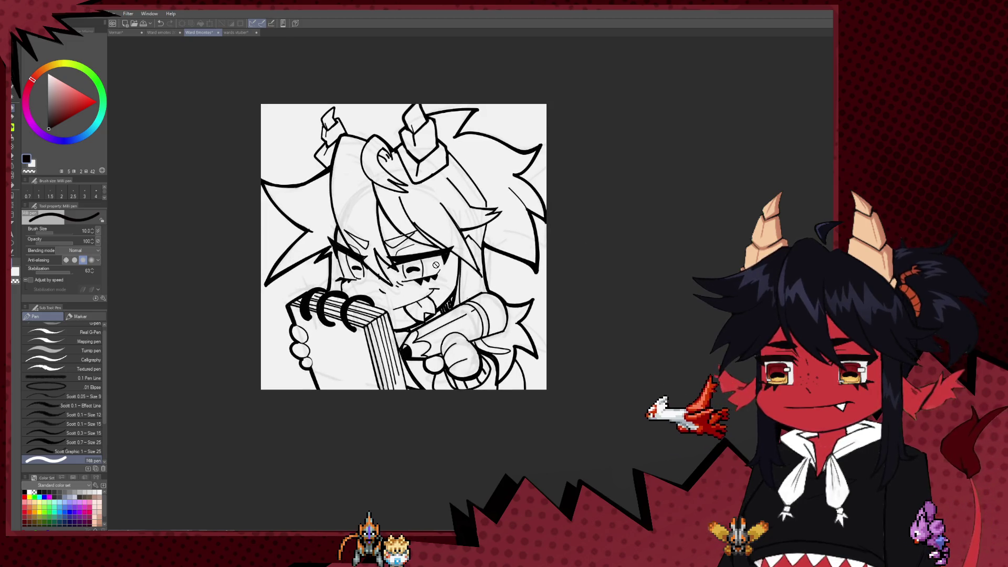
pyautogui.scroll(1, 435, 265)
pyautogui.scroll(-1, 517, 271)
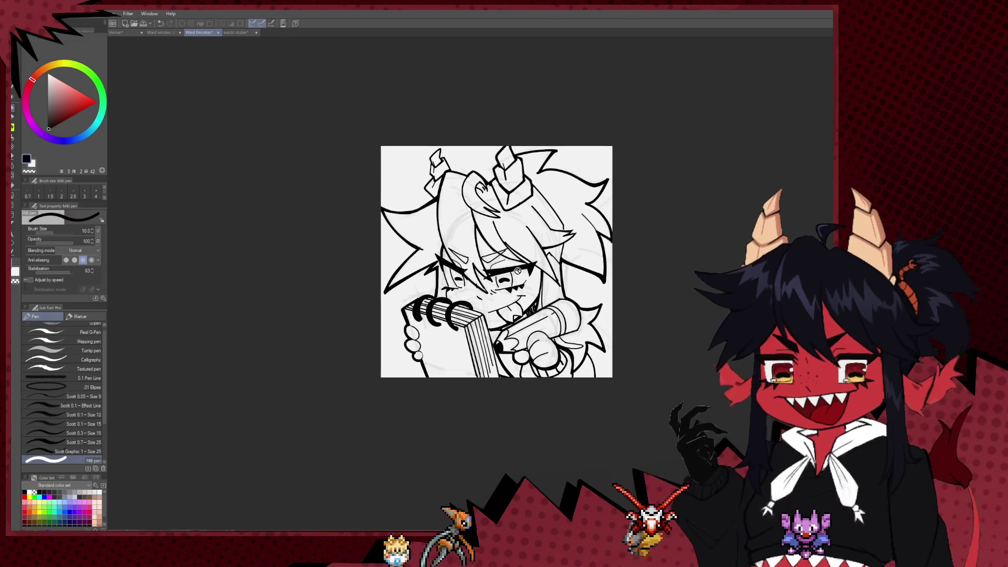
pyautogui.scroll(1, 516, 268)
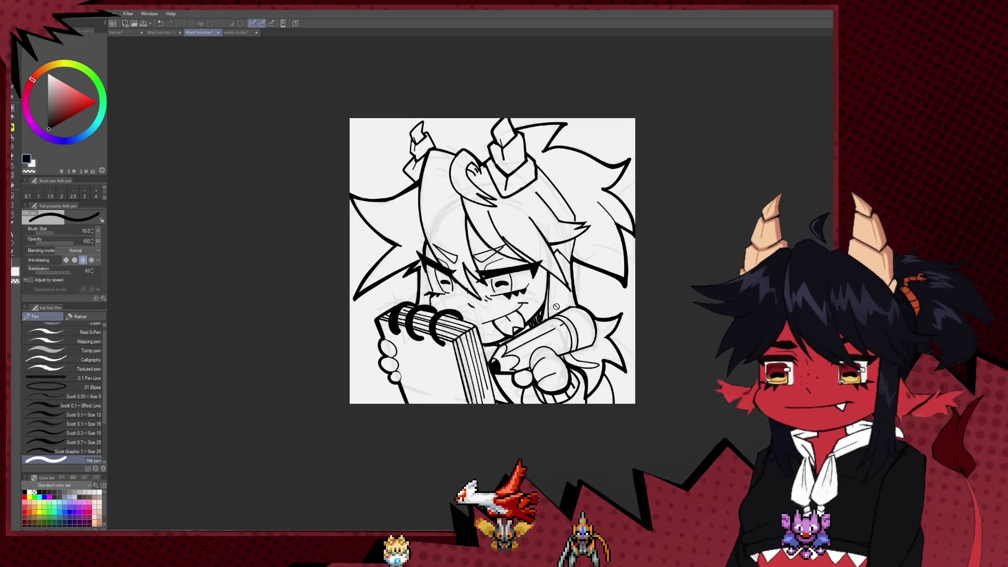
pyautogui.scroll(-1, 630, 300)
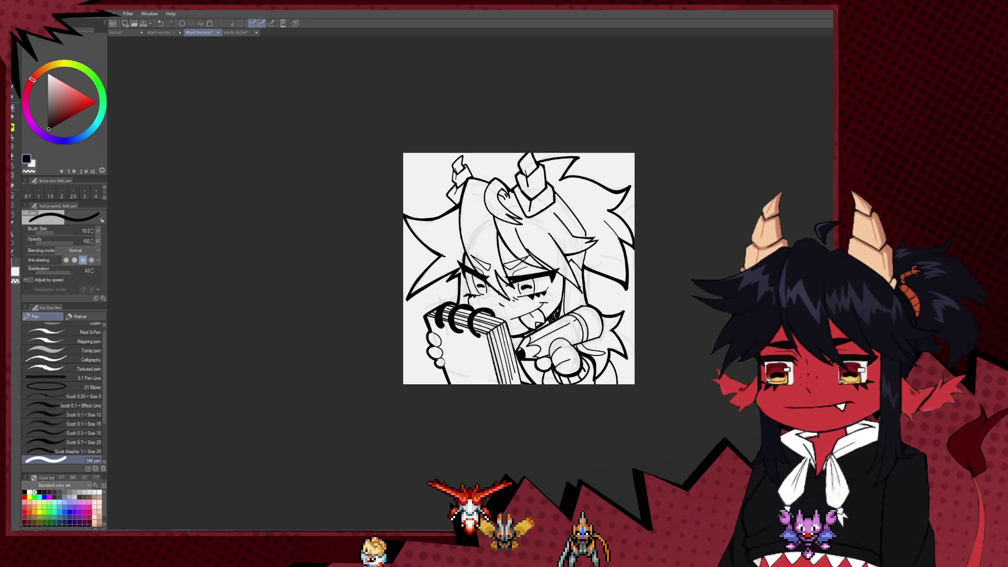
pyautogui.hotkey('ctrl', 't')
pyautogui.moveTo(657, 270); pyautogui.dragTo(555, 269)
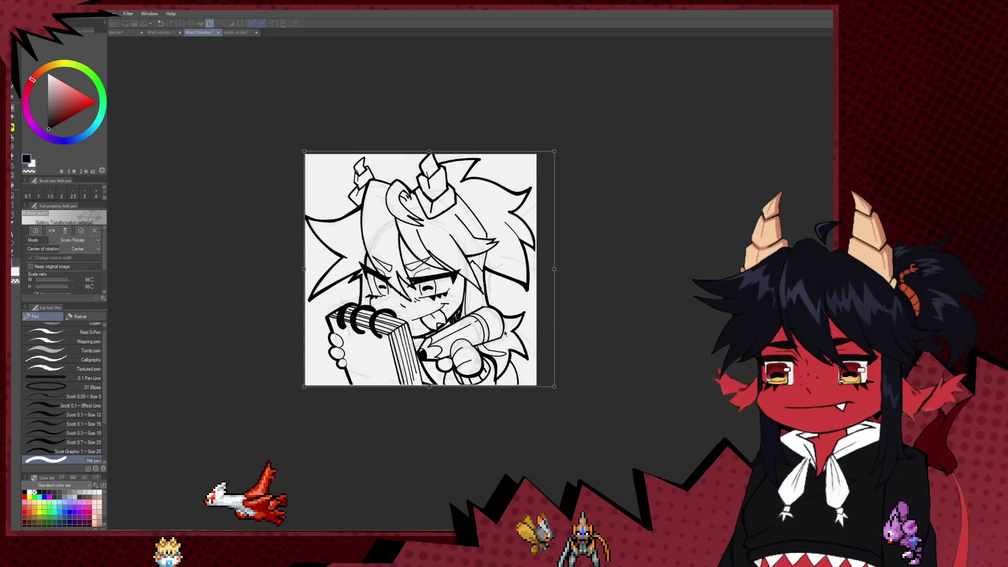
pyautogui.moveTo(560, 267); pyautogui.dragTo(597, 271)
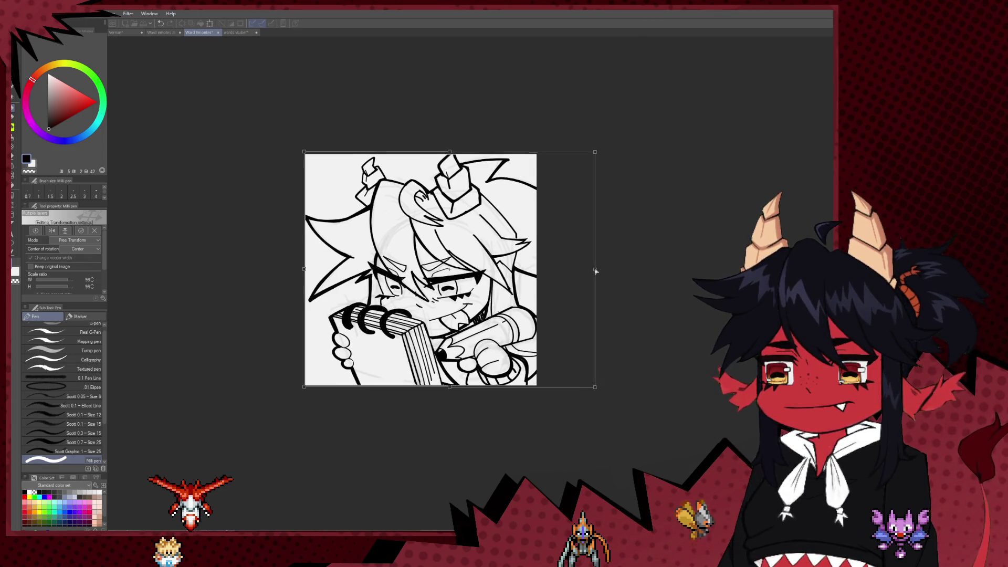
# Extend the artwork toward the top-left and bottom, reaching about 115% width and 104% height
pyautogui.scroll(1, 588, 263)
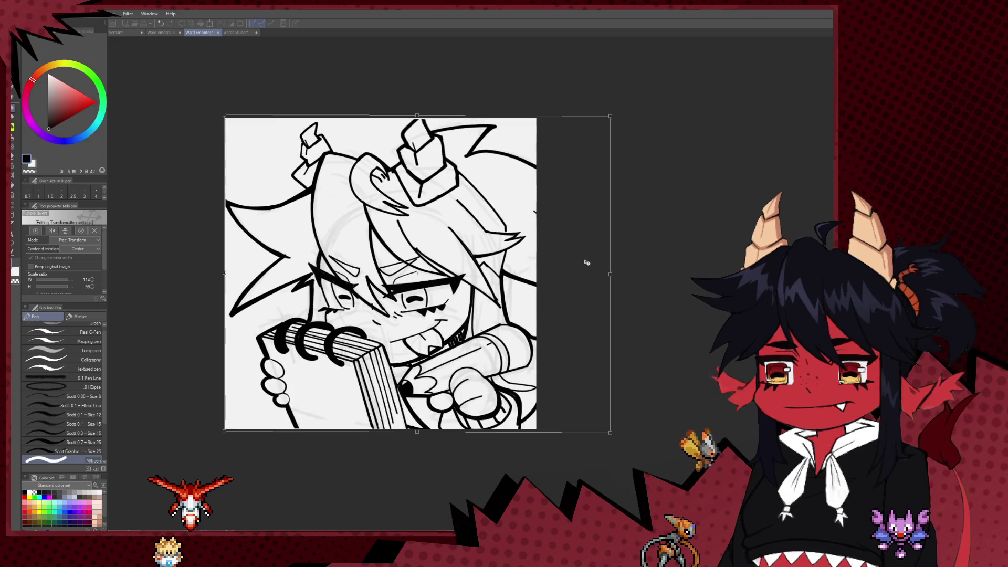
pyautogui.scroll(-4, 587, 262)
pyautogui.scroll(1, 551, 259)
pyautogui.scroll(1, 552, 260)
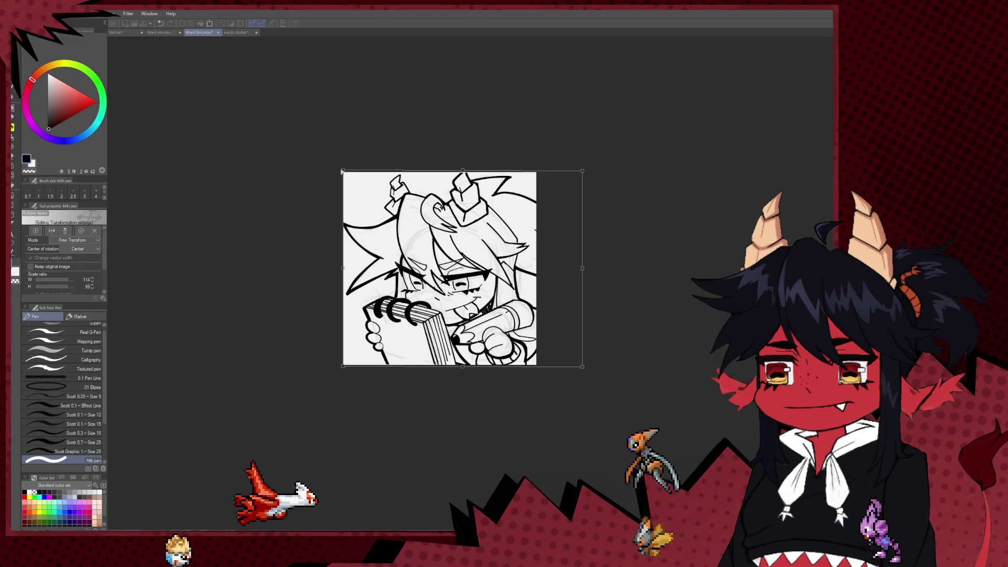
pyautogui.moveTo(342, 172); pyautogui.dragTo(340, 166)
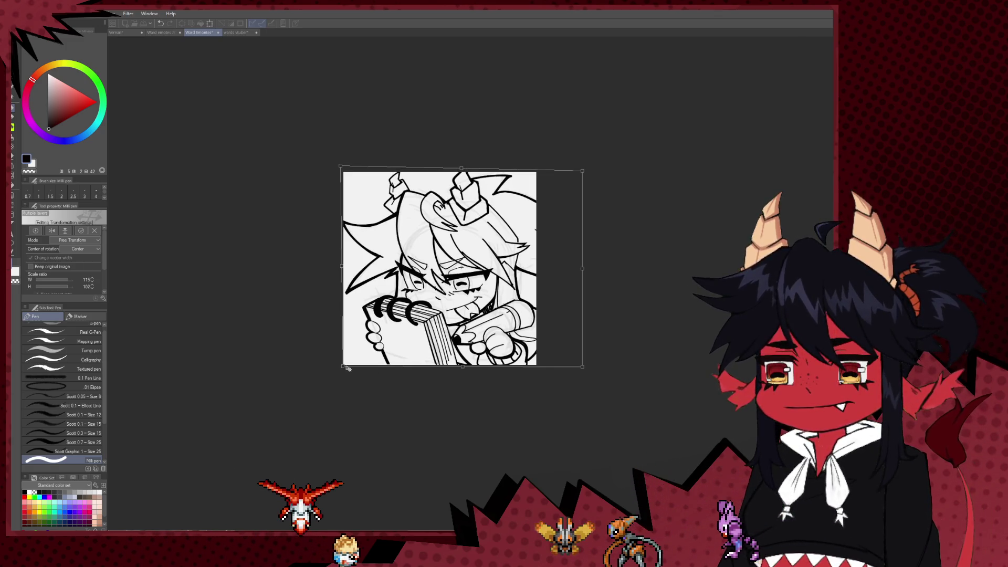
pyautogui.moveTo(348, 367); pyautogui.dragTo(341, 371)
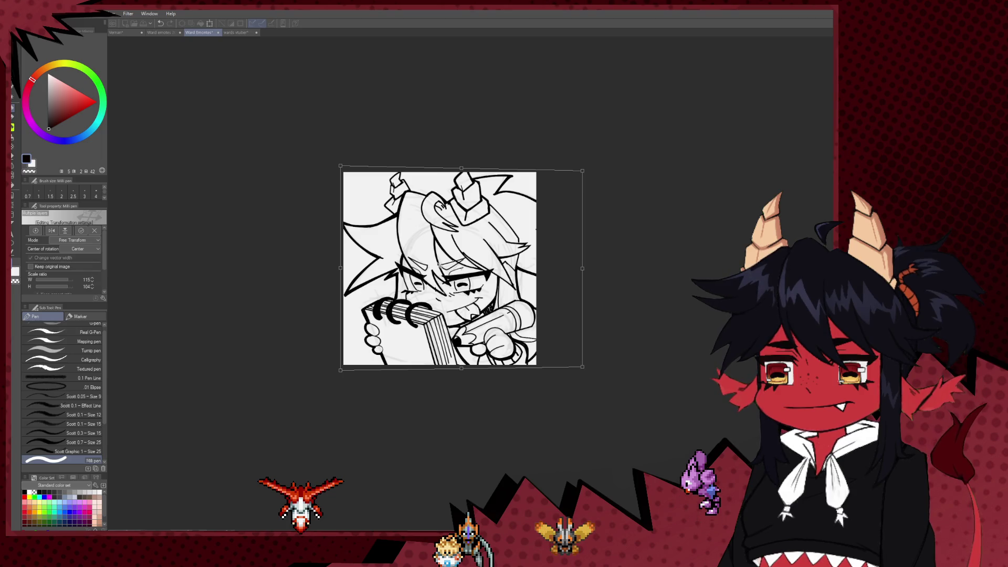
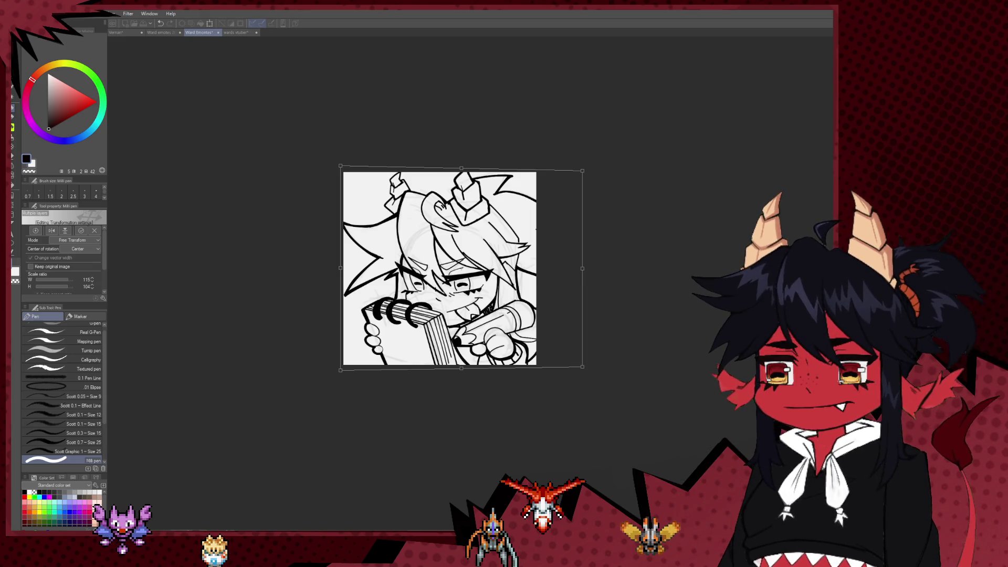
# Enlarge and reposition the notebook panel, then commit the Free Transform
pyautogui.scroll(2, 631, 343)
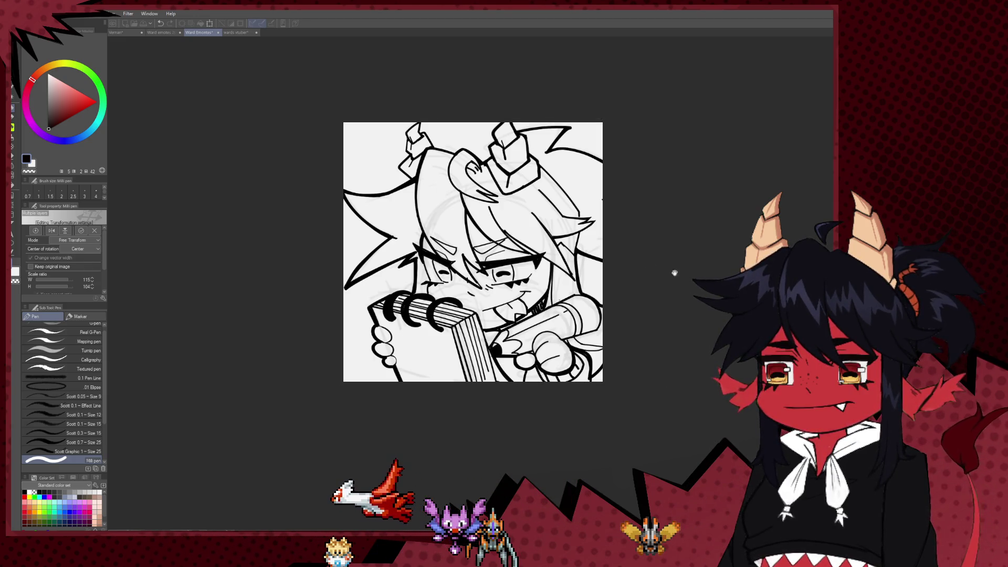
pyautogui.moveTo(642, 270); pyautogui.dragTo(545, 276)
pyautogui.scroll(1, 545, 276)
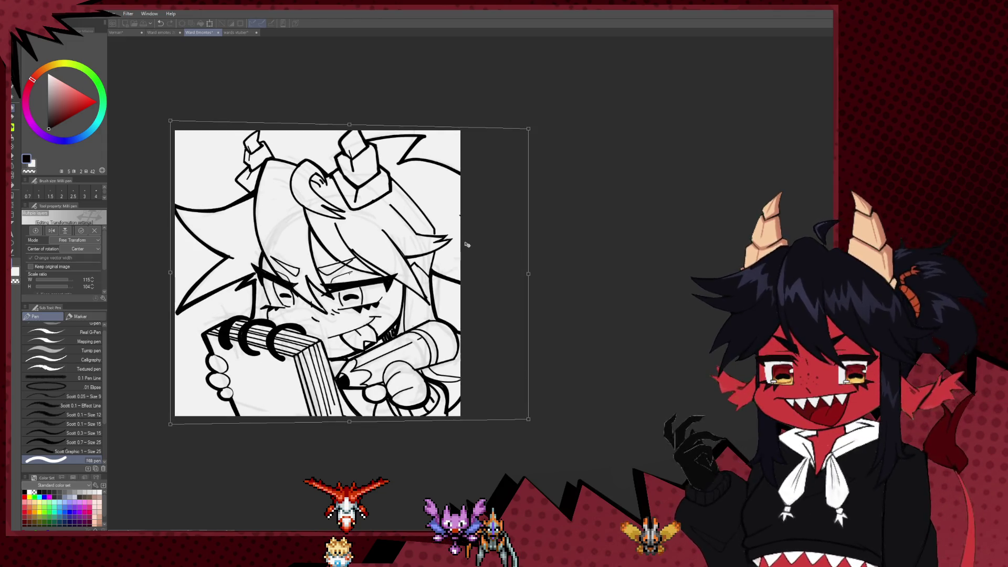
pyautogui.press('Return')
pyautogui.scroll(-2, 621, 254)
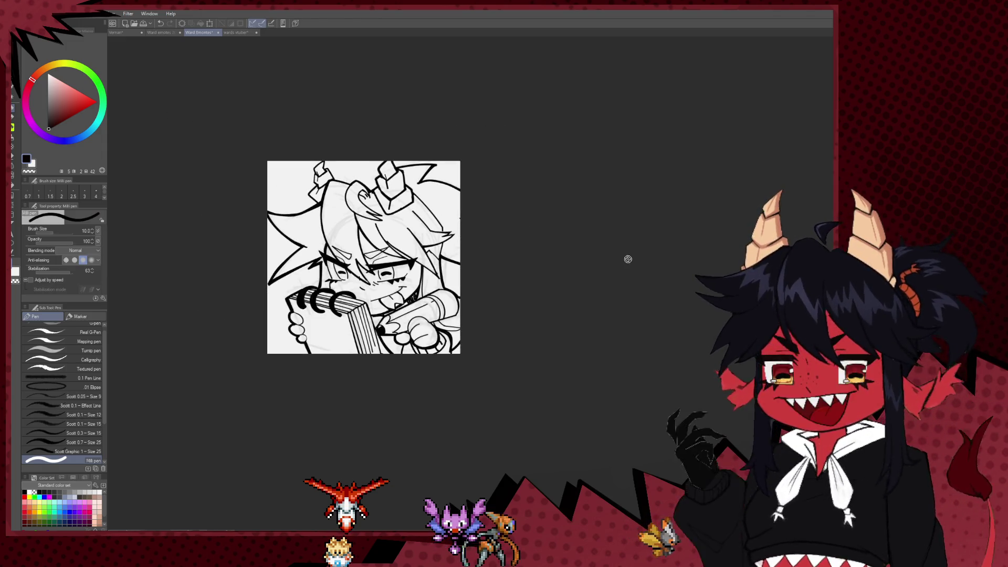
pyautogui.scroll(-1, 693, 266)
pyautogui.scroll(3, 604, 278)
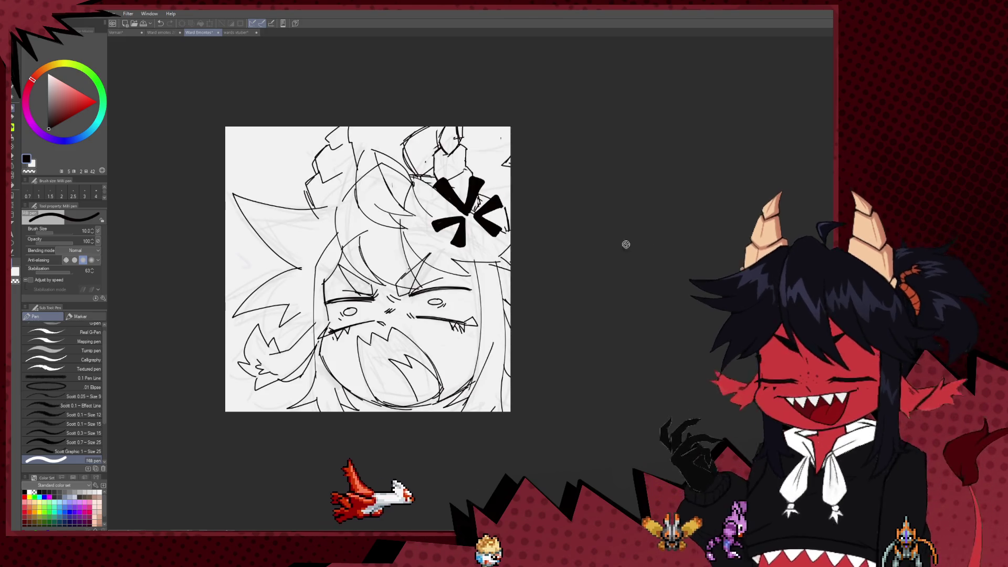
# Bring the horns into view and undo the stray short stroke
pyautogui.scroll(1, 609, 288)
pyautogui.moveTo(385, 206); pyautogui.dragTo(394, 275)
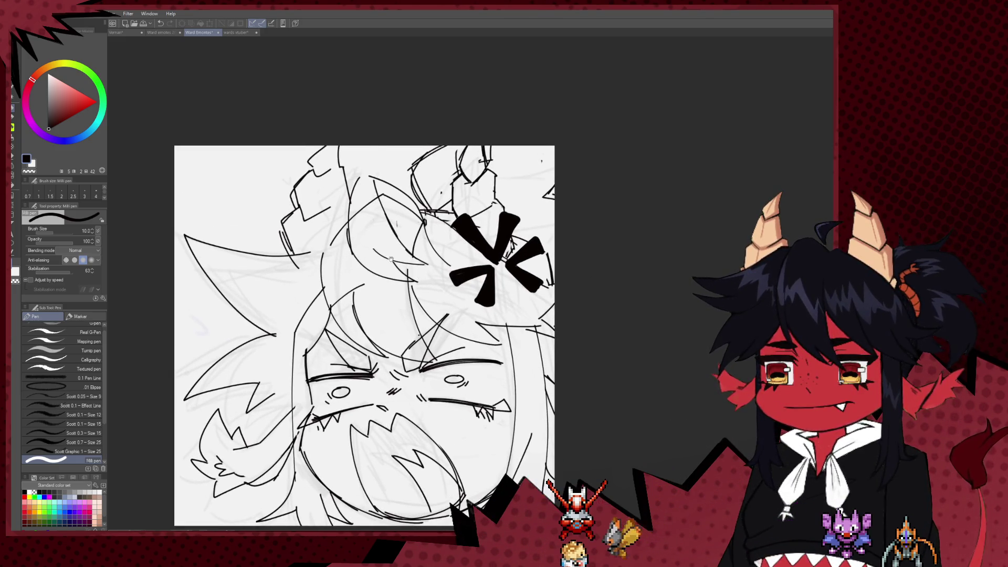
pyautogui.scroll(-1, 364, 187)
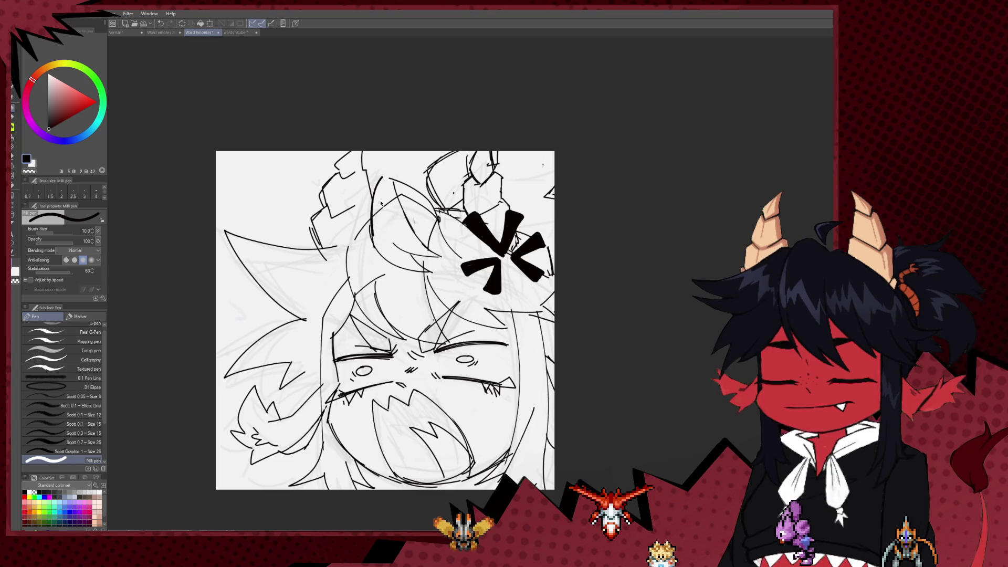
pyautogui.hotkey('ctrl', 'z')
pyautogui.press('e')
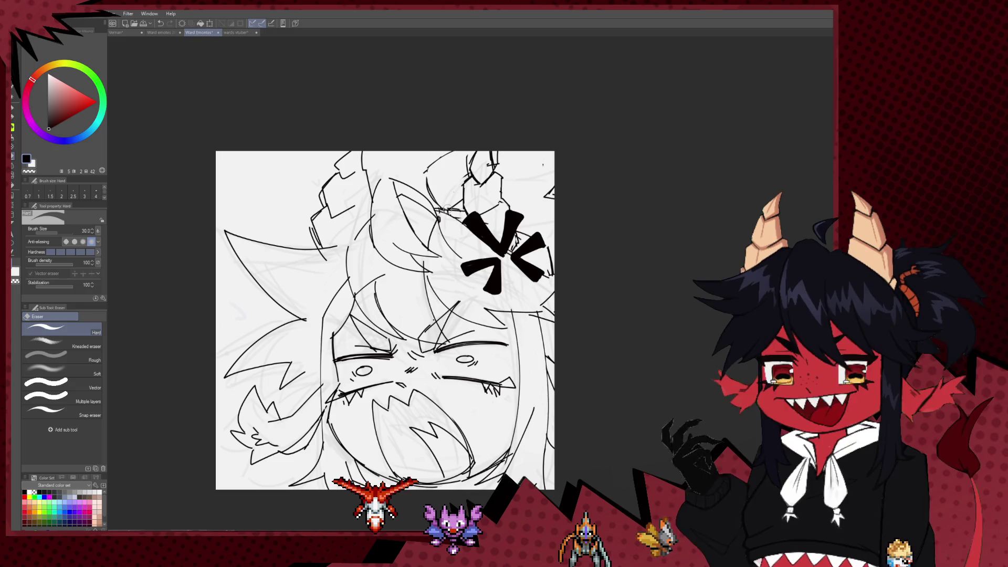
pyautogui.press('p')
# Ink thick size-15 contours along the top horn, the top of the hair and its left edge
pyautogui.press(']')
pyautogui.moveTo(456, 152)
pyautogui.mouseDown()
pyautogui.moveTo(420, 174)
pyautogui.moveTo(440, 209)
pyautogui.mouseUp()
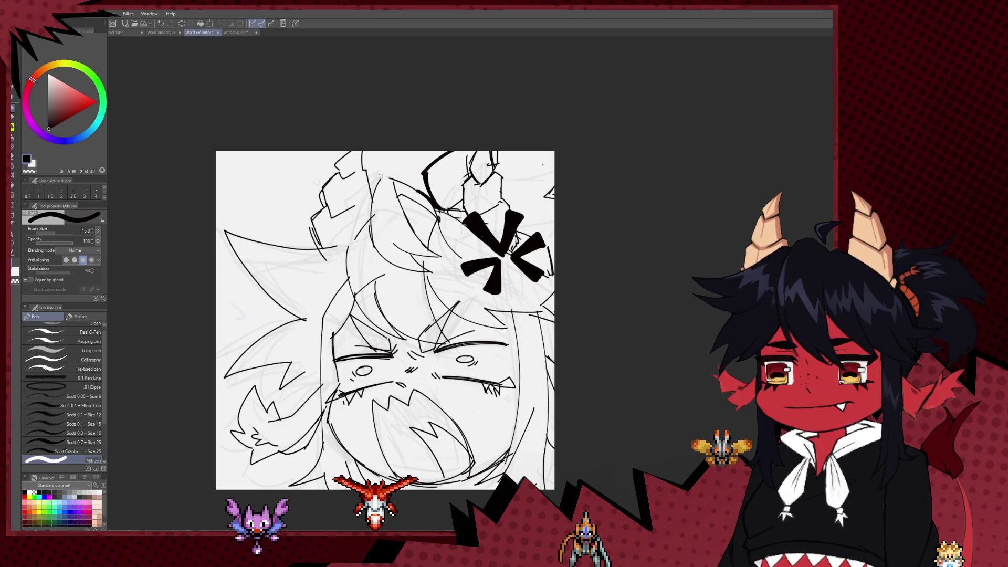
pyautogui.moveTo(428, 202); pyautogui.dragTo(380, 177)
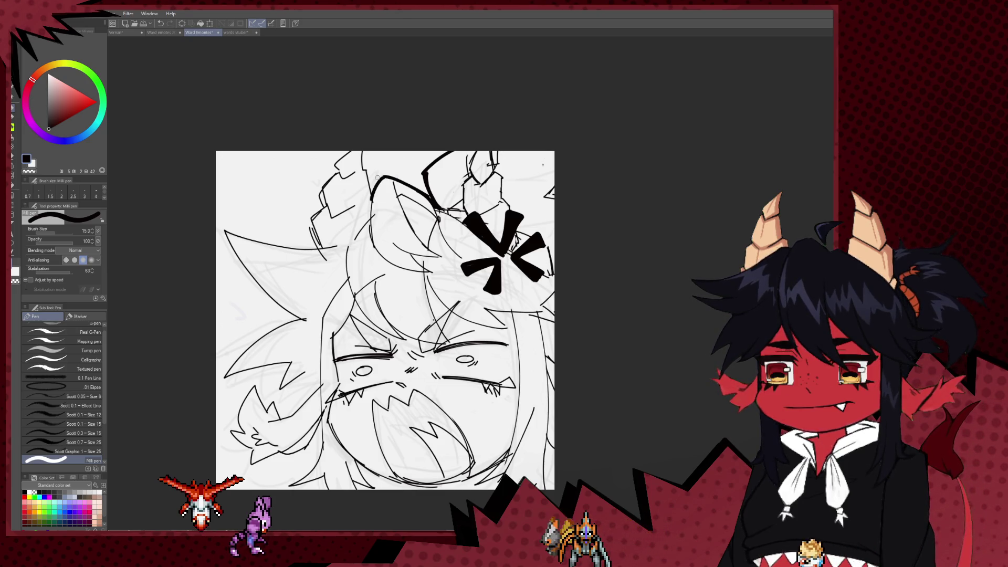
pyautogui.moveTo(371, 199); pyautogui.dragTo(363, 168)
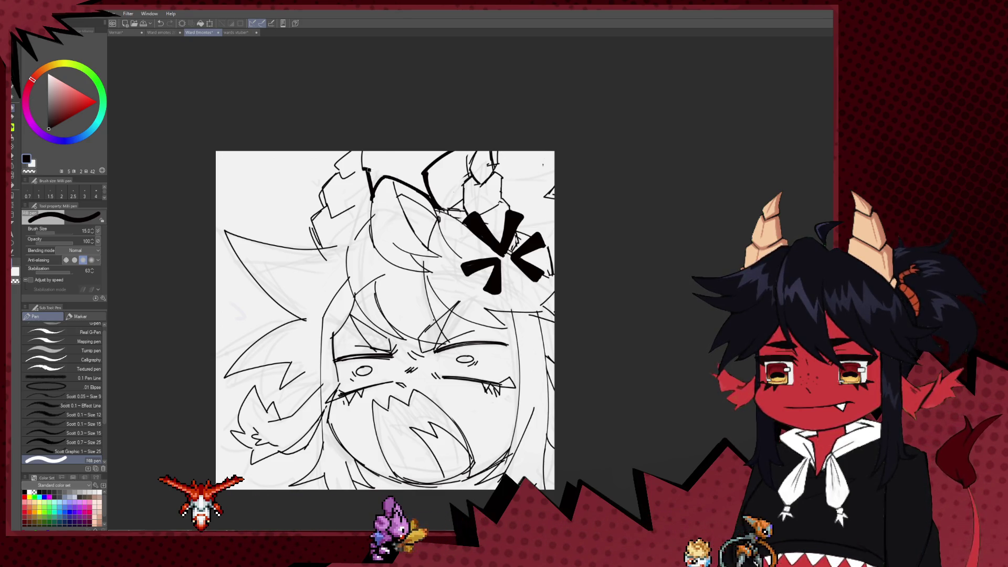
pyautogui.press('[')
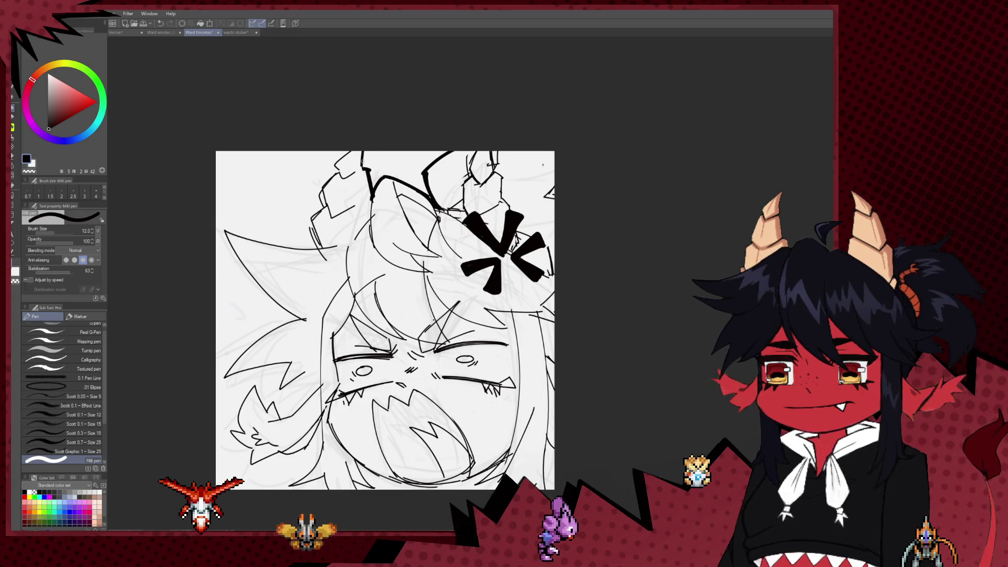
pyautogui.press(']')
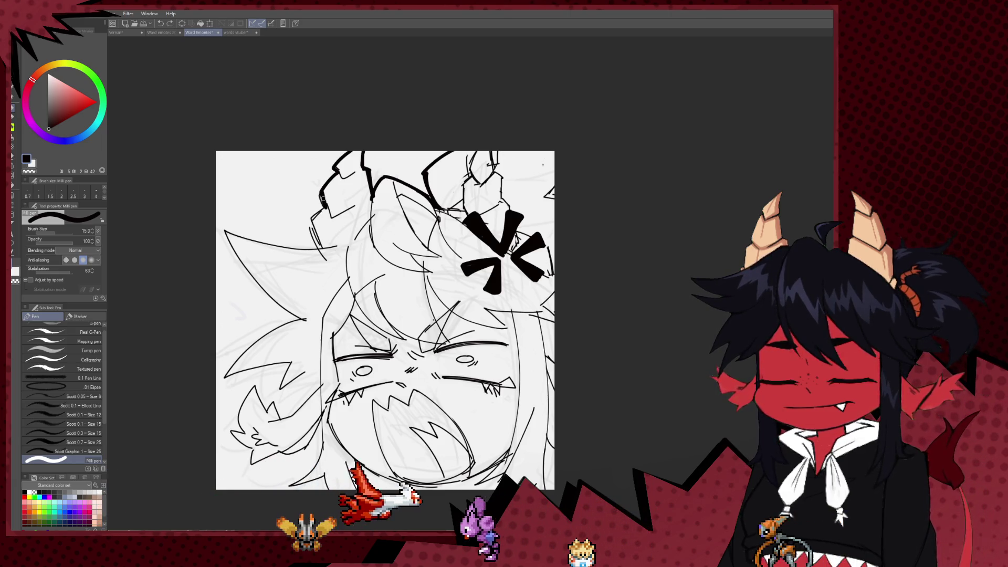
pyautogui.moveTo(322, 197); pyautogui.dragTo(311, 224)
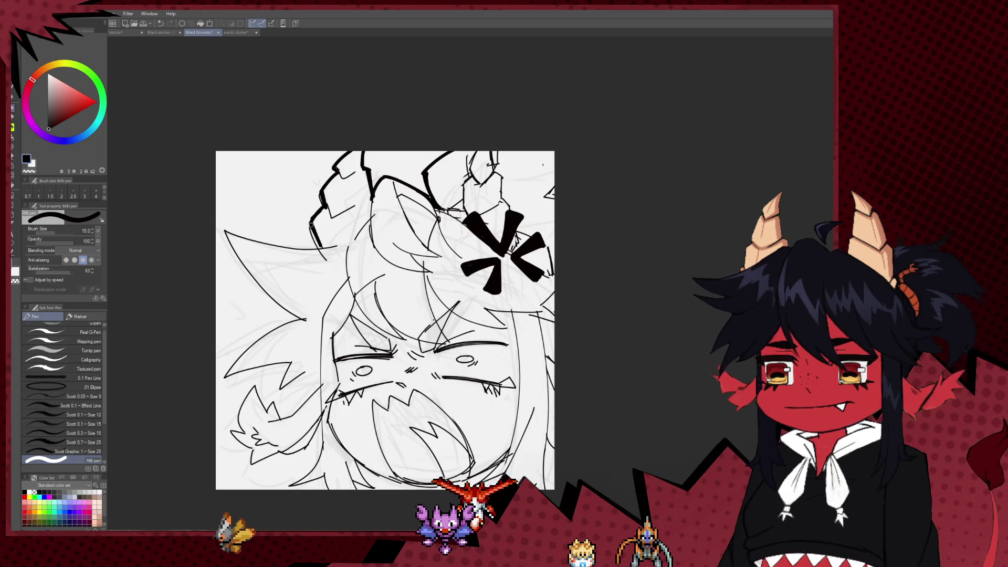
# Flip the view horizontally and erase a small bit of the horn line
pyautogui.press('h')
pyautogui.moveTo(709, 245); pyautogui.dragTo(530, 243)
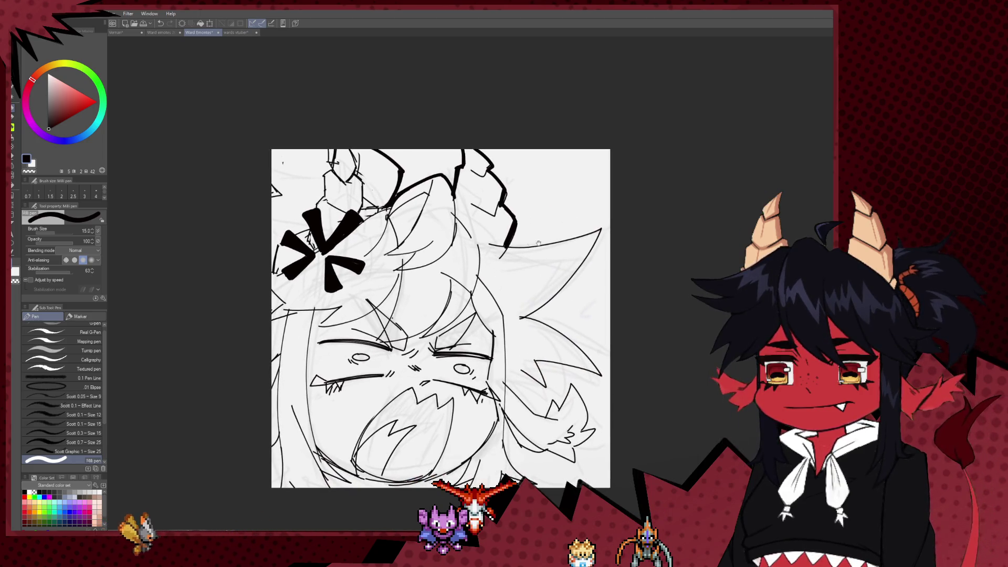
pyautogui.press('e')
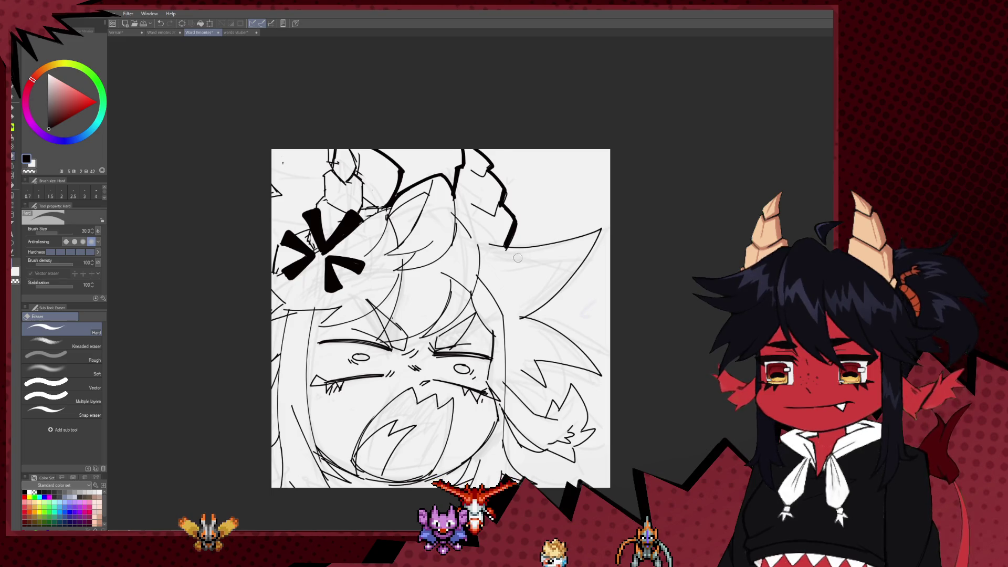
pyautogui.press('p')
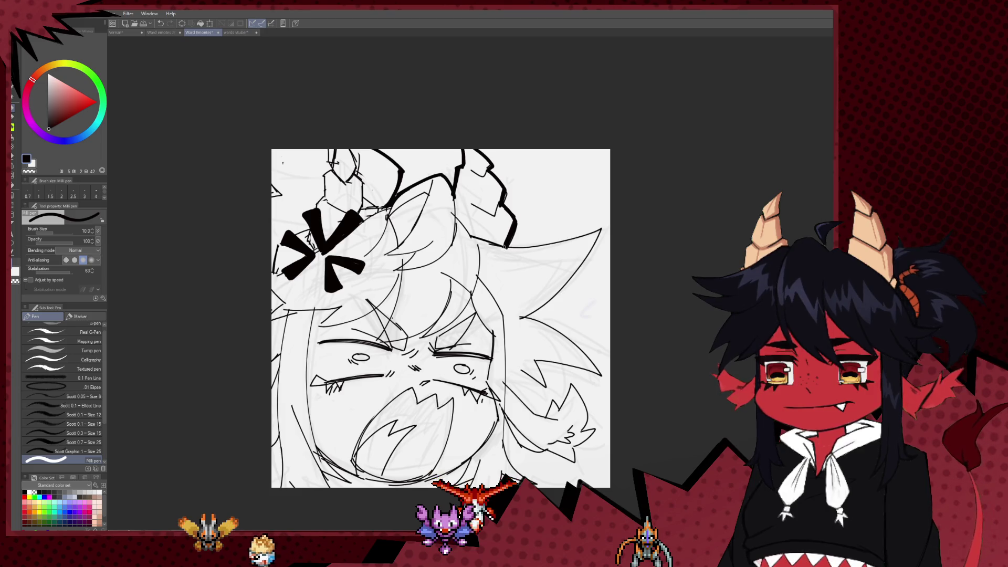
pyautogui.press('e')
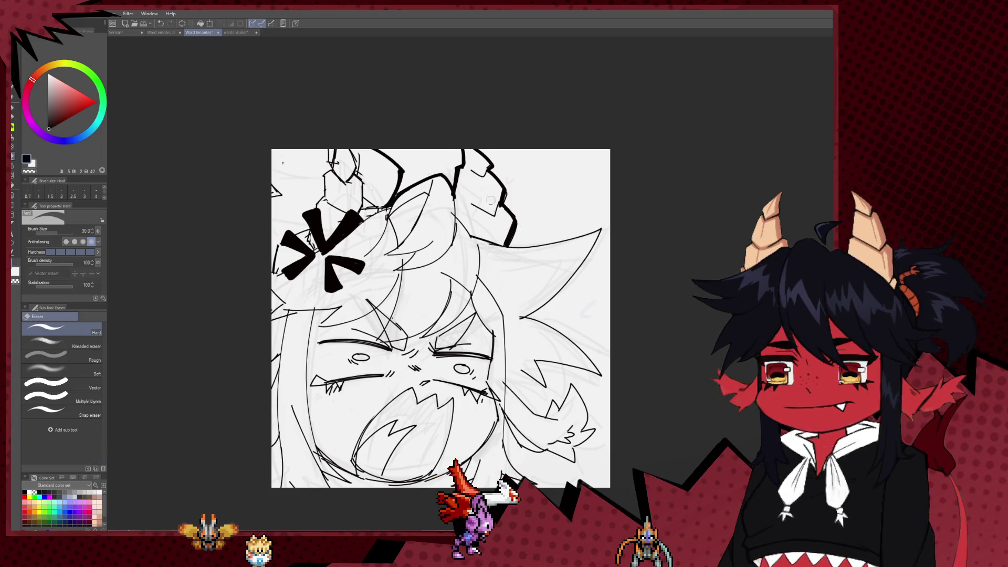
pyautogui.moveTo(505, 187); pyautogui.dragTo(511, 199)
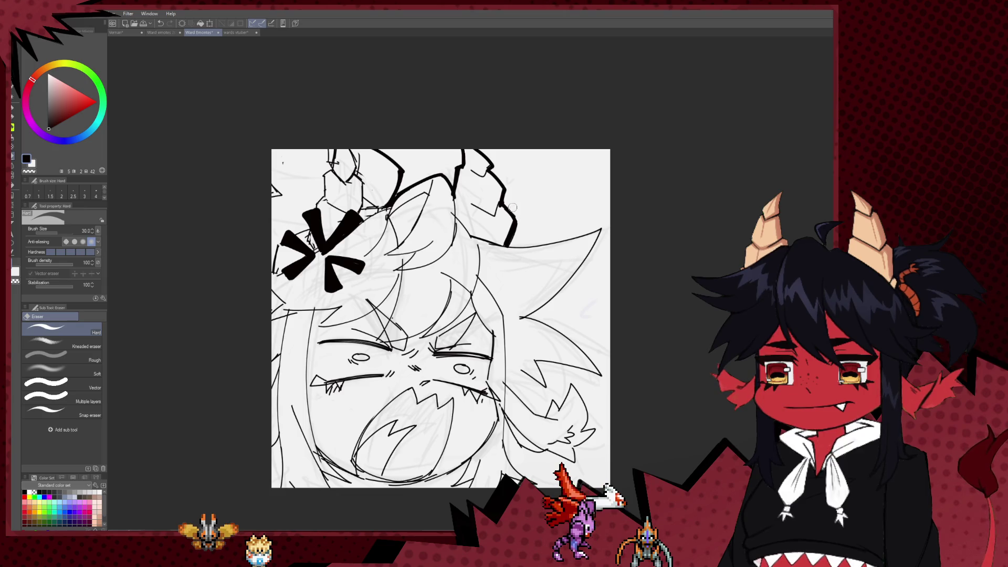
pyautogui.press('p')
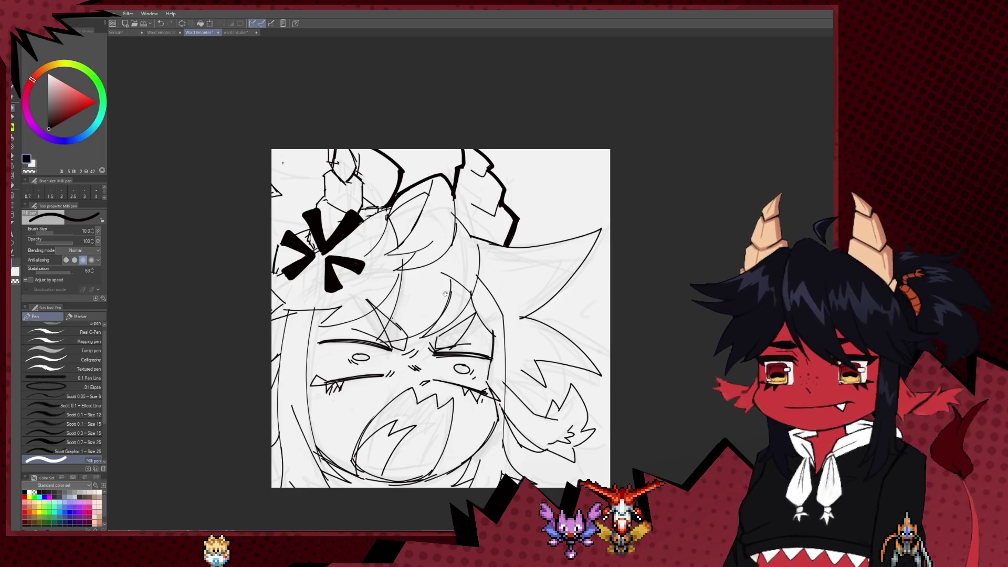
pyautogui.moveTo(445, 294); pyautogui.dragTo(413, 313)
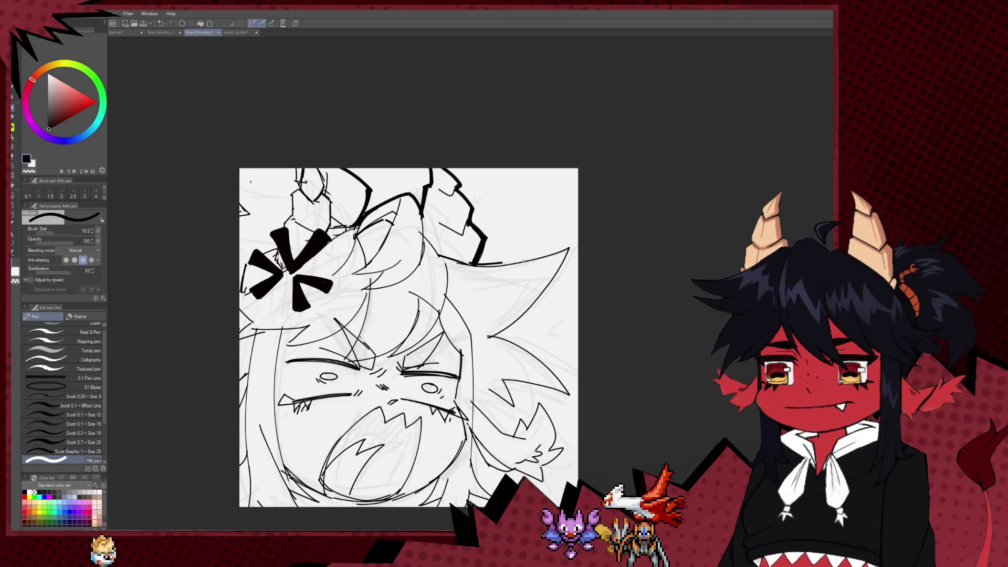
# Thicken the top of the ear and redraw its thick edge from the tip down
pyautogui.moveTo(472, 265); pyautogui.dragTo(562, 249)
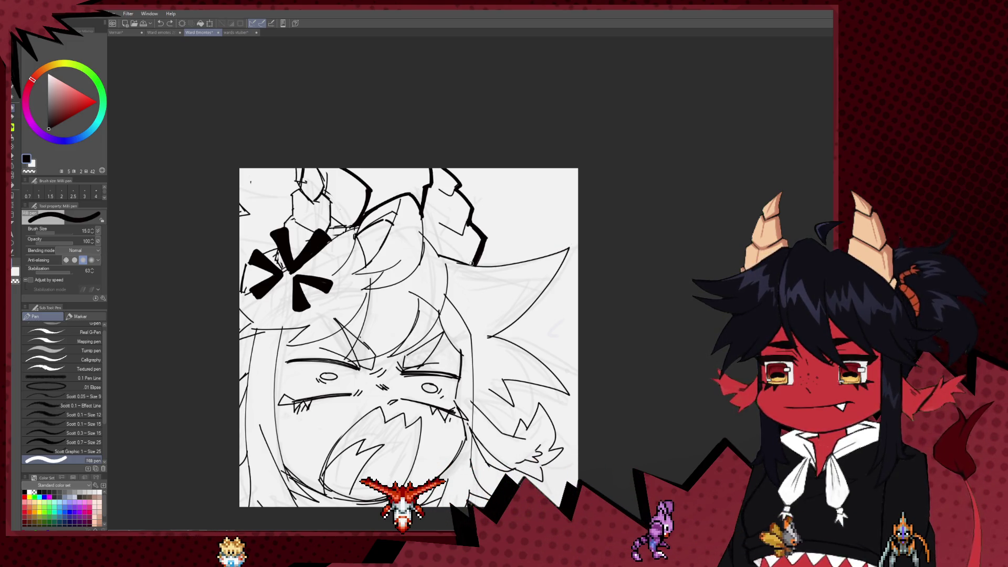
pyautogui.moveTo(570, 245); pyautogui.dragTo(518, 314)
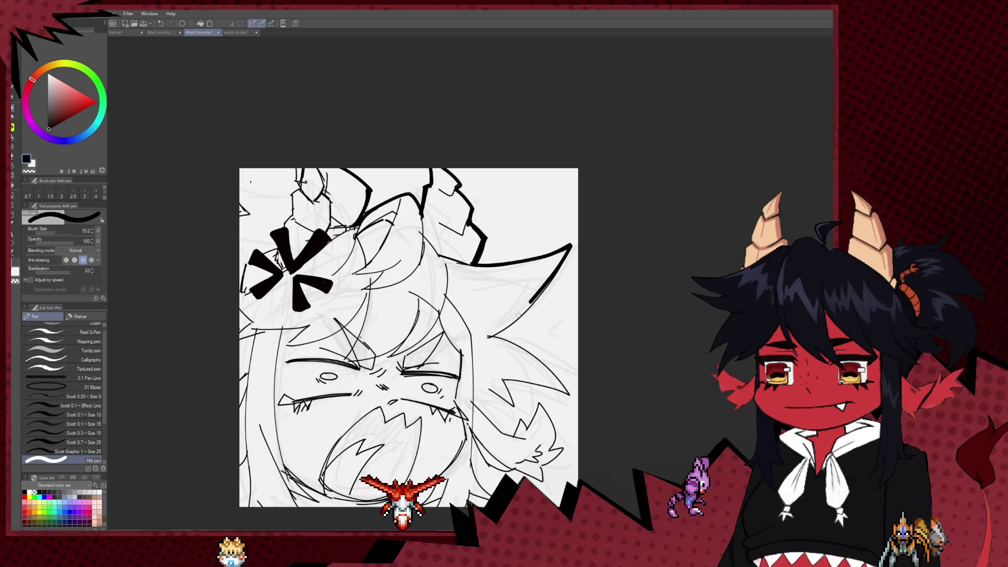
pyautogui.hotkey('ctrl', 'z')
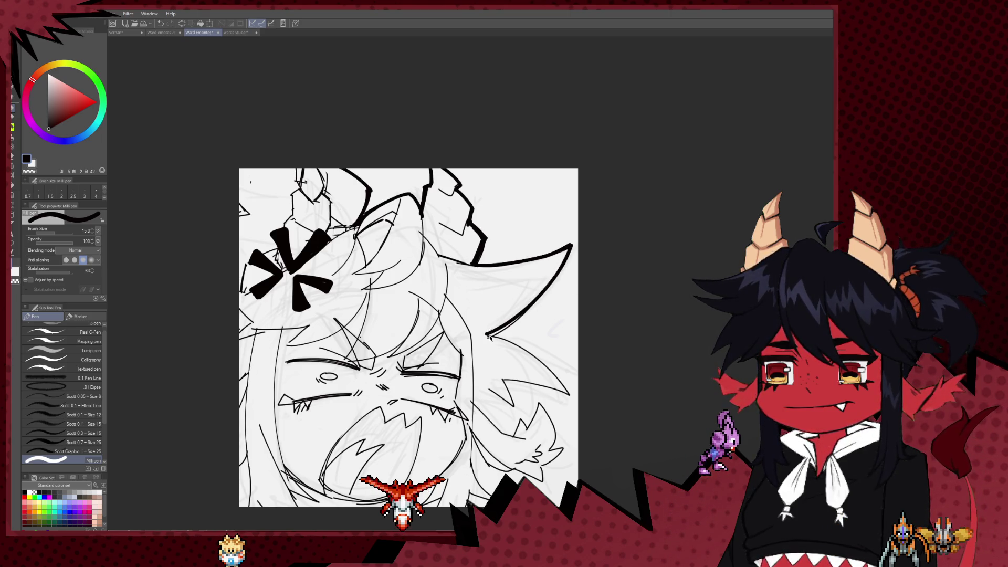
pyautogui.hotkey('ctrl', 'z')
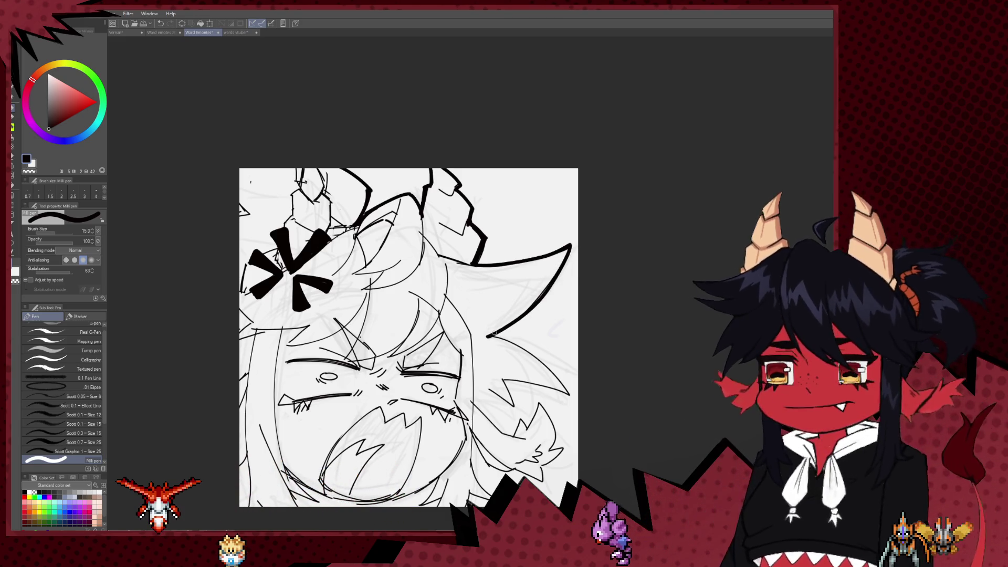
pyautogui.moveTo(564, 209)
pyautogui.mouseDown()
pyautogui.moveTo(481, 302)
pyautogui.moveTo(562, 359)
pyautogui.mouseUp()
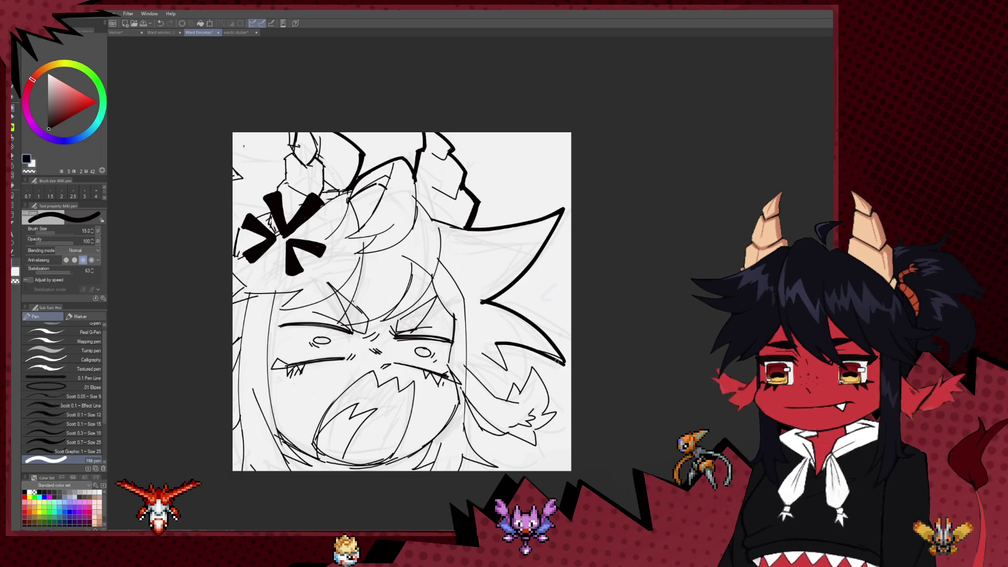
pyautogui.moveTo(568, 350); pyautogui.dragTo(562, 320)
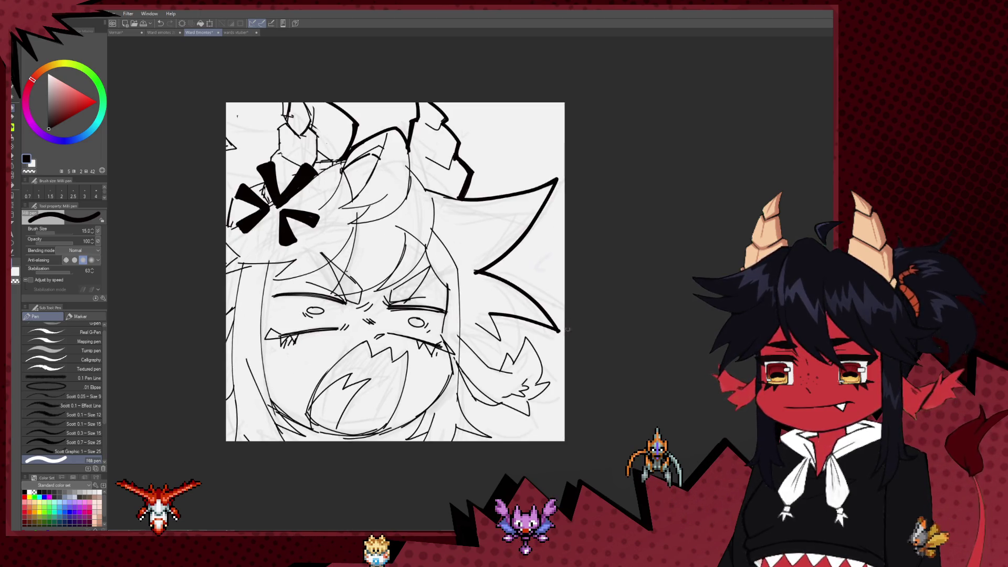
pyautogui.press('e')
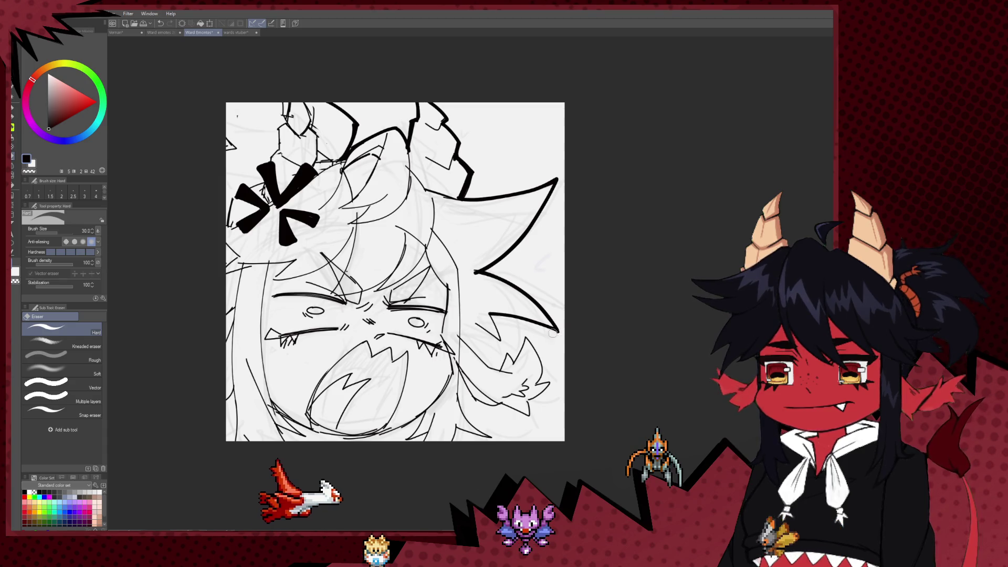
pyautogui.press('p')
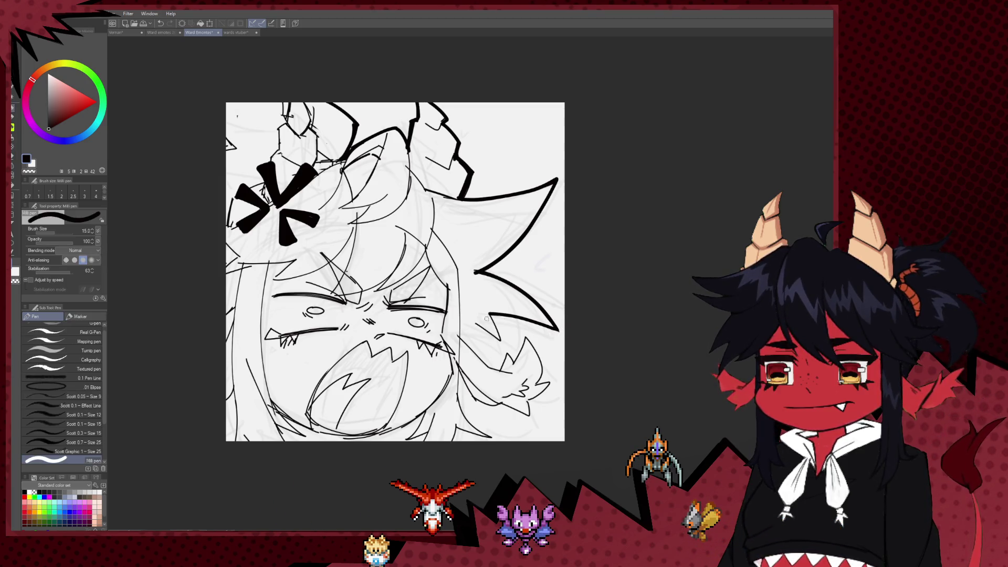
pyautogui.moveTo(489, 314)
pyautogui.mouseDown()
pyautogui.moveTo(499, 342)
pyautogui.moveTo(471, 322)
pyautogui.mouseUp()
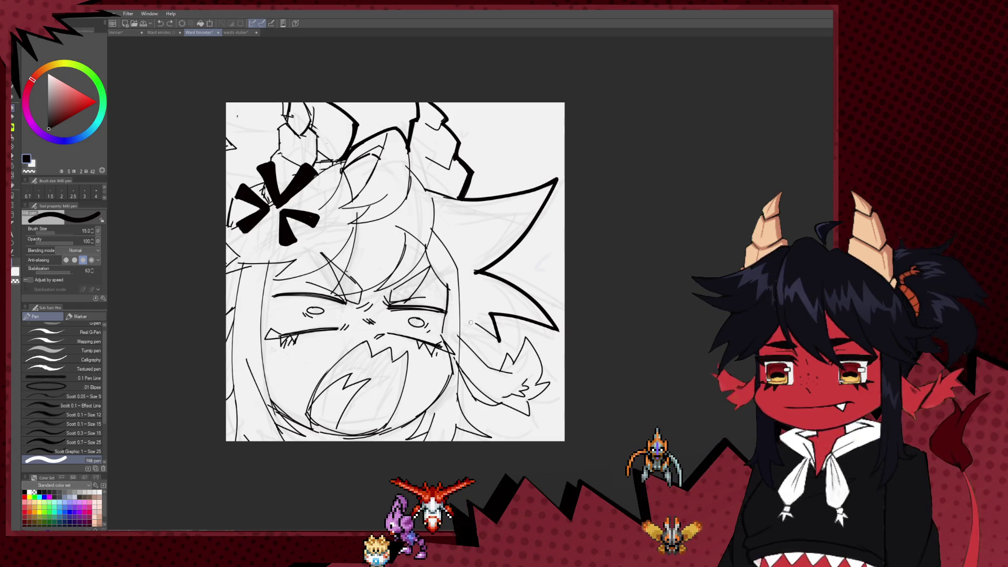
pyautogui.hotkey('ctrl', 'z')
pyautogui.moveTo(462, 321)
pyautogui.mouseDown()
pyautogui.moveTo(475, 324)
pyautogui.moveTo(467, 322)
pyautogui.mouseUp()
pyautogui.hotkey('ctrl', 'z')
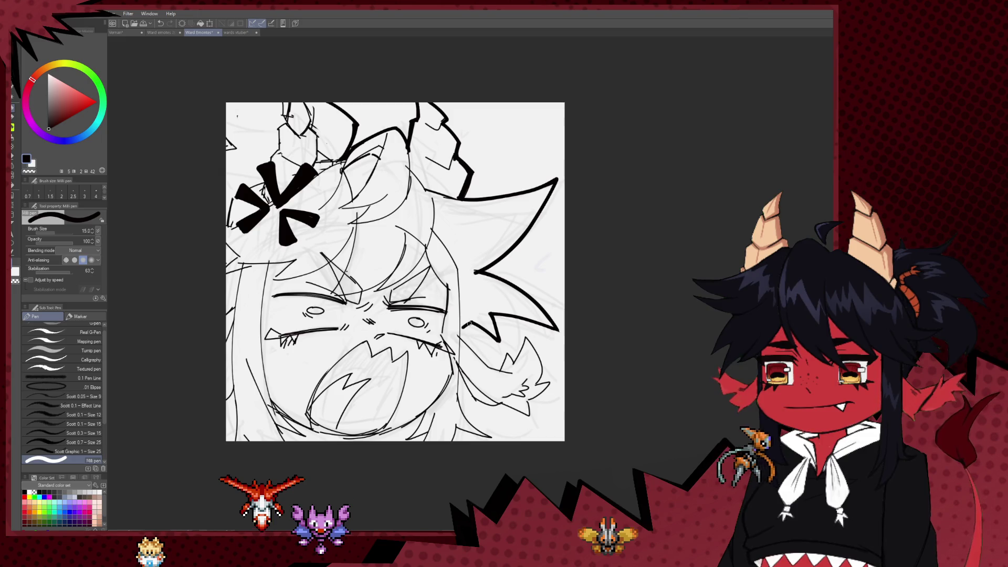
# Flip the view back and ink thick contours along the side hair, ear and lower edge
pyautogui.press('h')
pyautogui.moveTo(509, 338); pyautogui.dragTo(409, 298)
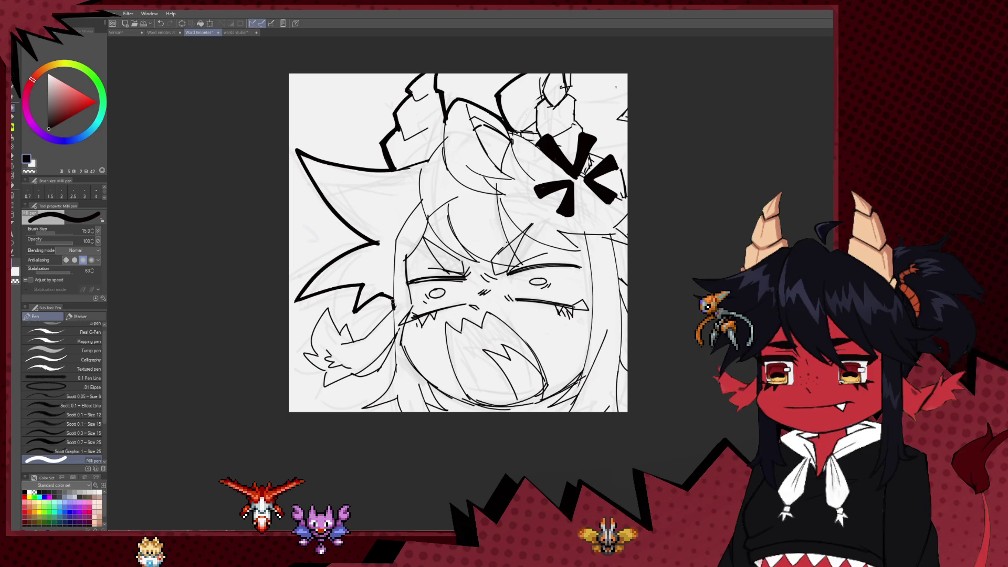
pyautogui.moveTo(438, 343)
pyautogui.mouseDown()
pyautogui.moveTo(436, 309)
pyautogui.moveTo(415, 315)
pyautogui.moveTo(399, 303)
pyautogui.mouseUp()
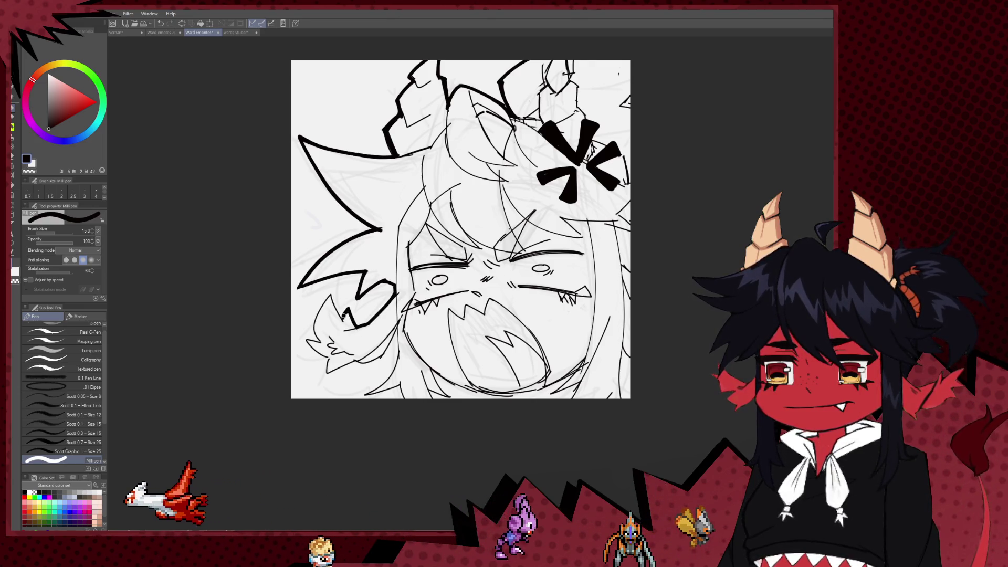
pyautogui.moveTo(332, 293); pyautogui.dragTo(334, 302)
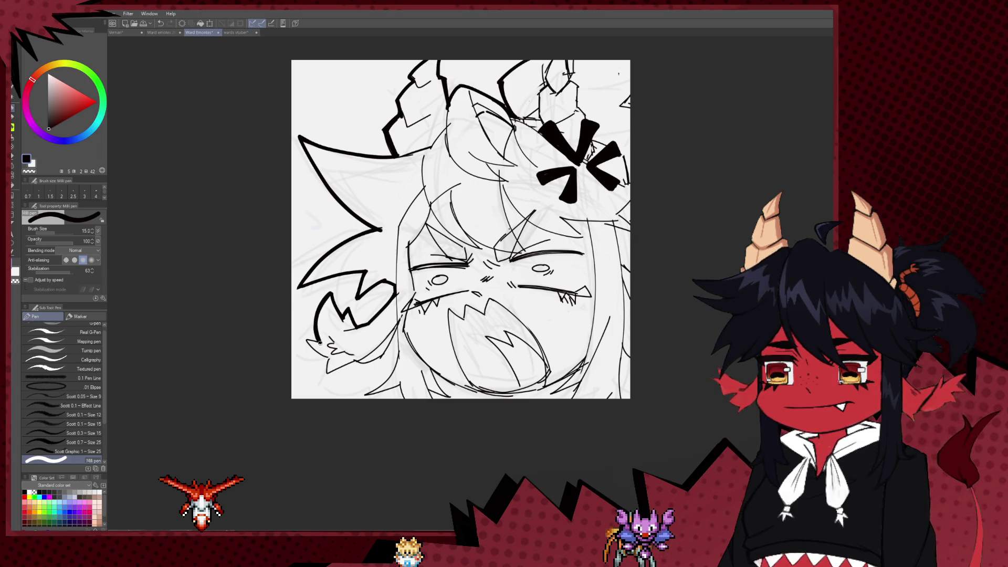
pyautogui.hotkey('ctrl', 'z')
pyautogui.moveTo(304, 338)
pyautogui.mouseDown()
pyautogui.moveTo(325, 359)
pyautogui.moveTo(331, 323)
pyautogui.mouseUp()
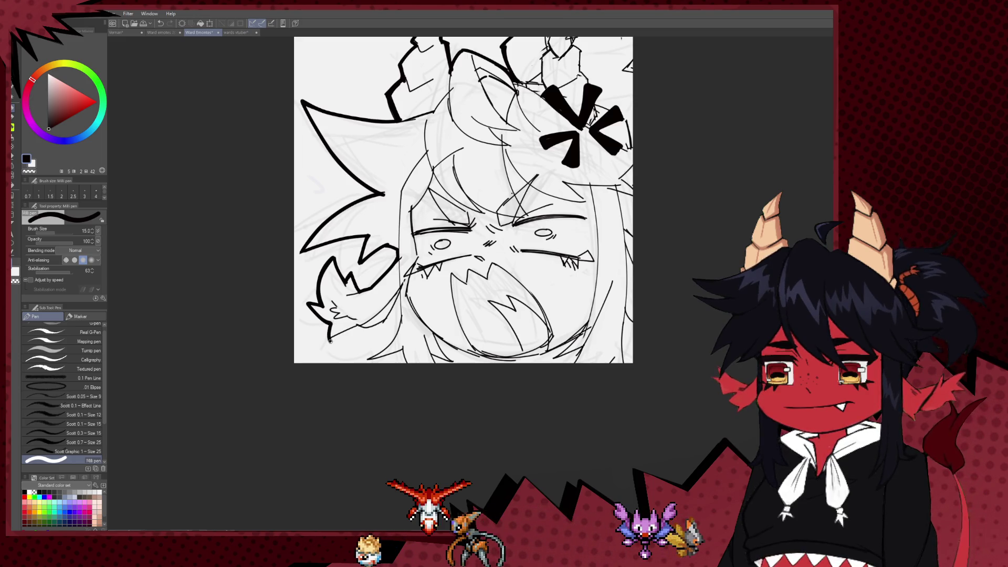
pyautogui.moveTo(354, 324)
pyautogui.mouseDown()
pyautogui.moveTo(400, 296)
pyautogui.moveTo(398, 283)
pyautogui.mouseUp()
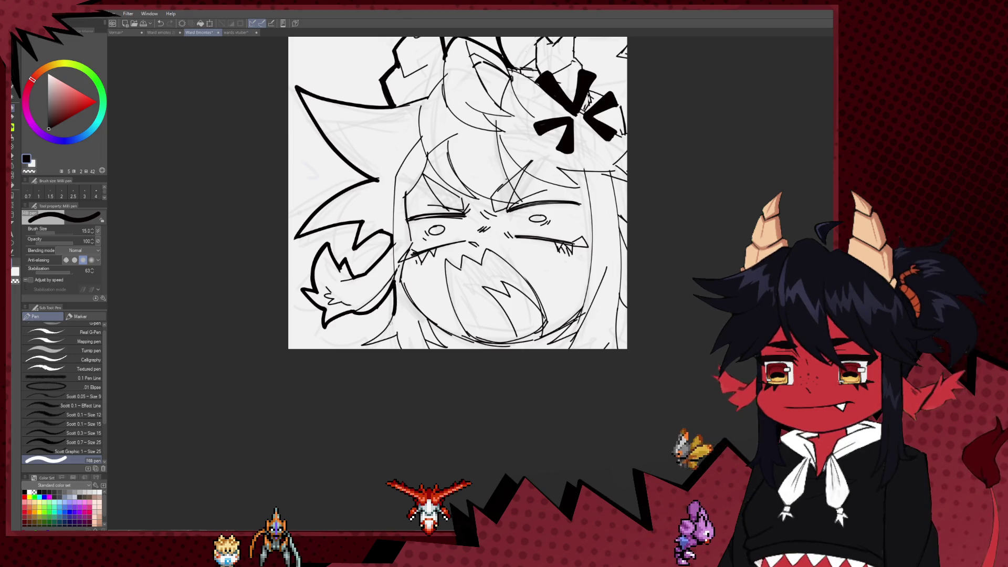
pyautogui.moveTo(358, 345)
pyautogui.mouseDown()
pyautogui.moveTo(398, 332)
pyautogui.moveTo(390, 321)
pyautogui.mouseUp()
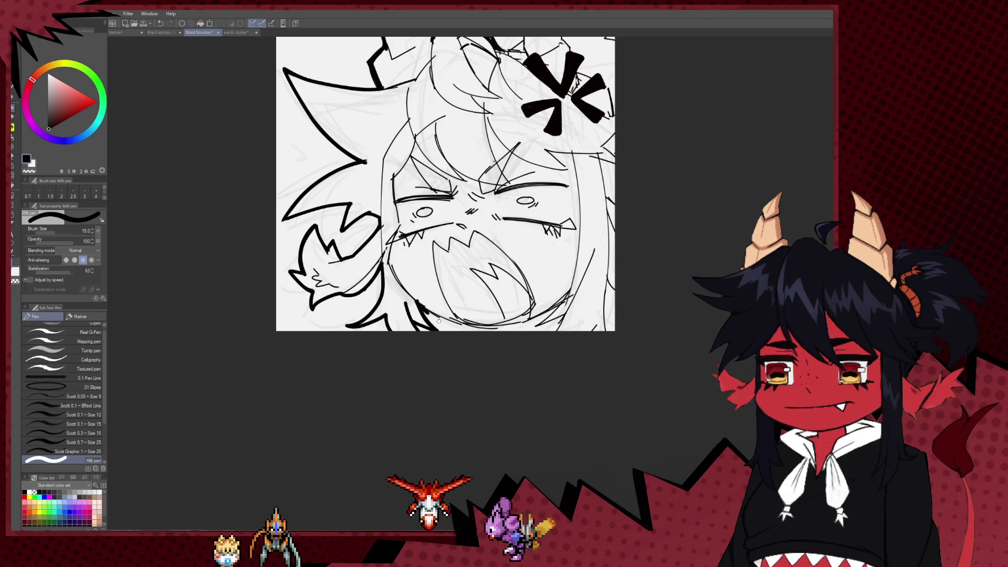
pyautogui.scroll(-4, 441, 294)
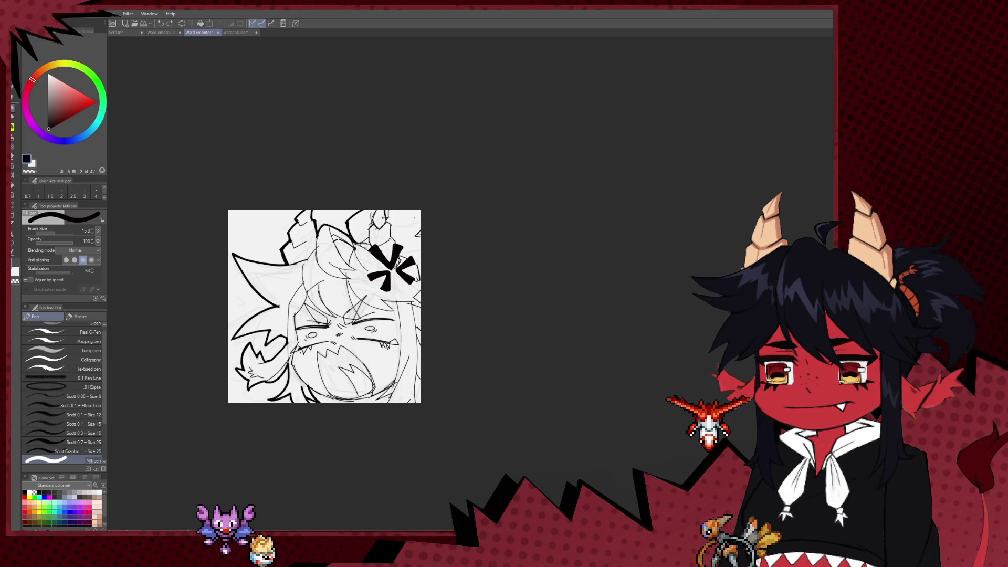
# Extend the lower mouth line further down, restoring it with redo after an undo
pyautogui.scroll(5, 341, 381)
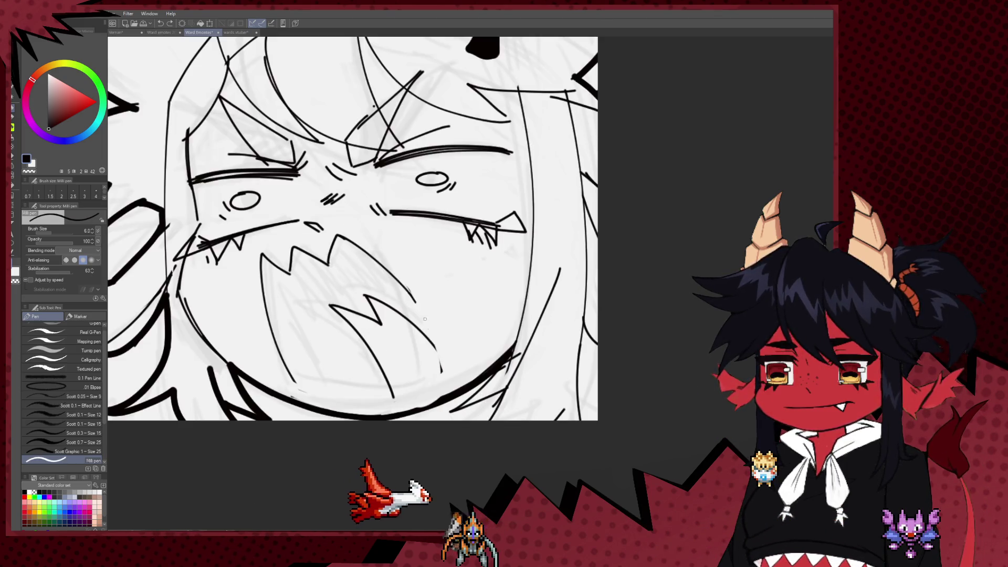
pyautogui.hotkey('ctrl', 'z')
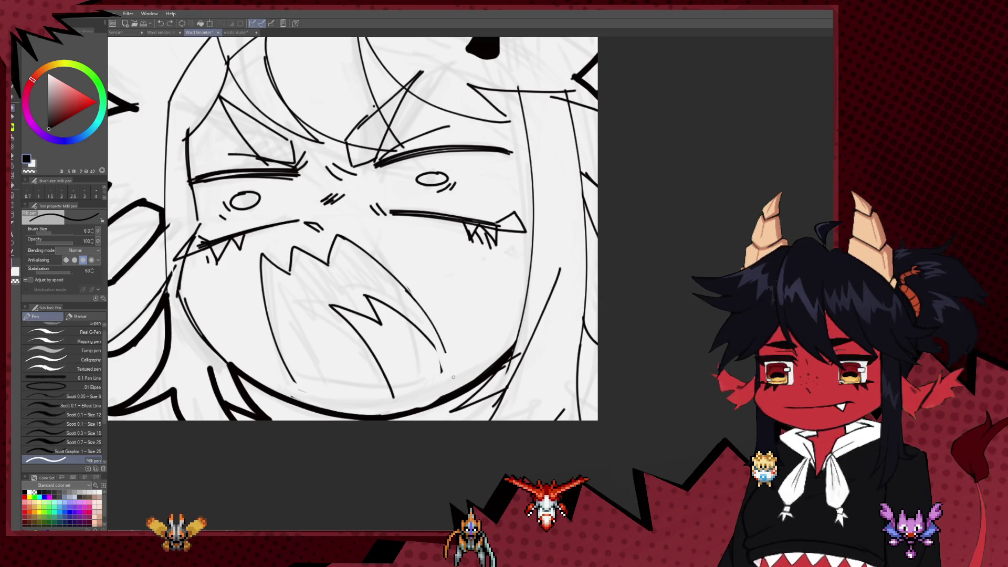
pyautogui.moveTo(441, 350); pyautogui.dragTo(455, 395)
pyautogui.hotkey('ctrl', 'z')
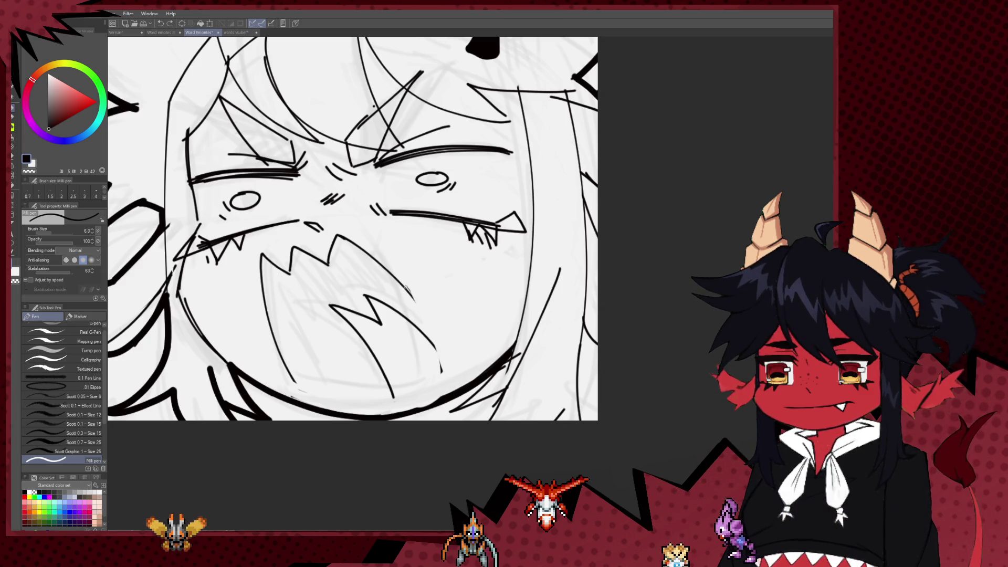
pyautogui.hotkey('ctrl', 'y')
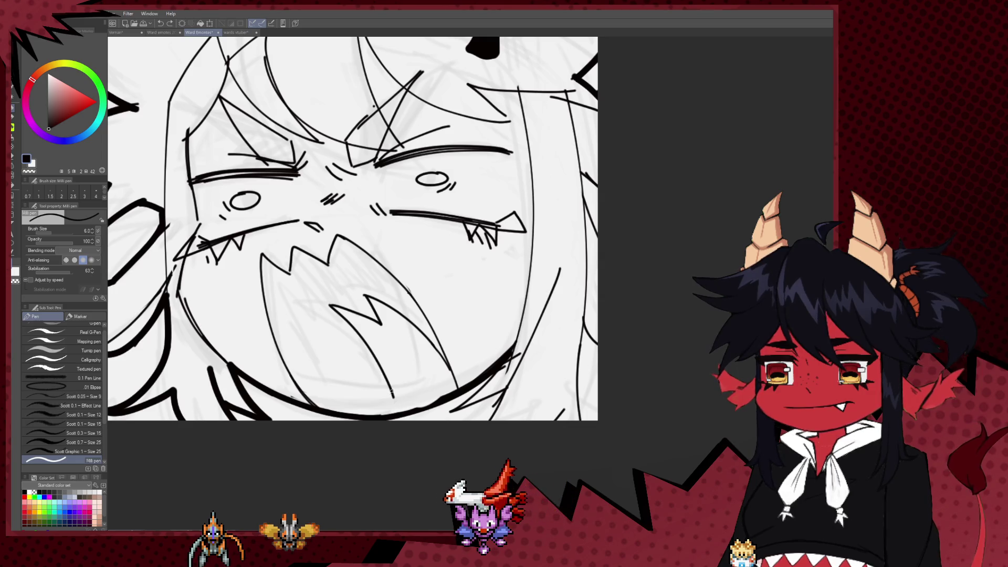
# Ink a short thick accent along the left cheek beside the fang
pyautogui.moveTo(296, 264); pyautogui.dragTo(349, 308)
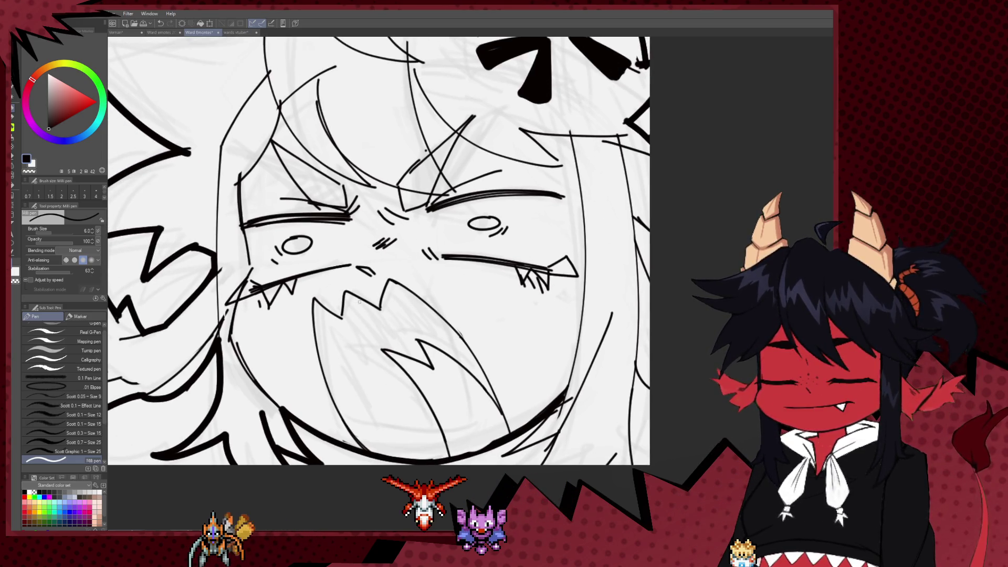
pyautogui.scroll(-6, 348, 308)
pyautogui.scroll(5, 409, 392)
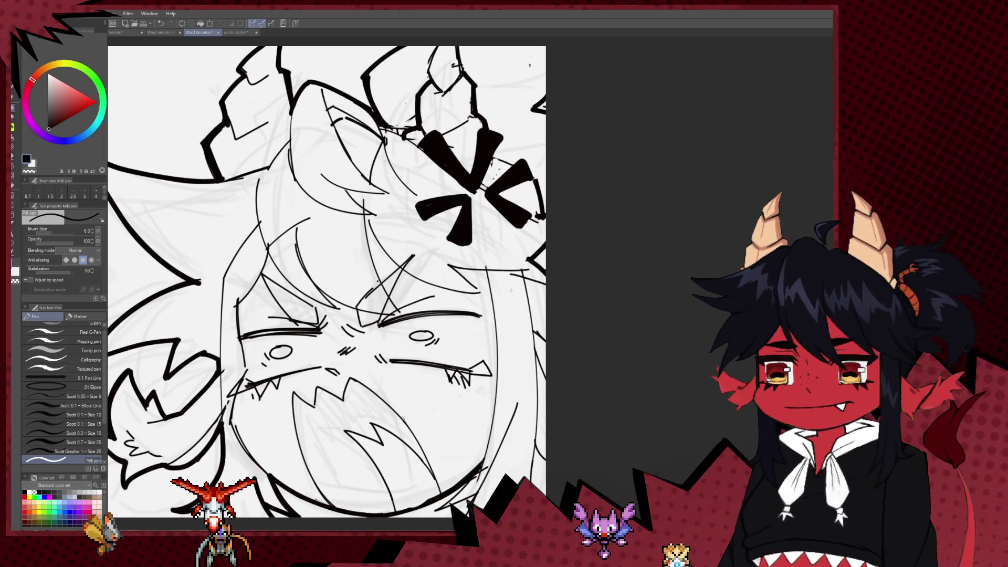
pyautogui.scroll(-2, 553, 358)
pyautogui.scroll(2, 473, 391)
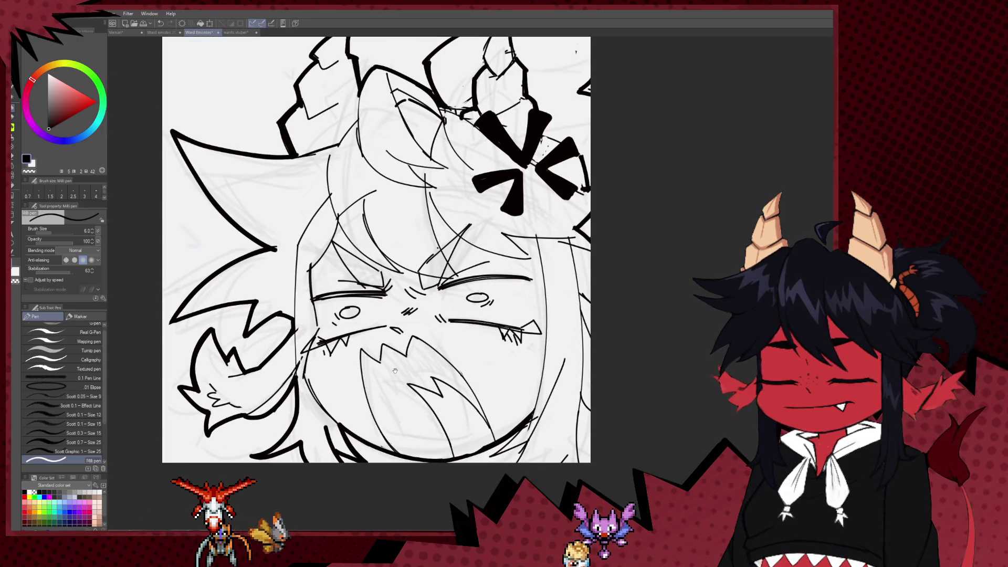
pyautogui.press('e')
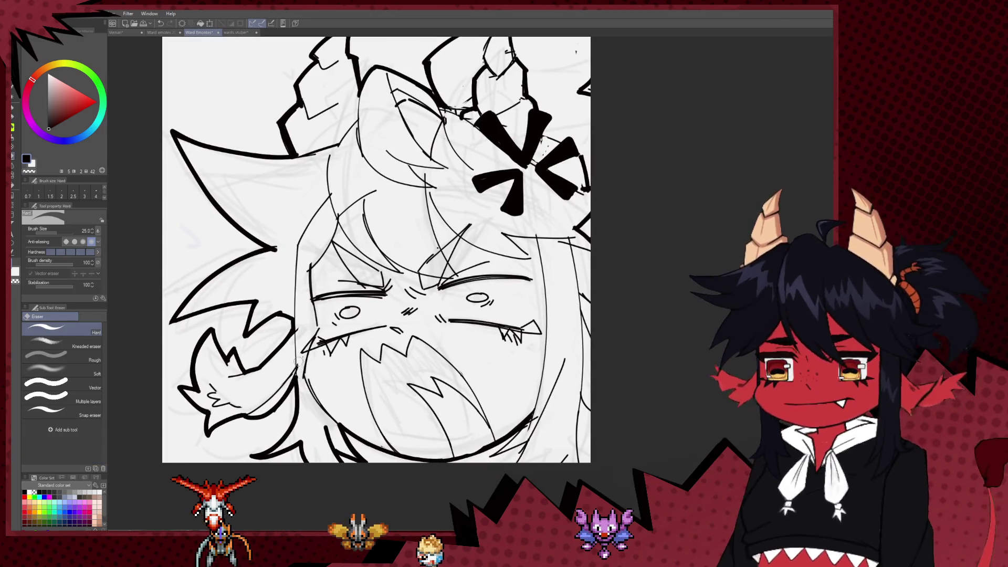
pyautogui.press('p')
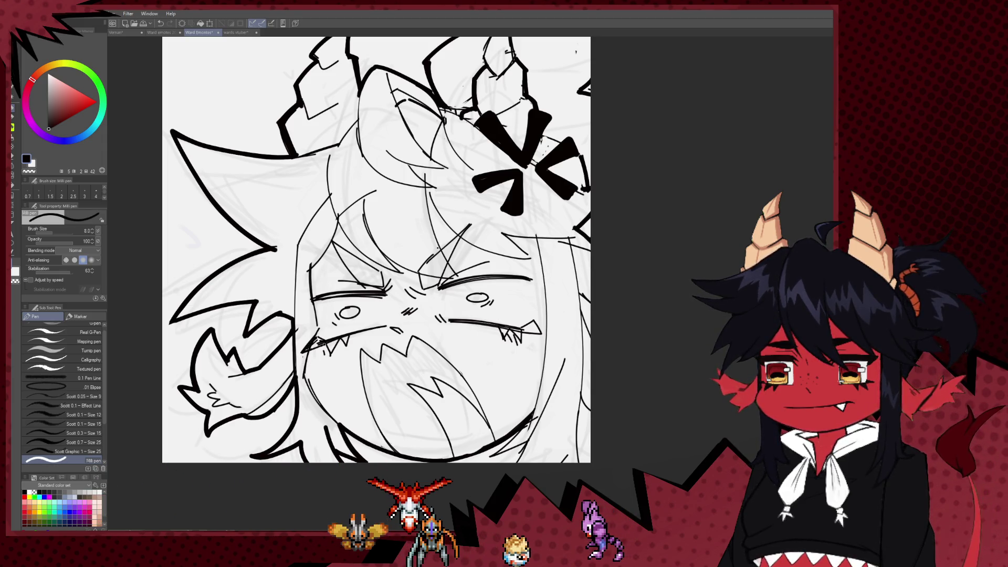
pyautogui.moveTo(306, 349); pyautogui.dragTo(315, 339)
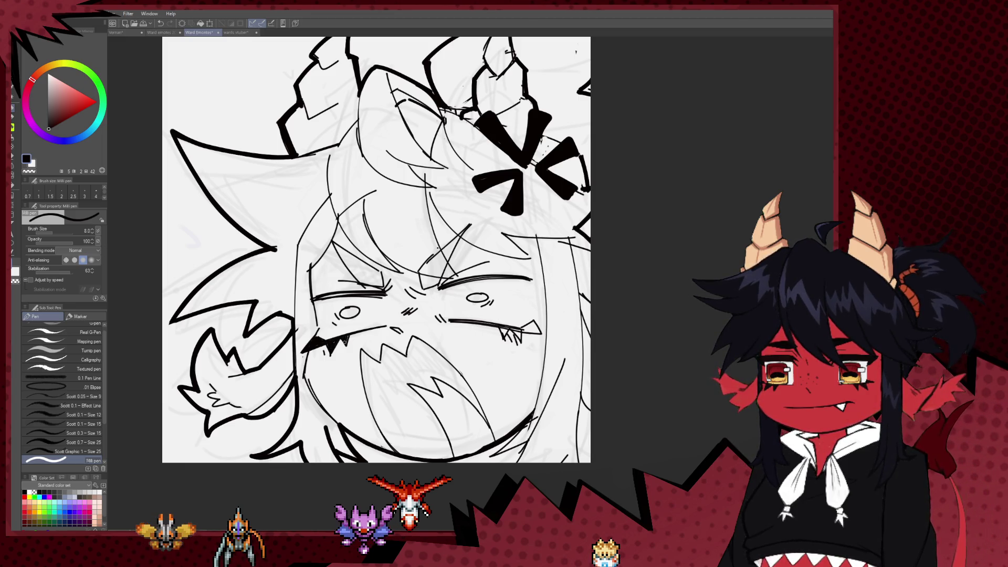
pyautogui.moveTo(423, 342); pyautogui.dragTo(407, 336)
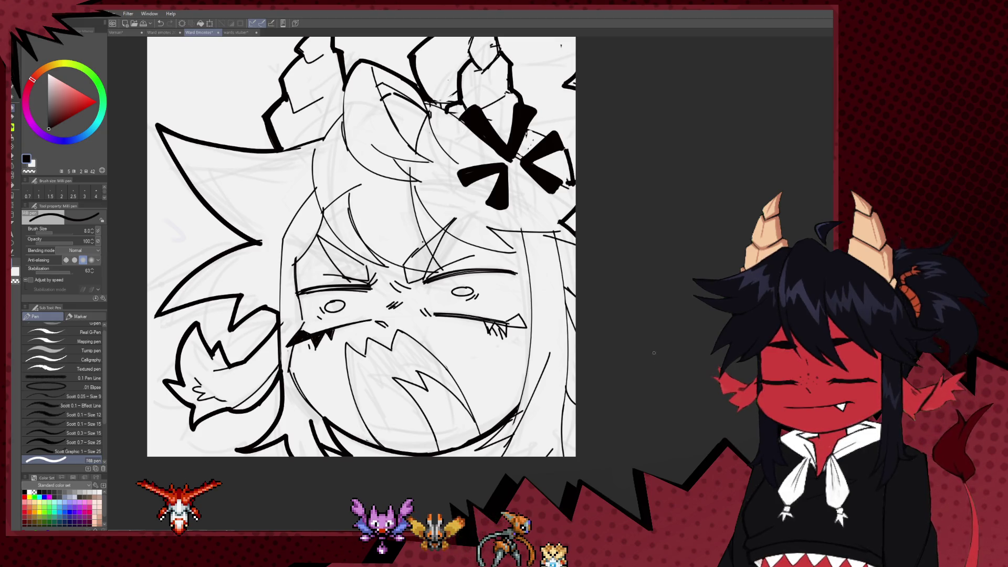
# With a slightly smaller pen, draw a curve down the side of the bangs
pyautogui.scroll(2, 357, 222)
pyautogui.moveTo(375, 250); pyautogui.dragTo(358, 223)
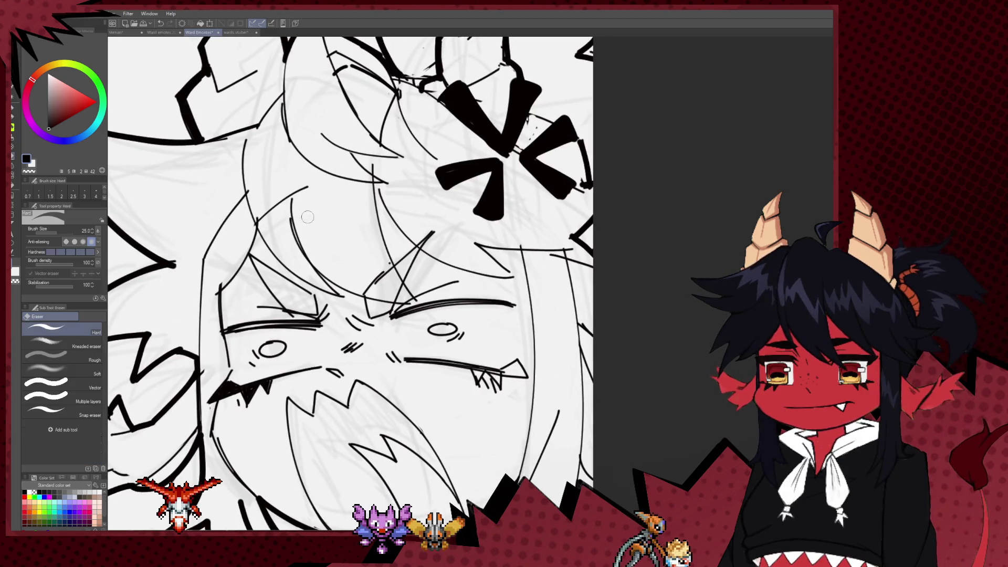
pyautogui.hotkey('ctrl', 'z')
pyautogui.hotkey('ctrl', 'z')
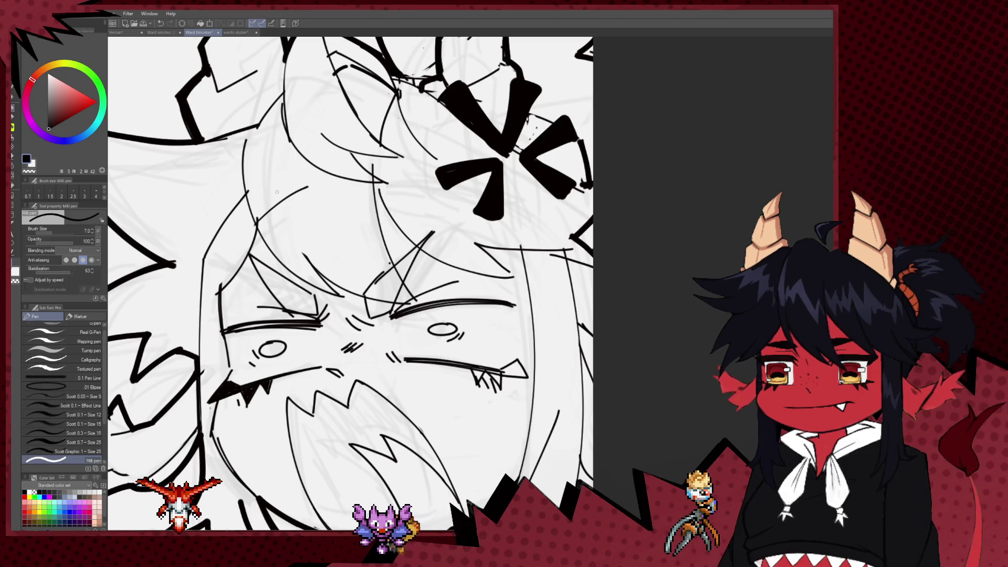
pyautogui.press('[')
pyautogui.moveTo(276, 179); pyautogui.dragTo(337, 284)
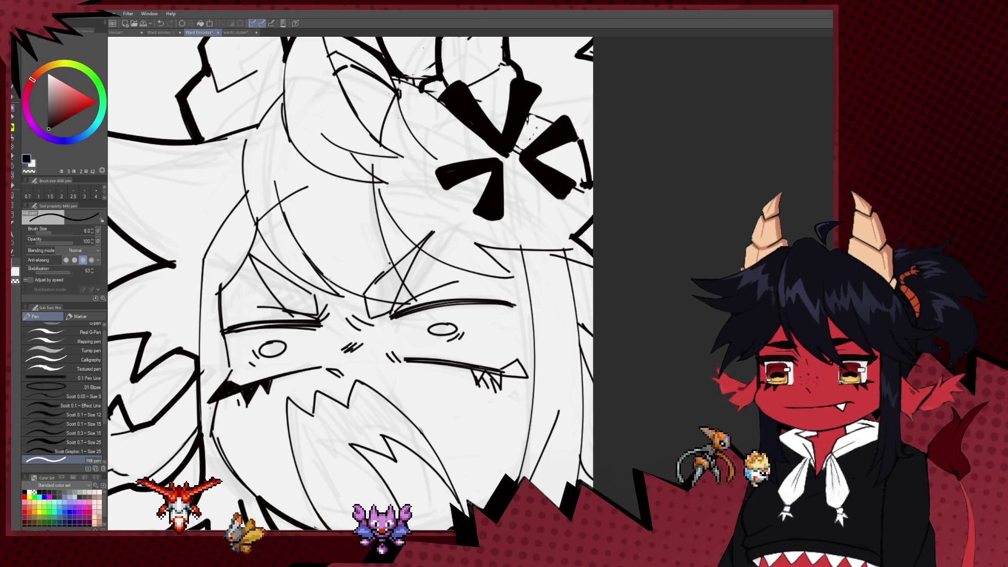
pyautogui.moveTo(276, 180); pyautogui.dragTo(325, 274)
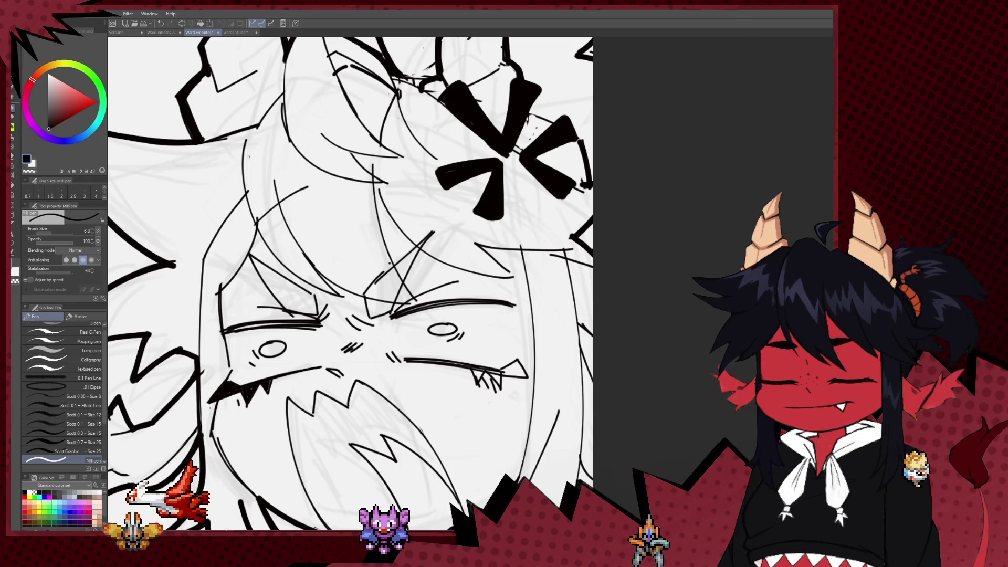
# Erase stray sketch lines in the bangs and undo the extra bangs strokes
pyautogui.press('e')
pyautogui.moveTo(255, 192)
pyautogui.mouseDown()
pyautogui.moveTo(246, 178)
pyautogui.moveTo(268, 186)
pyautogui.mouseUp()
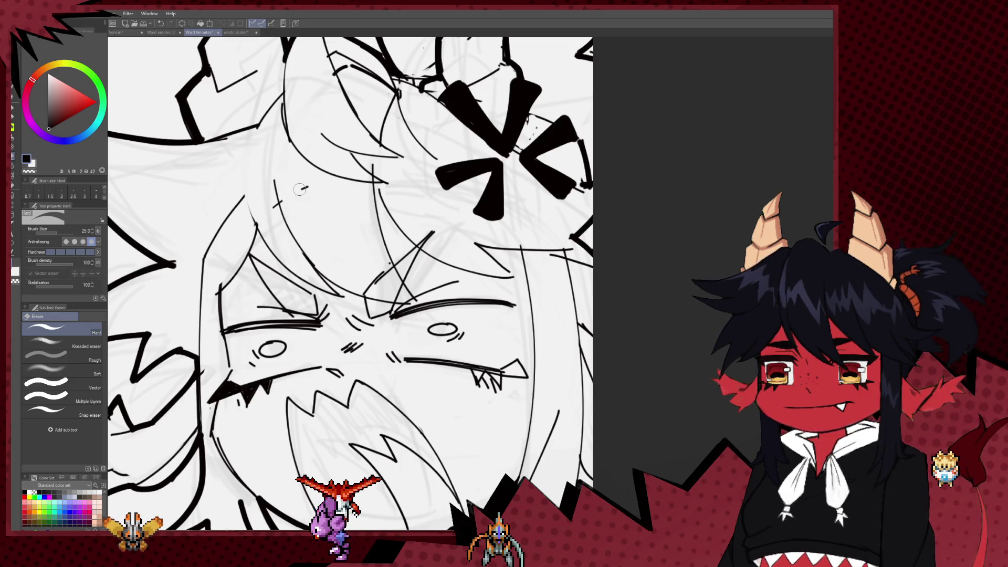
pyautogui.moveTo(276, 181); pyautogui.dragTo(283, 213)
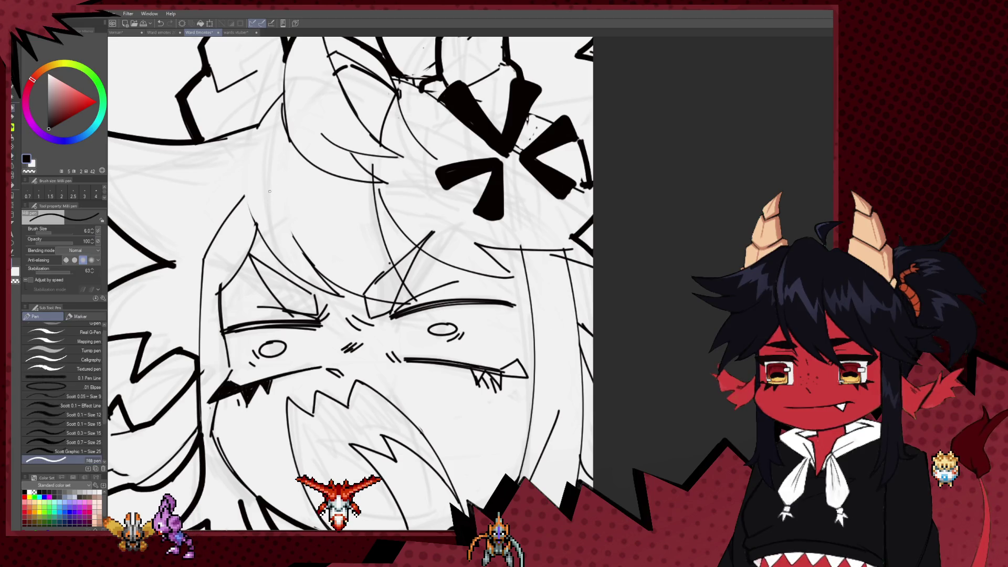
pyautogui.press('p')
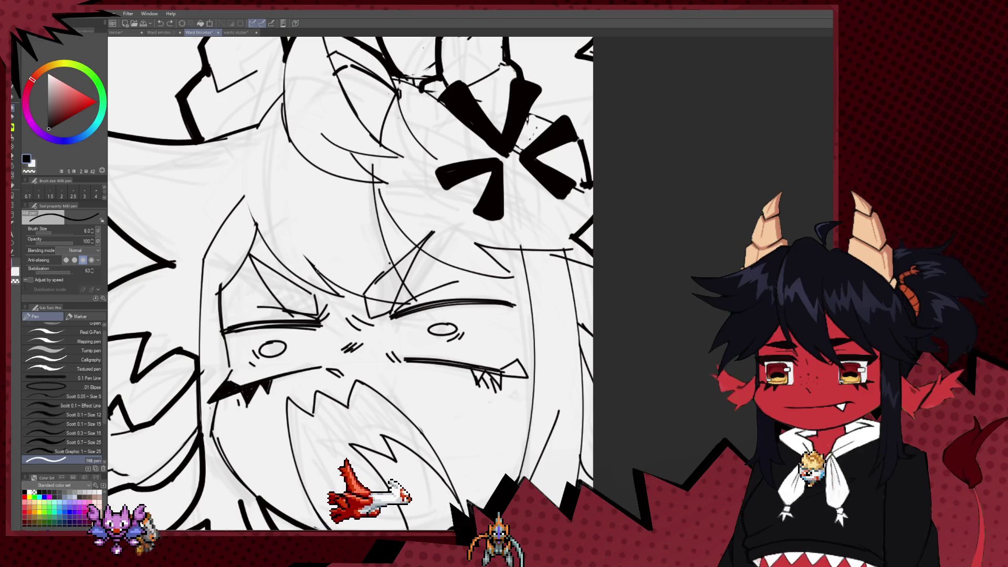
pyautogui.hotkey('ctrl', 'z')
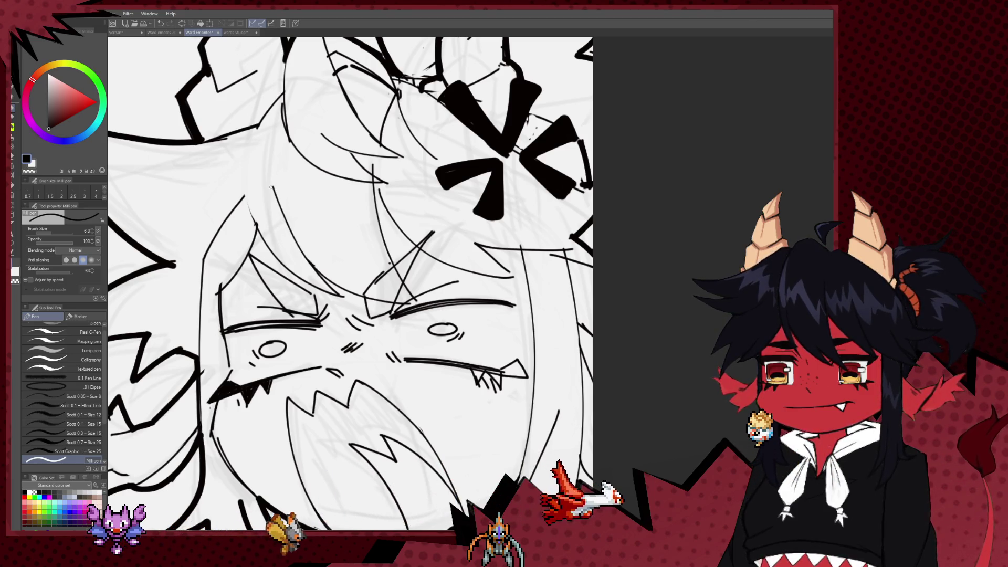
pyautogui.moveTo(320, 264); pyautogui.dragTo(277, 200)
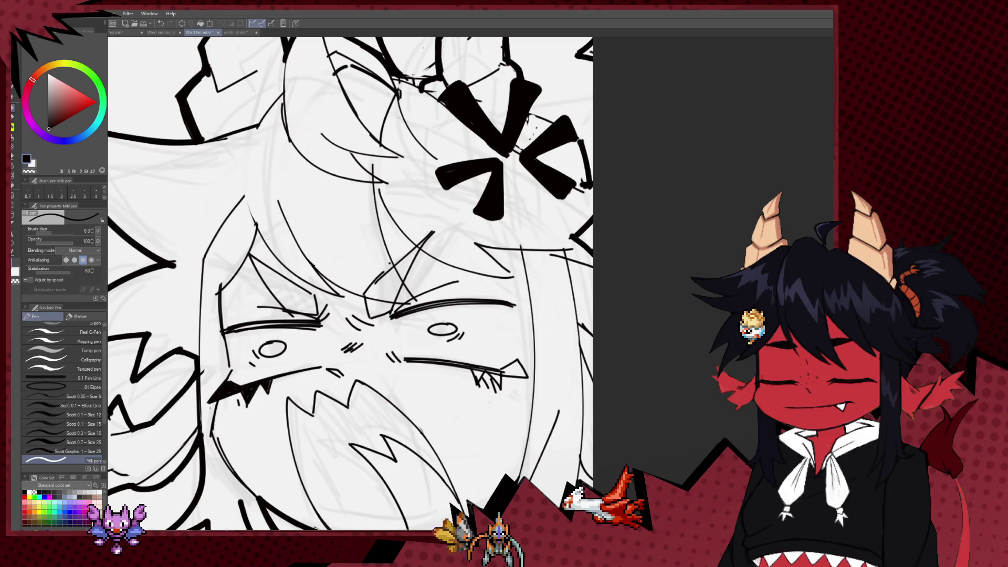
pyautogui.hotkey('ctrl', 'z')
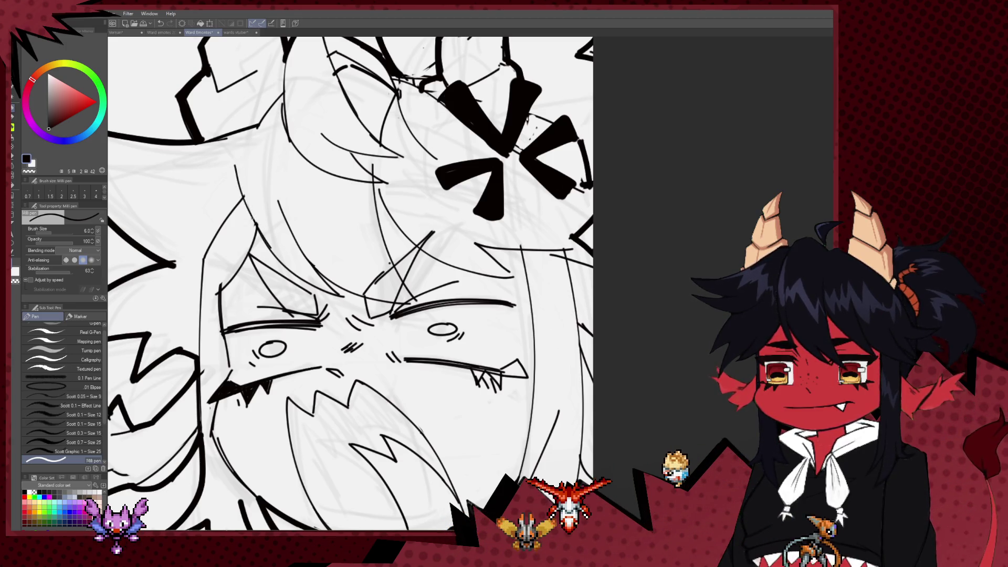
pyautogui.press('e')
# Zoom out until the whole inked panel fits in the window
pyautogui.scroll(-3, 268, 224)
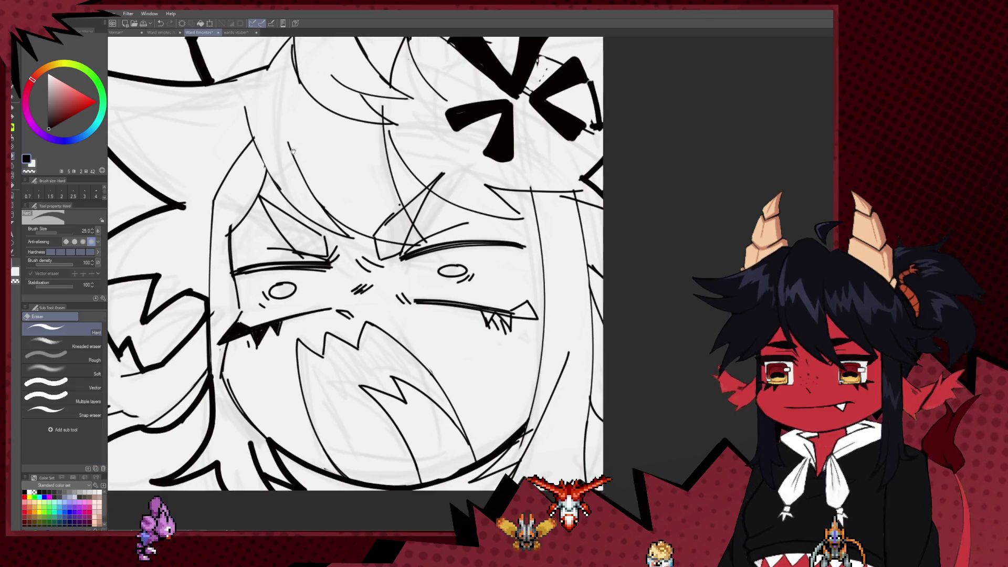
pyautogui.hscroll(-3, 294, 289)
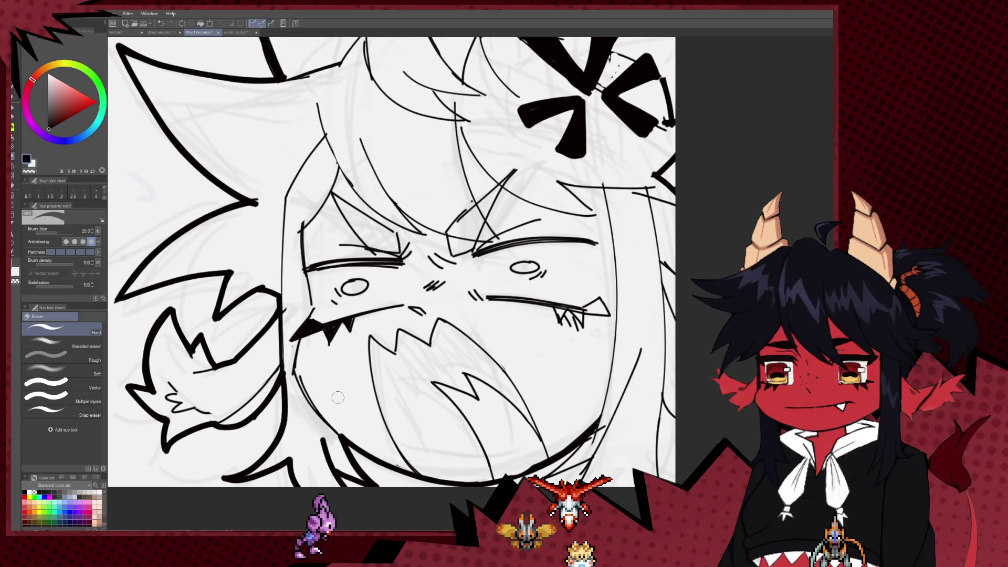
pyautogui.press('p')
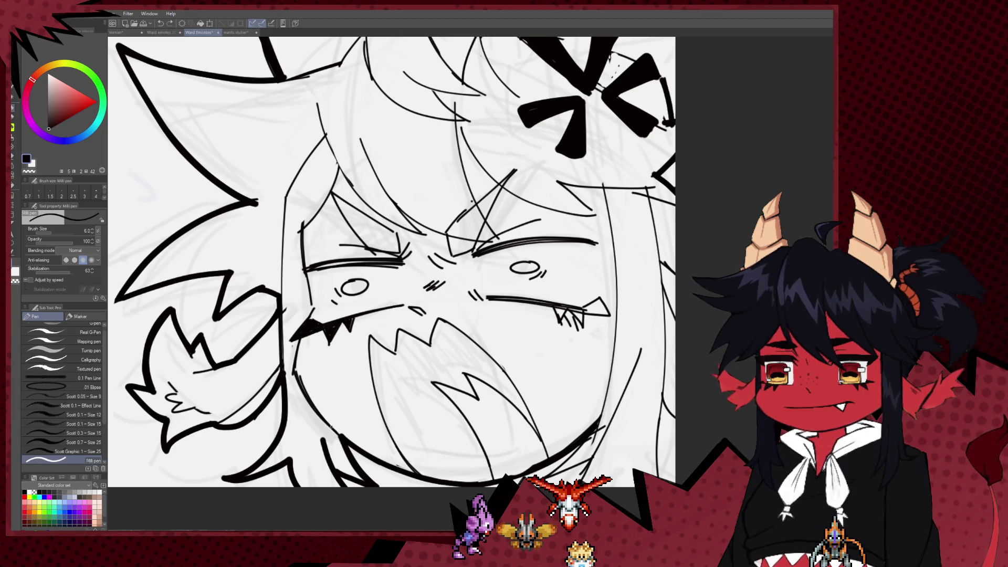
pyautogui.press('e')
pyautogui.press('p')
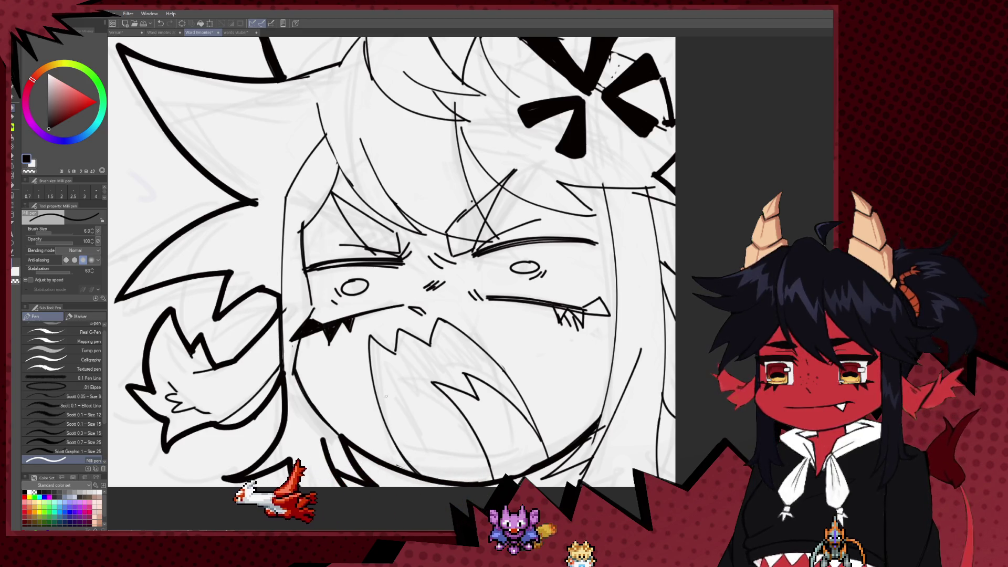
pyautogui.scroll(-1, 431, 366)
pyautogui.scroll(-4, 432, 366)
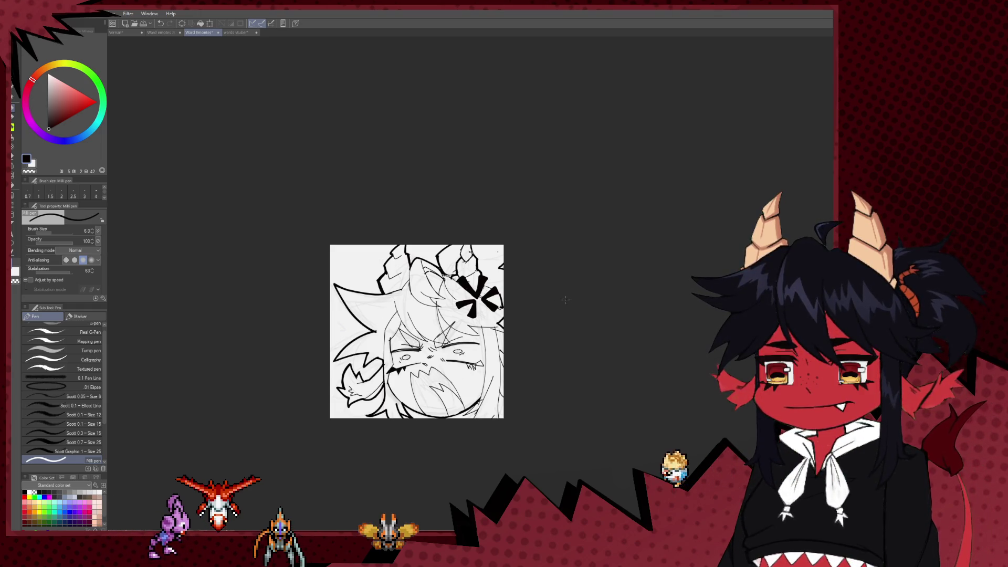
# Reset the colour to black with the Milli pen active and zoom in on the face
pyautogui.press('x')
pyautogui.hotkey('ctrl', '+')
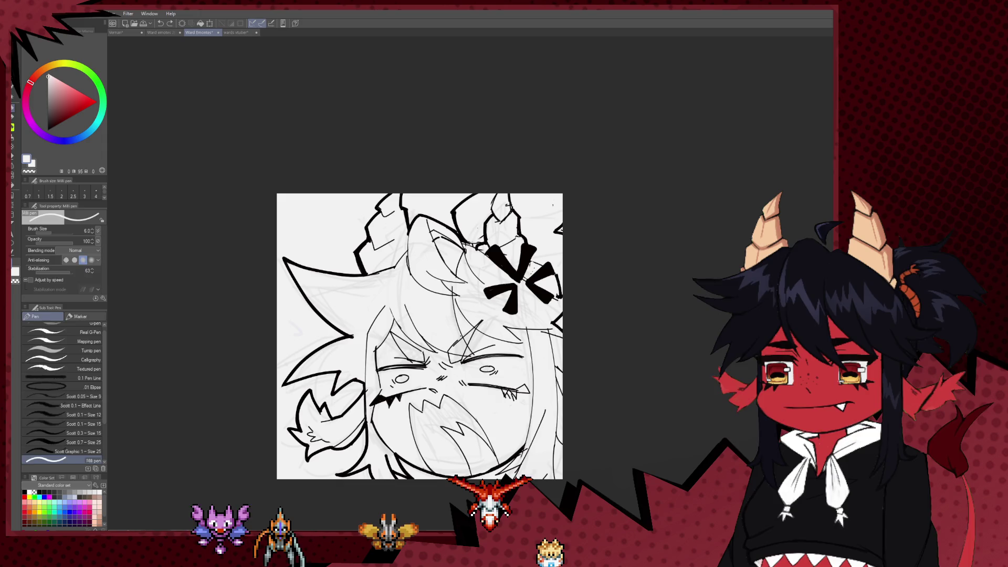
pyautogui.press('b')
pyautogui.press('p')
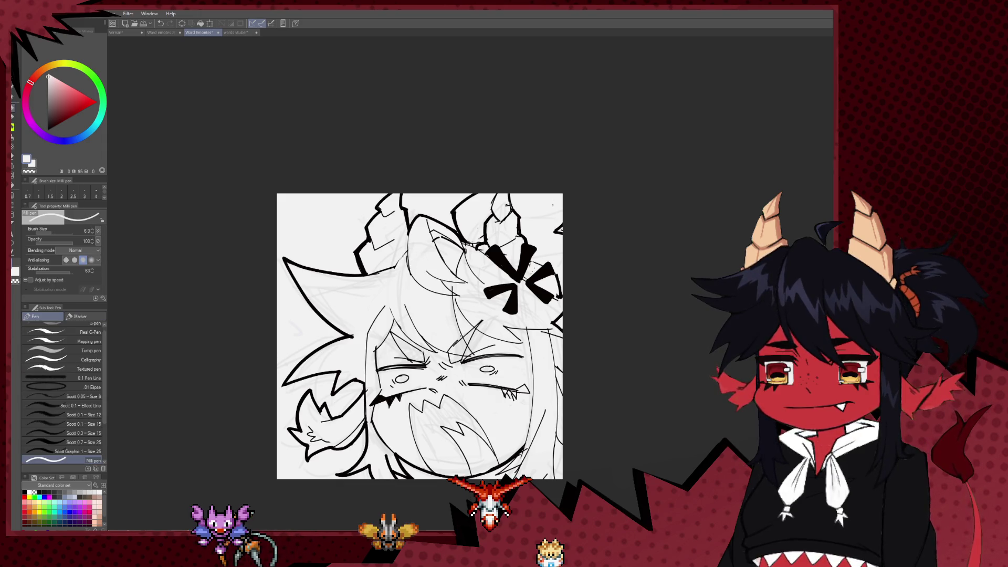
pyautogui.press('x')
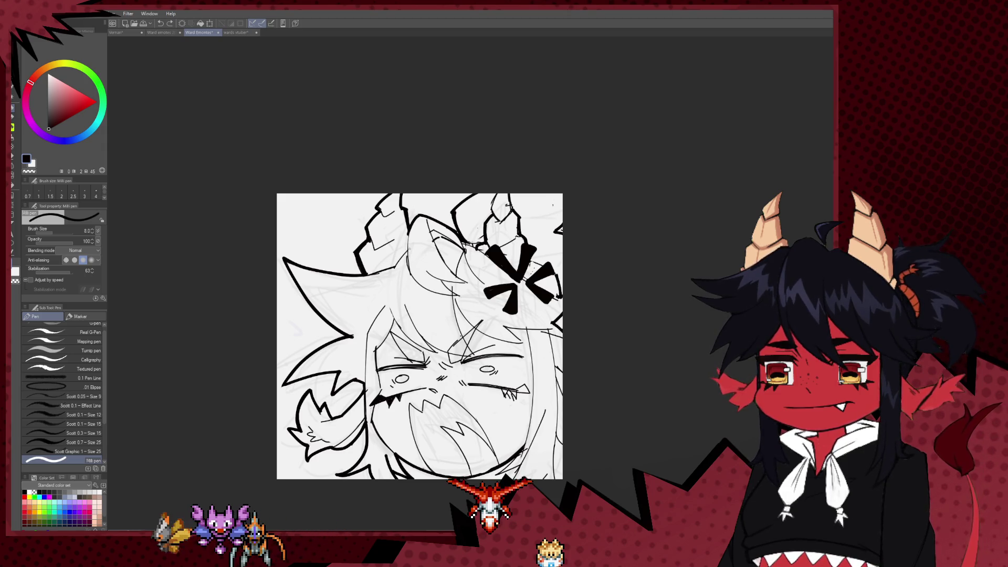
pyautogui.press('e')
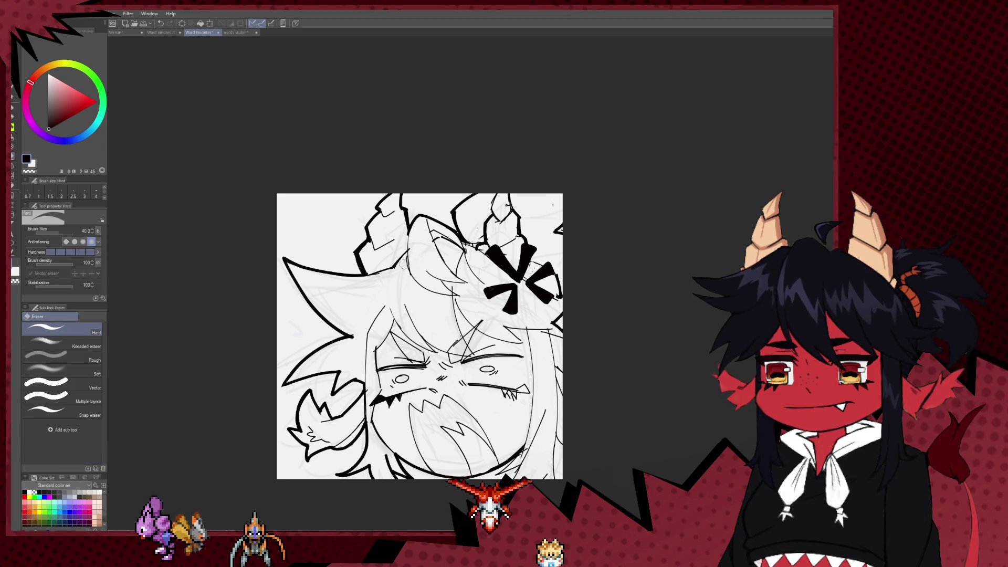
pyautogui.press('p')
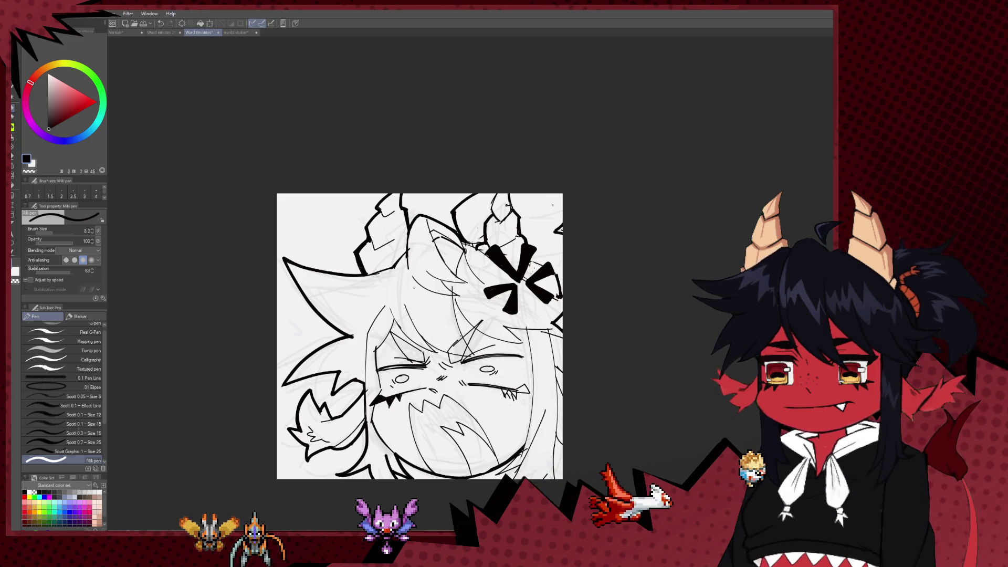
pyautogui.moveTo(465, 276)
pyautogui.mouseDown()
pyautogui.moveTo(457, 261)
pyautogui.moveTo(465, 288)
pyautogui.mouseUp()
pyautogui.press('e')
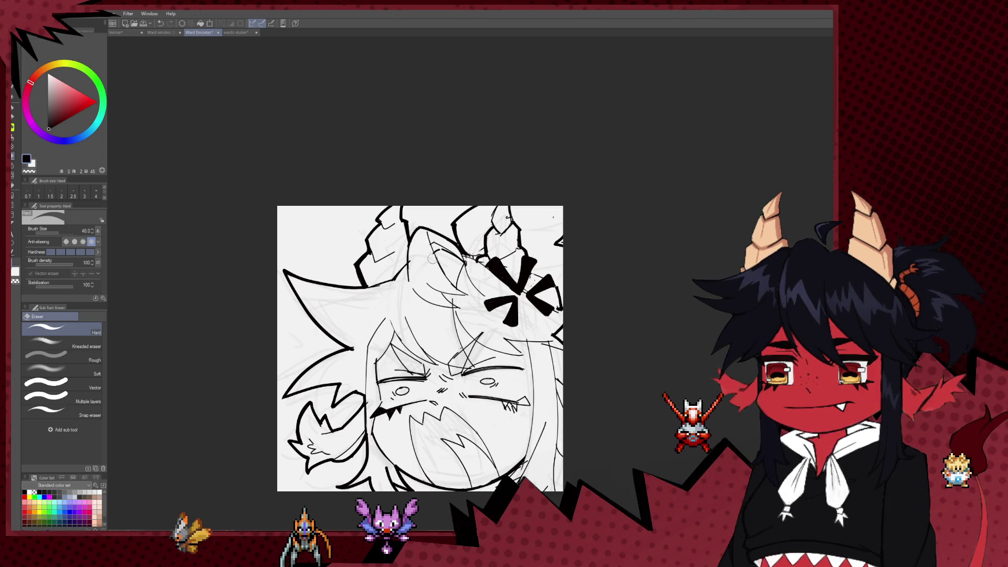
pyautogui.moveTo(436, 268); pyautogui.dragTo(417, 244)
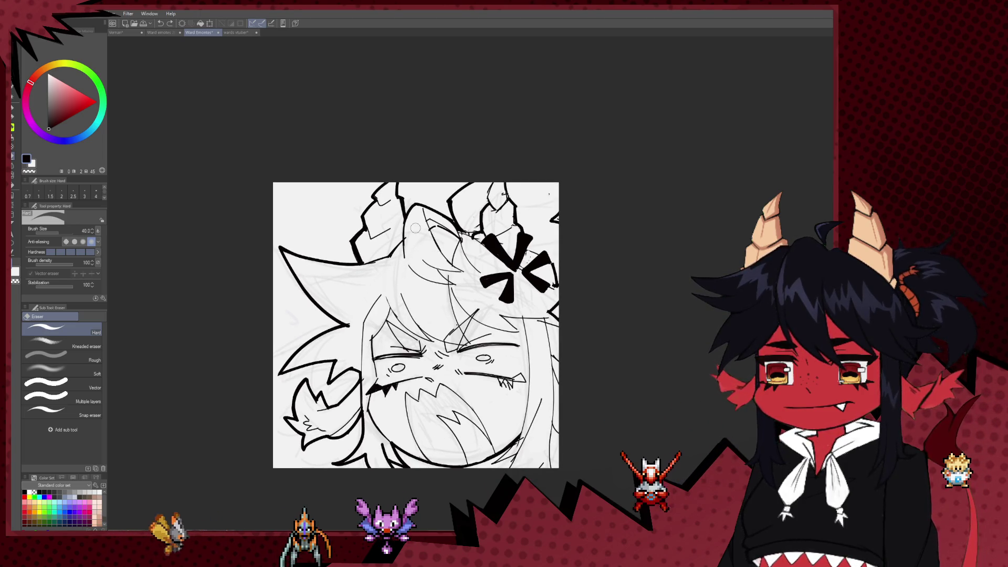
pyautogui.scroll(2, 417, 245)
pyautogui.press('p')
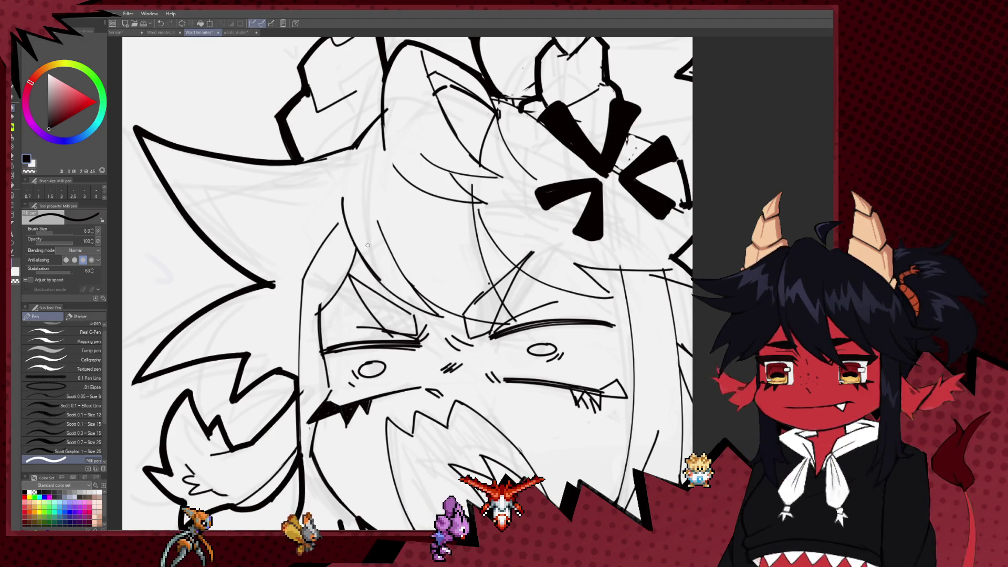
# Draw two hair strands falling across the face toward the eyes
pyautogui.moveTo(344, 201); pyautogui.dragTo(305, 150)
pyautogui.moveTo(340, 226); pyautogui.dragTo(401, 261)
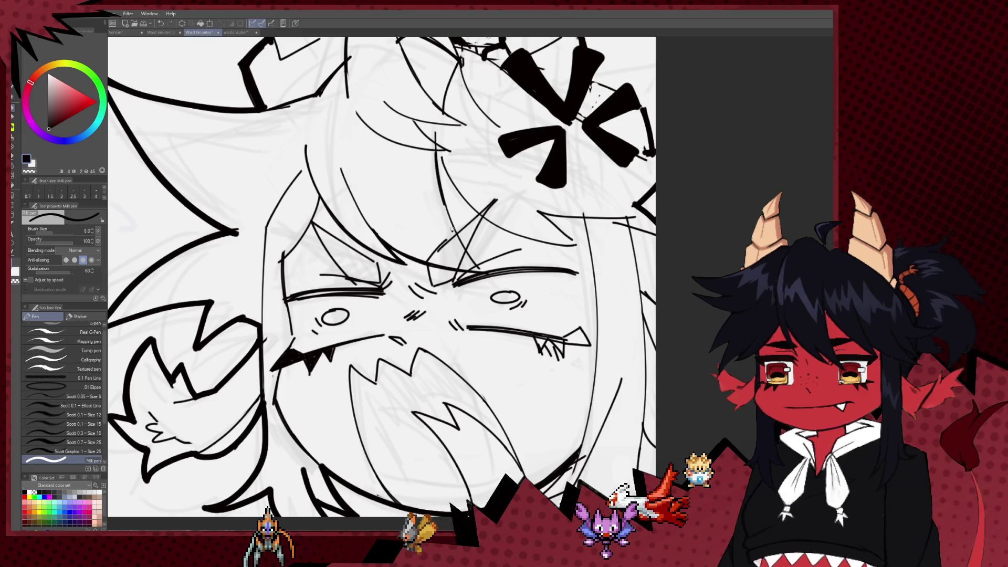
pyautogui.moveTo(439, 159); pyautogui.dragTo(471, 261)
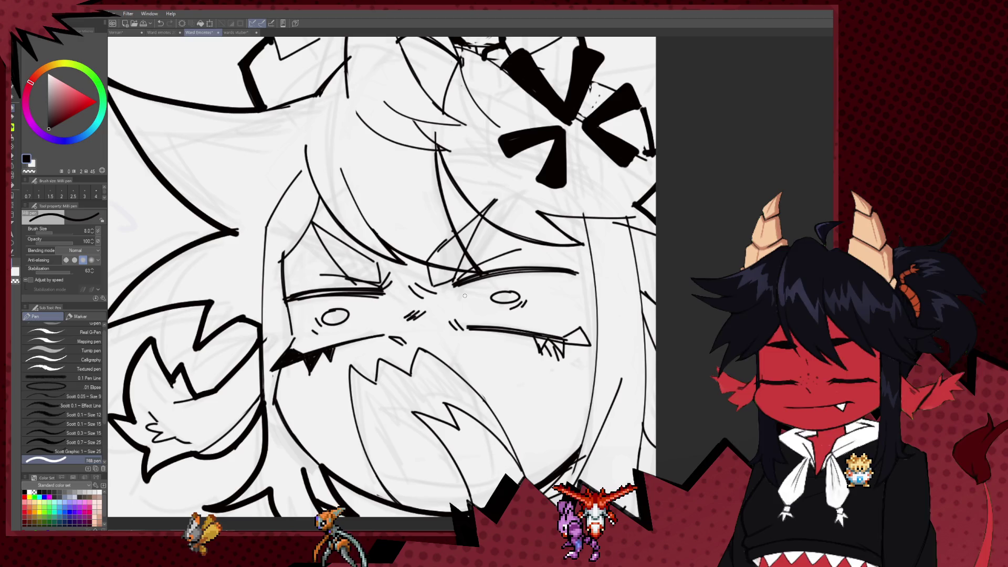
pyautogui.scroll(-8, 464, 296)
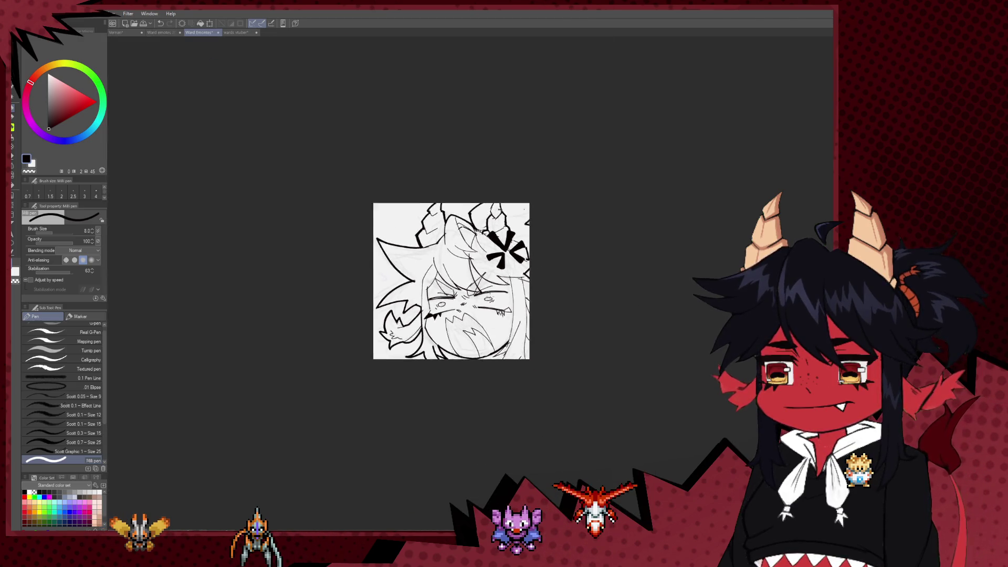
pyautogui.scroll(6, 470, 276)
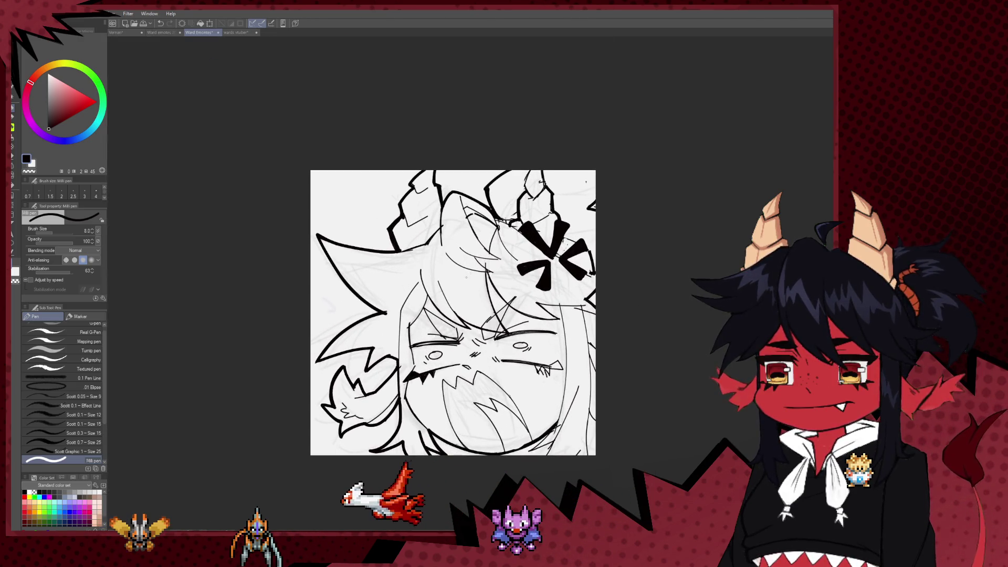
pyautogui.scroll(1, 437, 289)
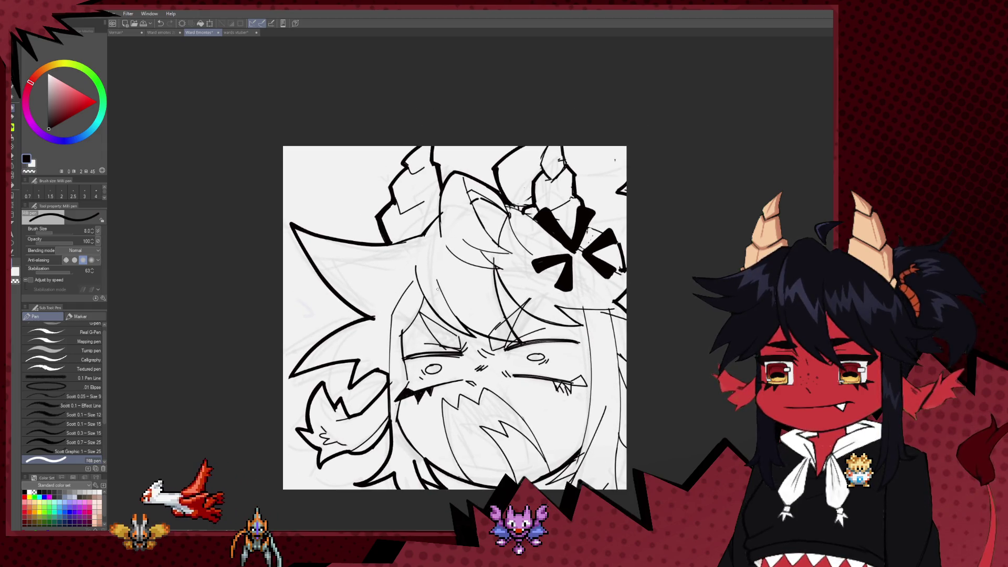
pyautogui.scroll(1, 437, 289)
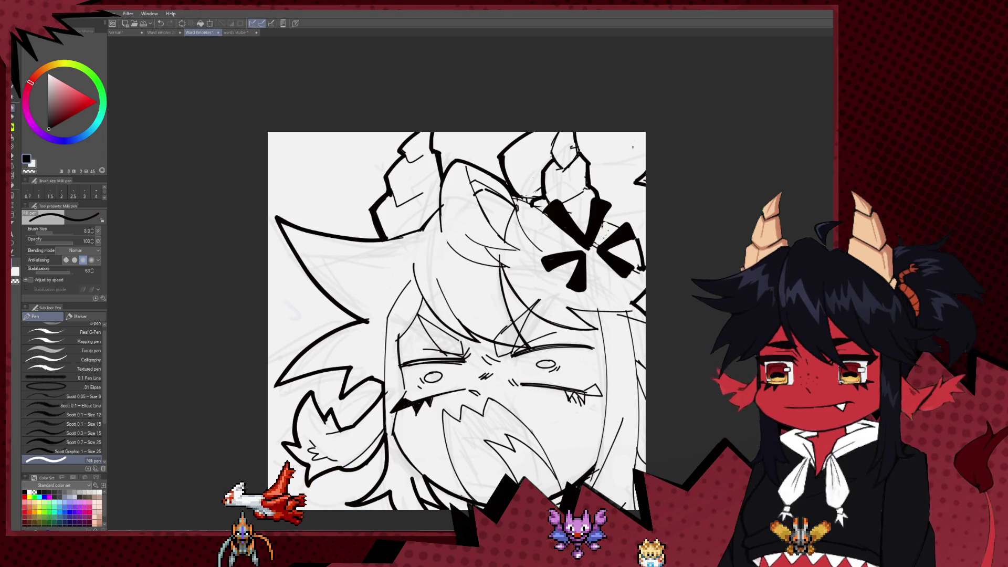
pyautogui.scroll(2, 458, 228)
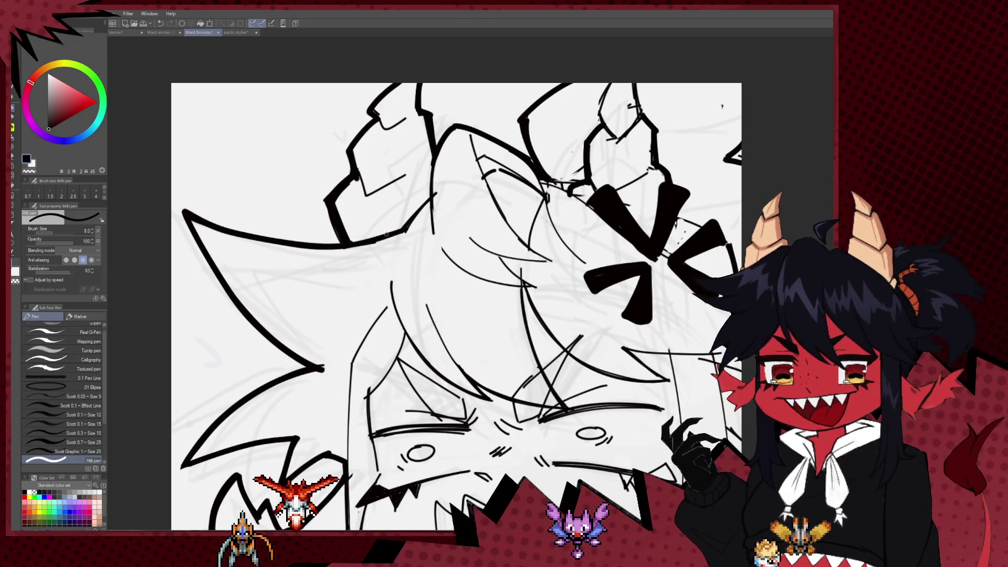
pyautogui.moveTo(391, 271); pyautogui.dragTo(403, 199)
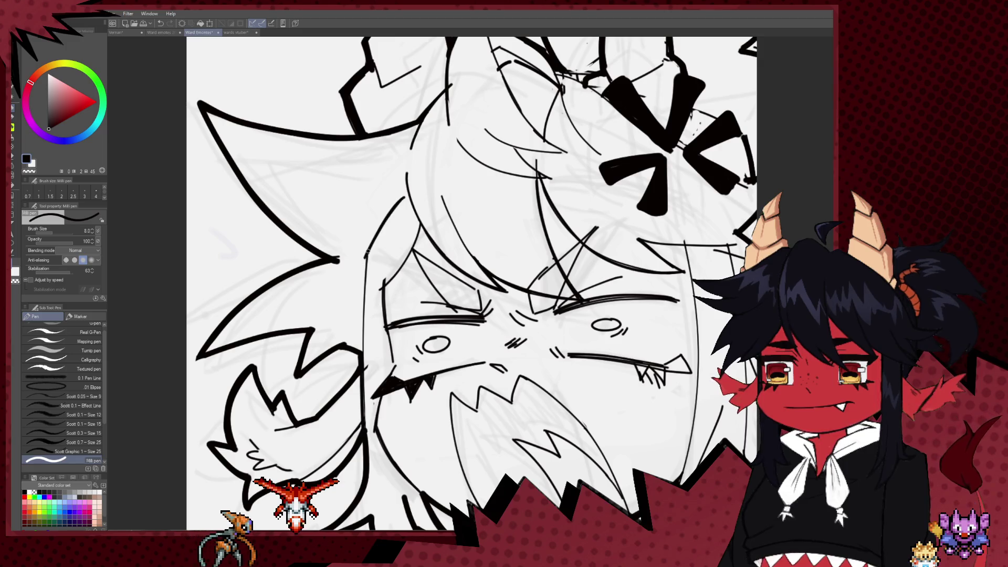
pyautogui.moveTo(690, 464)
pyautogui.mouseDown()
pyautogui.moveTo(485, 391)
pyautogui.moveTo(483, 336)
pyautogui.mouseUp()
# Redraw the line along the lower-right jaw after undoing a stray erasure
pyautogui.press('e')
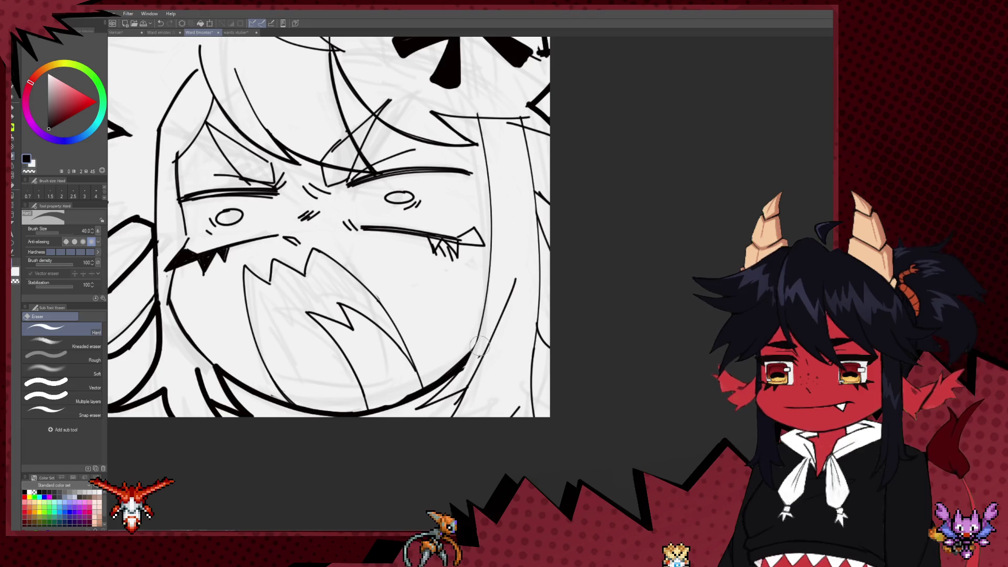
pyautogui.moveTo(480, 341); pyautogui.dragTo(469, 398)
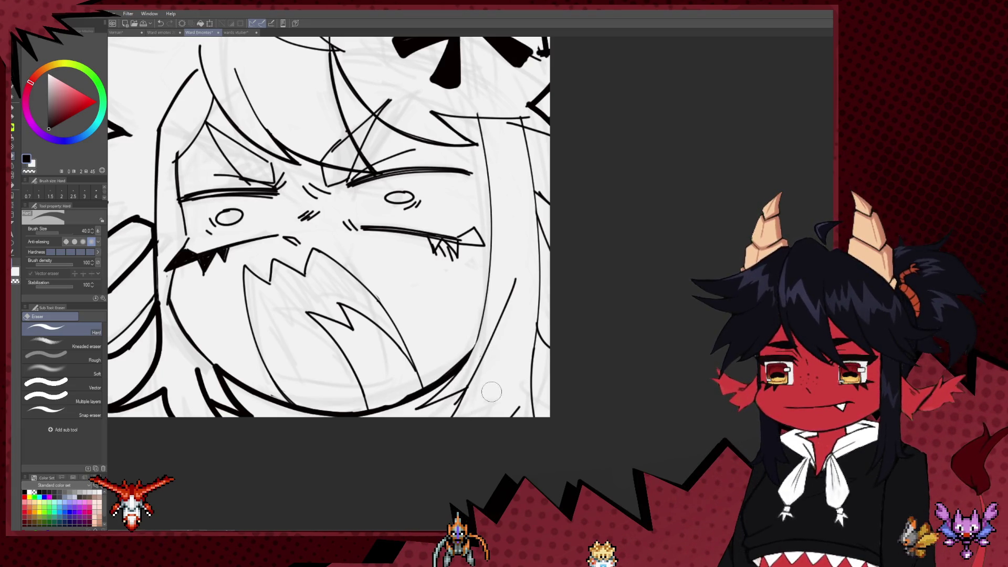
pyautogui.press('p')
pyautogui.hotkey('ctrl', 'z')
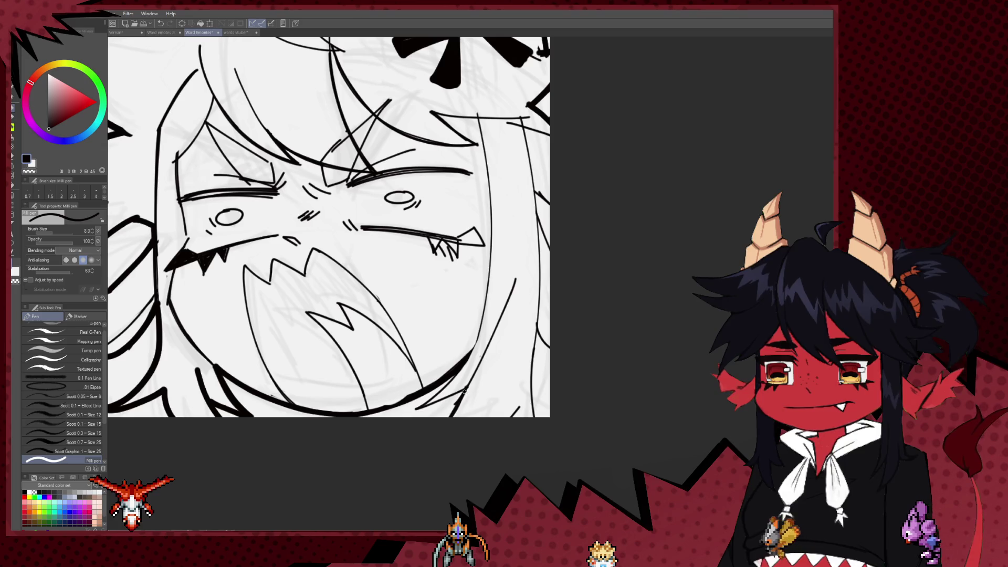
pyautogui.moveTo(452, 415); pyautogui.dragTo(464, 393)
pyautogui.hotkey('ctrl', 'z')
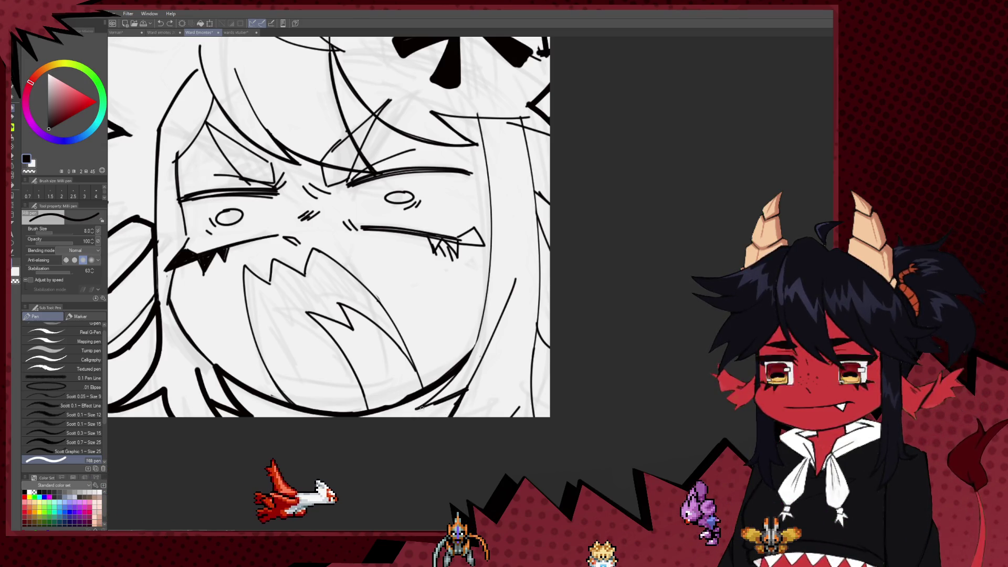
pyautogui.moveTo(466, 388); pyautogui.dragTo(437, 392)
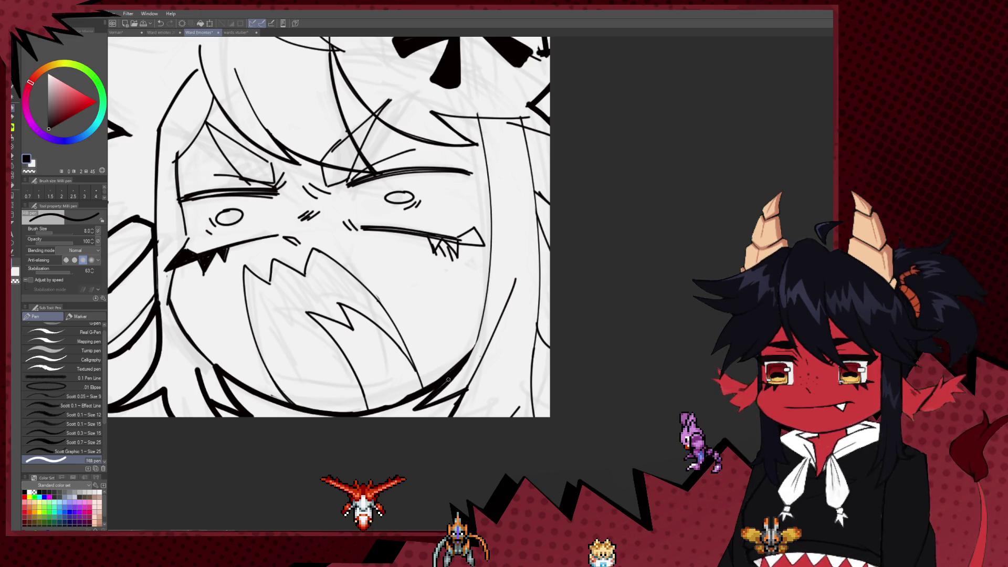
pyautogui.press('e')
pyautogui.press('p')
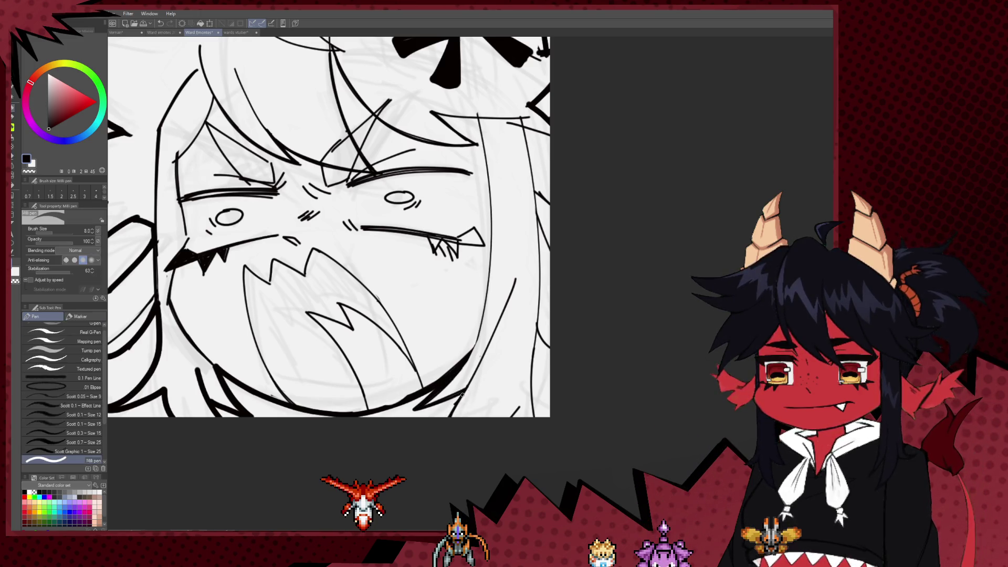
# Ink the open mouth's left edge and a stroke joining its zigzag teeth
pyautogui.moveTo(448, 380); pyautogui.dragTo(514, 388)
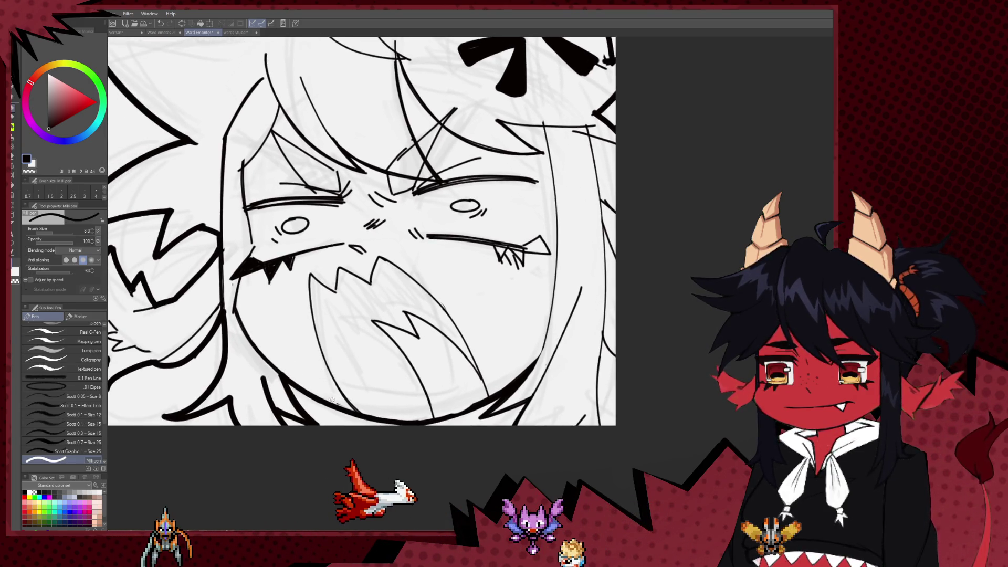
pyautogui.moveTo(328, 310)
pyautogui.mouseDown()
pyautogui.moveTo(325, 372)
pyautogui.moveTo(319, 338)
pyautogui.mouseUp()
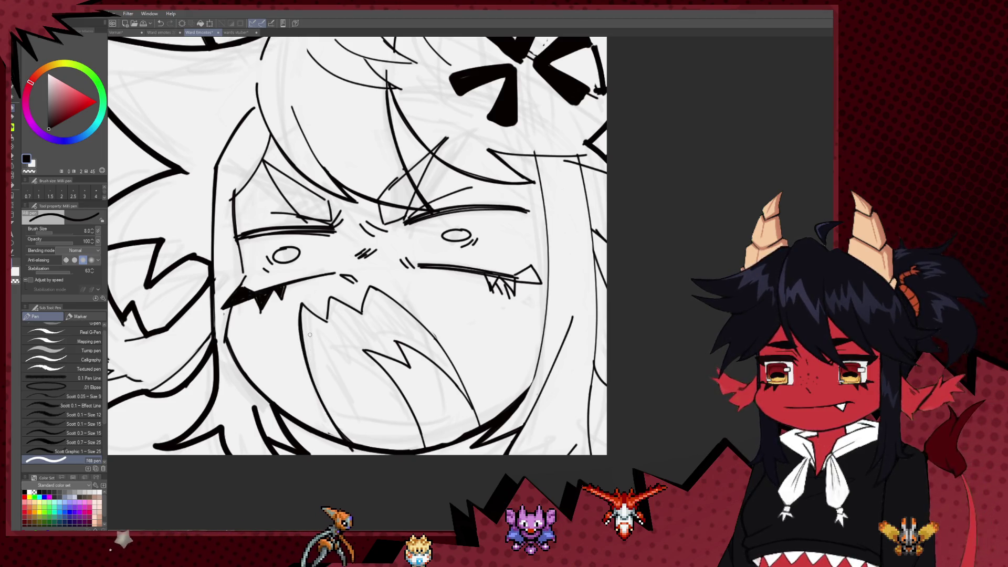
pyautogui.moveTo(301, 303); pyautogui.dragTo(346, 436)
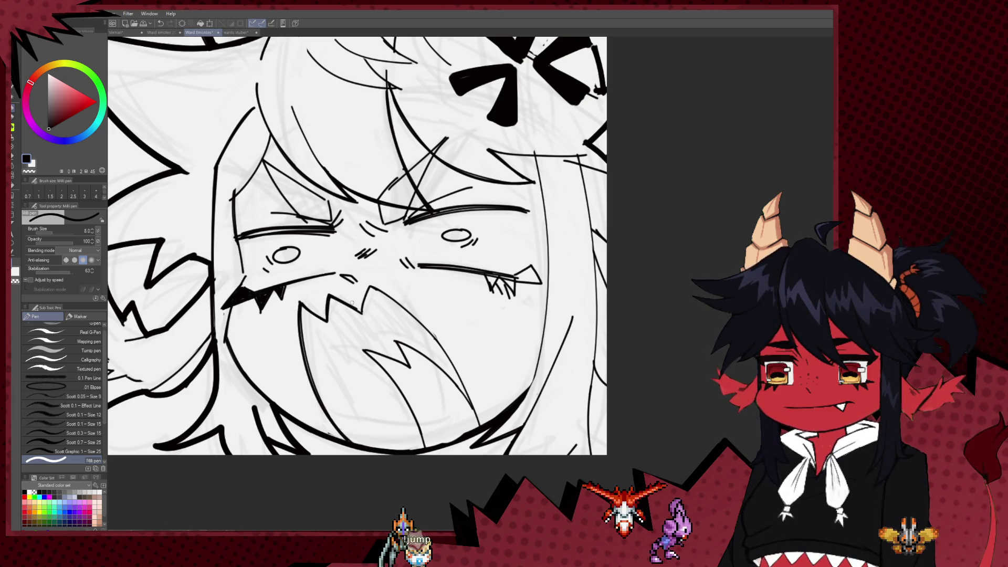
pyautogui.moveTo(361, 312); pyautogui.dragTo(369, 285)
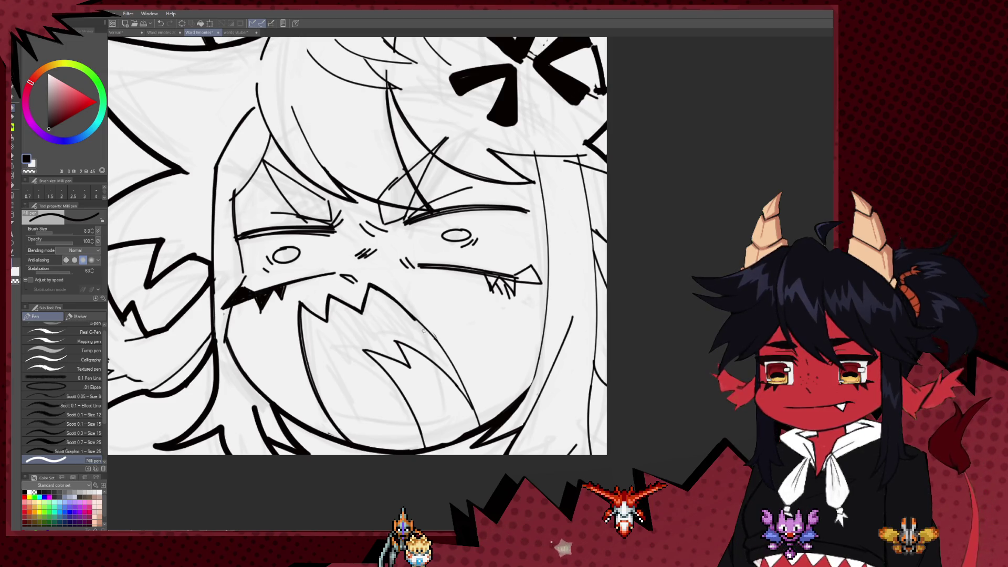
pyautogui.moveTo(425, 324); pyautogui.dragTo(402, 286)
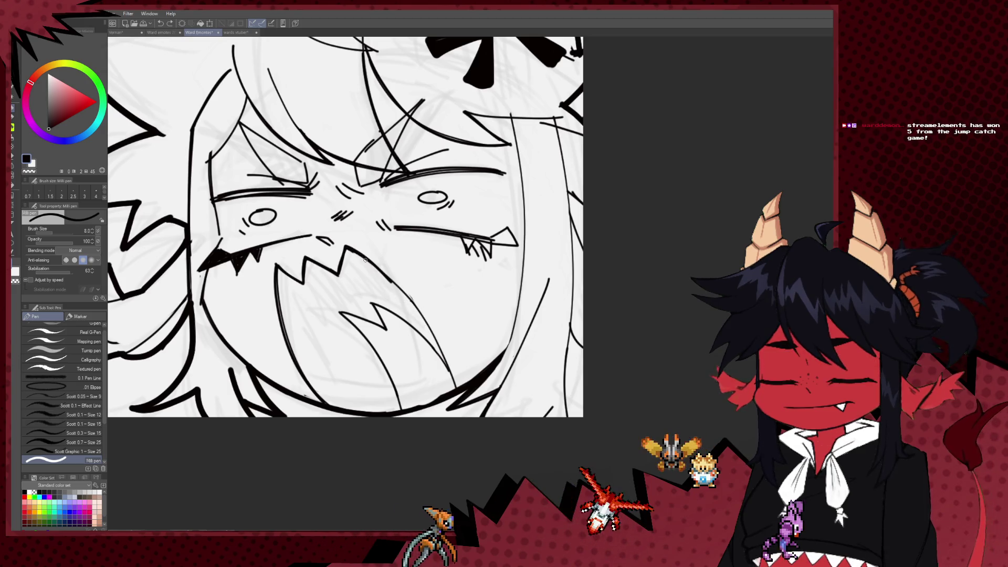
pyautogui.moveTo(420, 324); pyautogui.dragTo(410, 255)
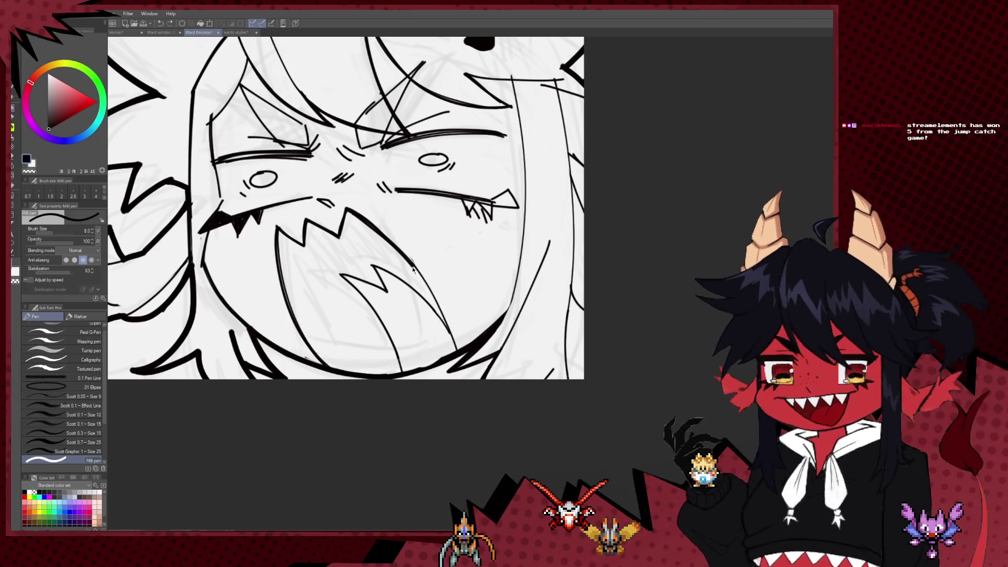
pyautogui.moveTo(371, 263); pyautogui.dragTo(382, 284)
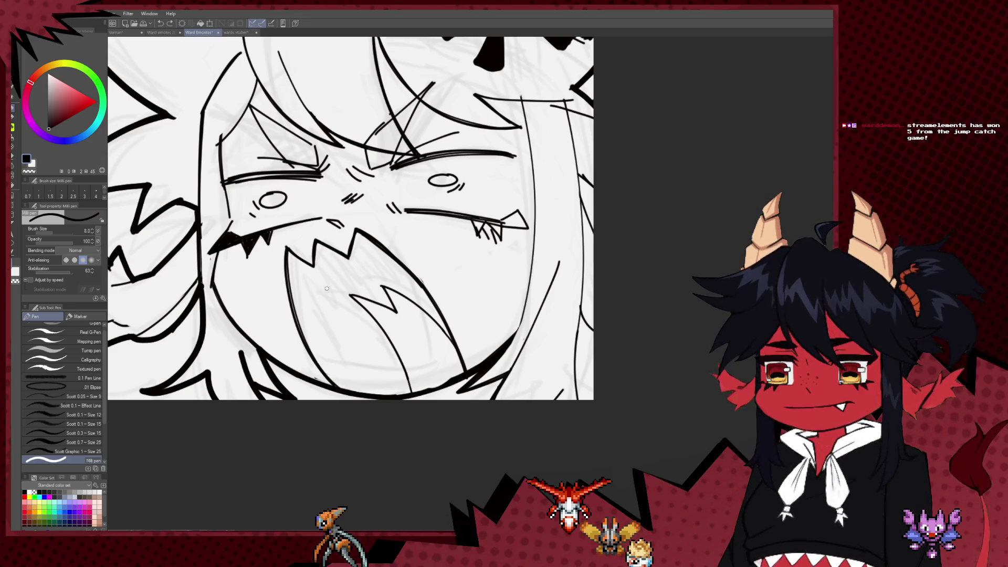
pyautogui.moveTo(286, 256); pyautogui.dragTo(300, 284)
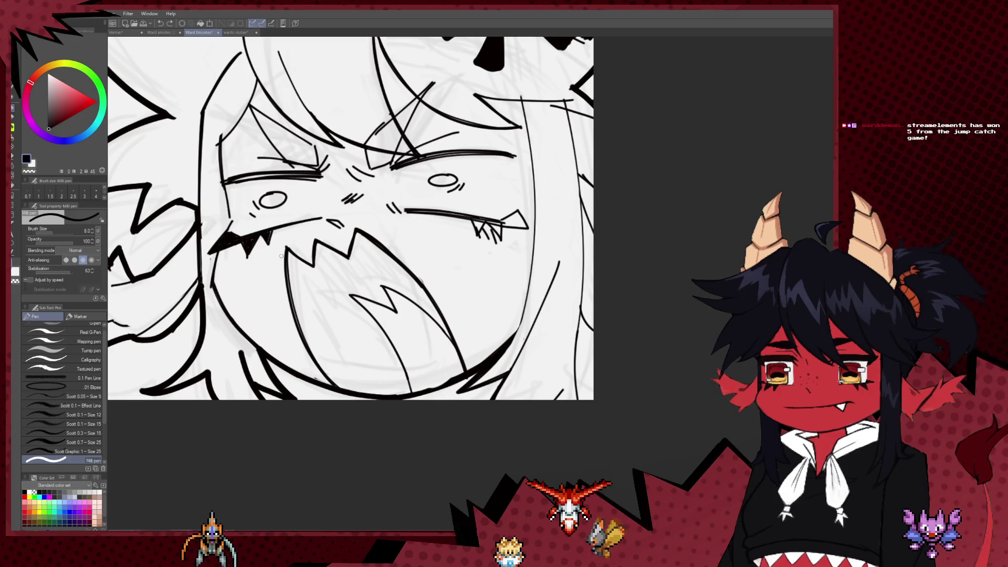
pyautogui.scroll(2, 323, 256)
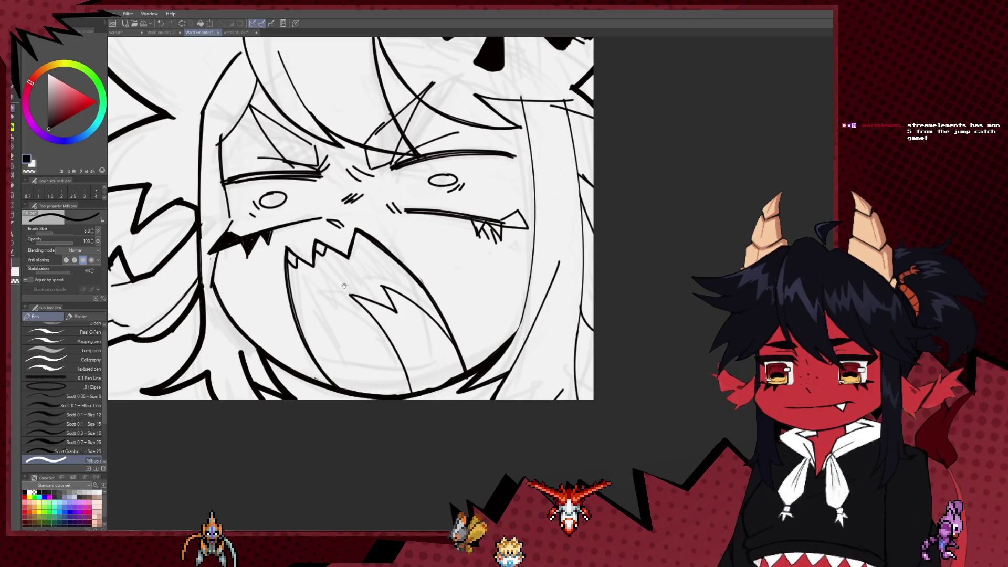
pyautogui.scroll(-2, 452, 220)
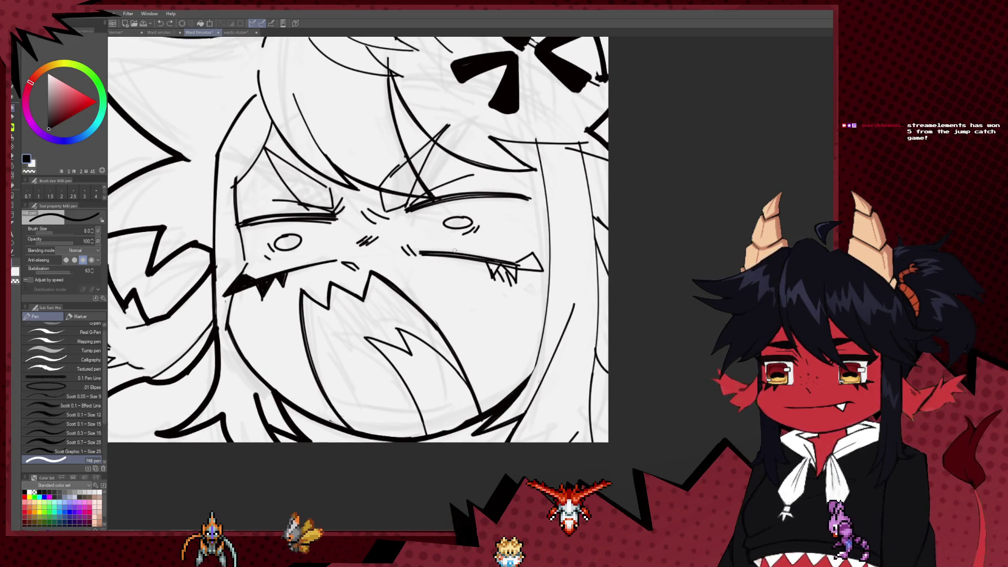
pyautogui.moveTo(454, 227); pyautogui.dragTo(458, 238)
pyautogui.press('[')
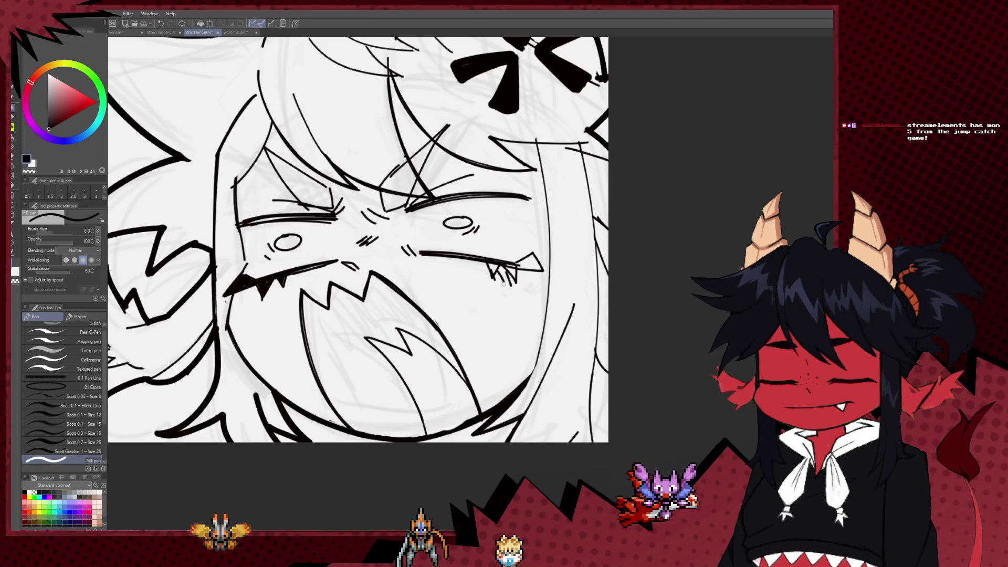
pyautogui.press(']')
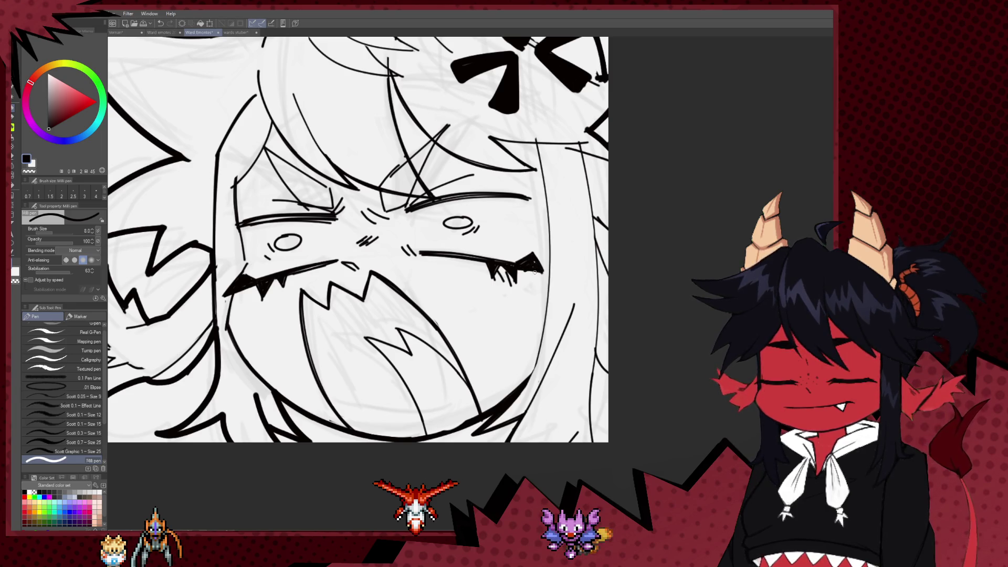
# Shrink the eraser and frame the forehead and horns to clean around the spike mark
pyautogui.press('e')
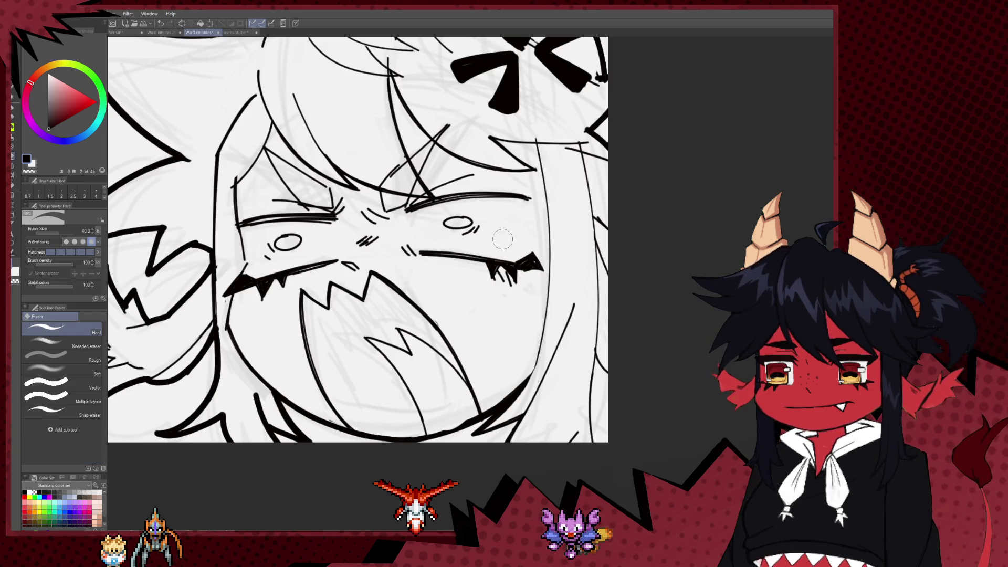
pyautogui.press('p')
pyautogui.scroll(3, 390, 279)
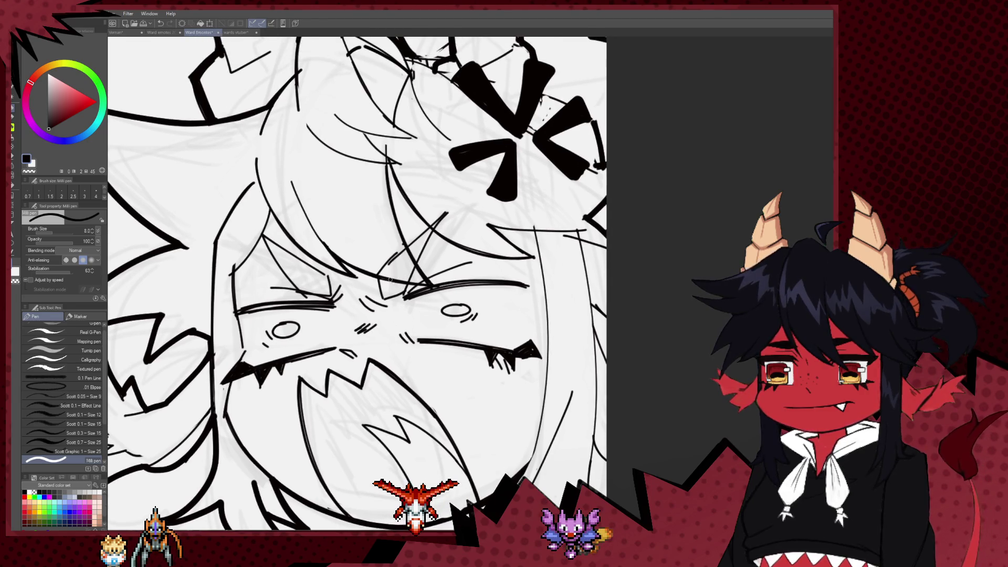
pyautogui.press('e')
pyautogui.press('[')
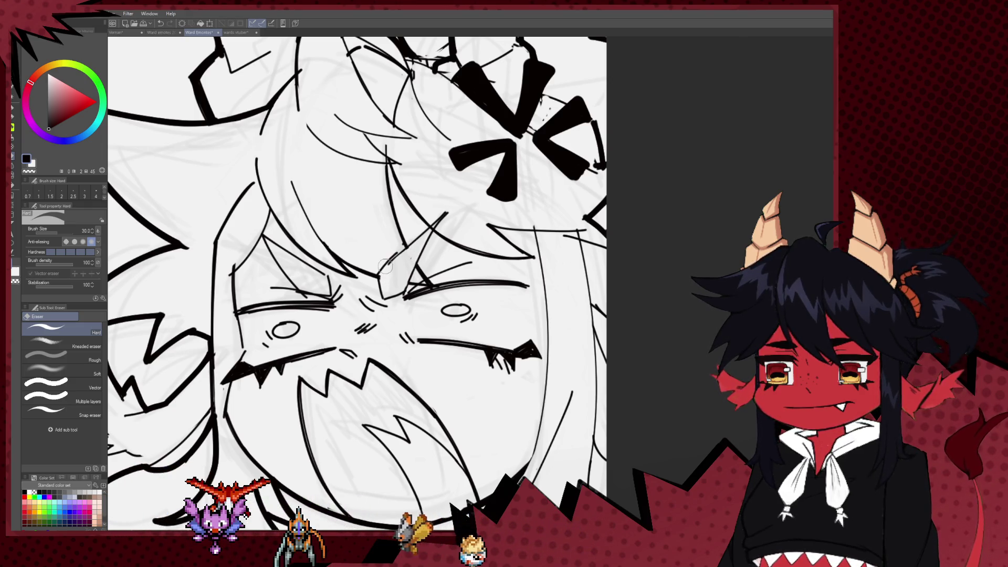
pyautogui.press('p')
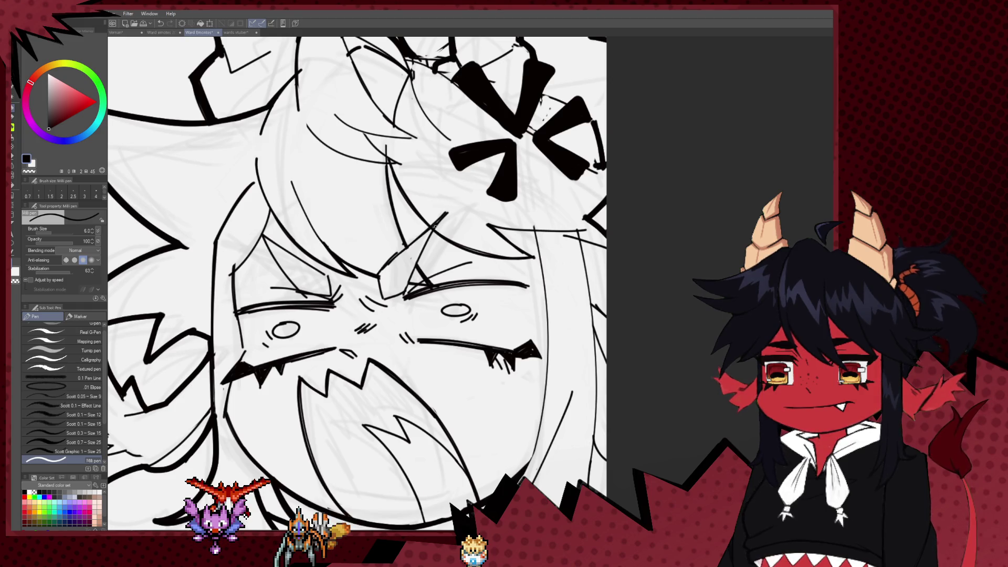
pyautogui.press('e')
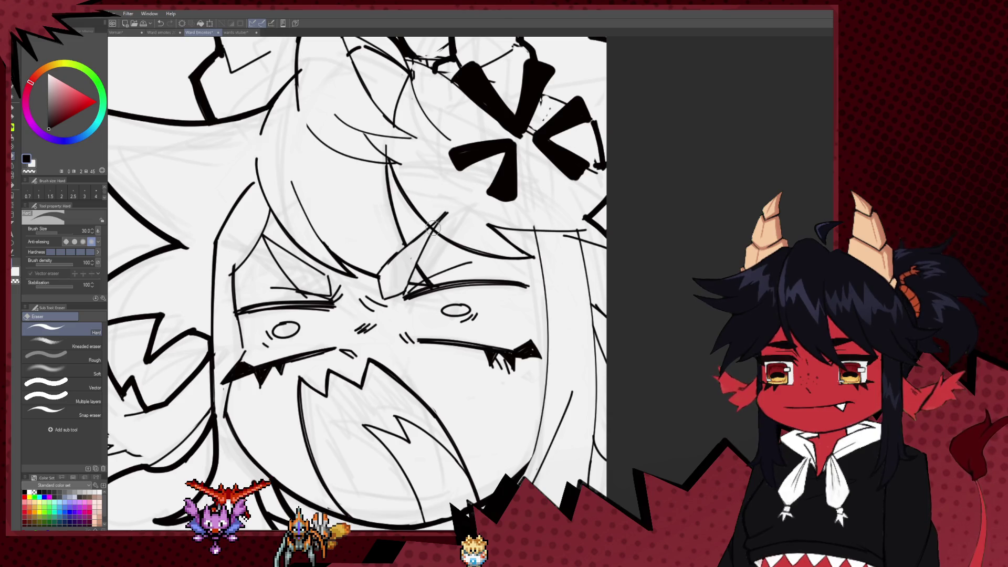
pyautogui.moveTo(372, 265); pyautogui.dragTo(379, 311)
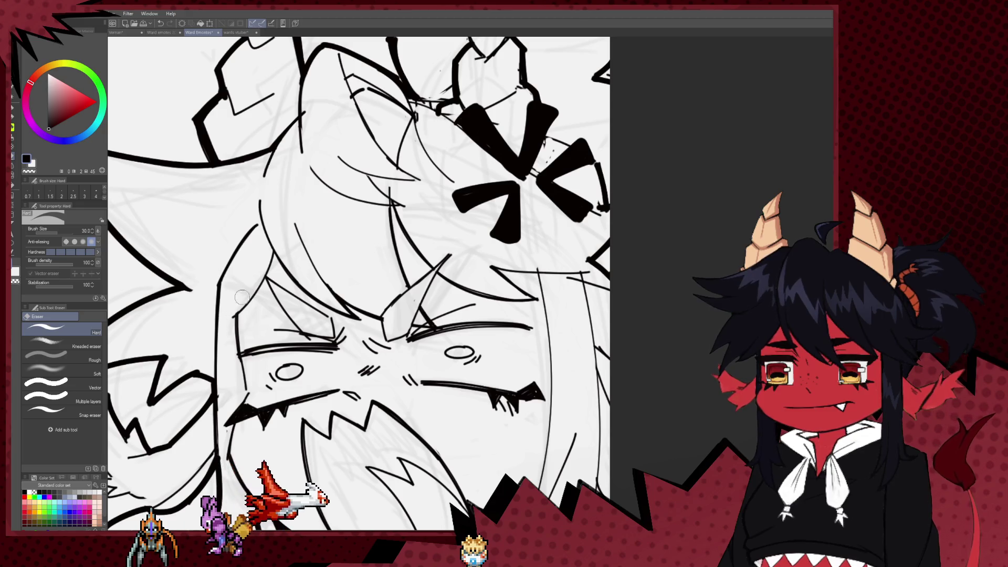
pyautogui.press('p')
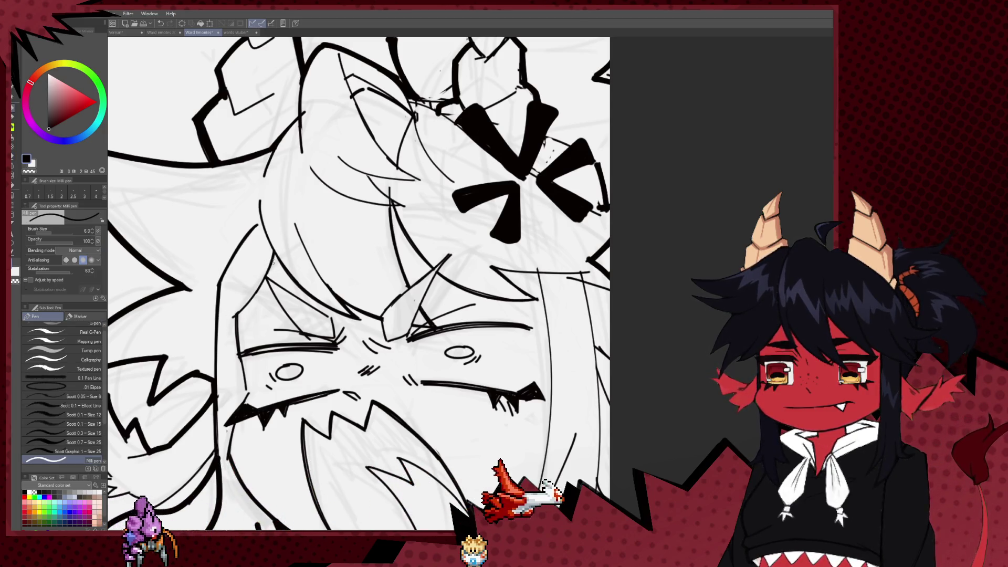
pyautogui.moveTo(272, 265); pyautogui.dragTo(287, 217)
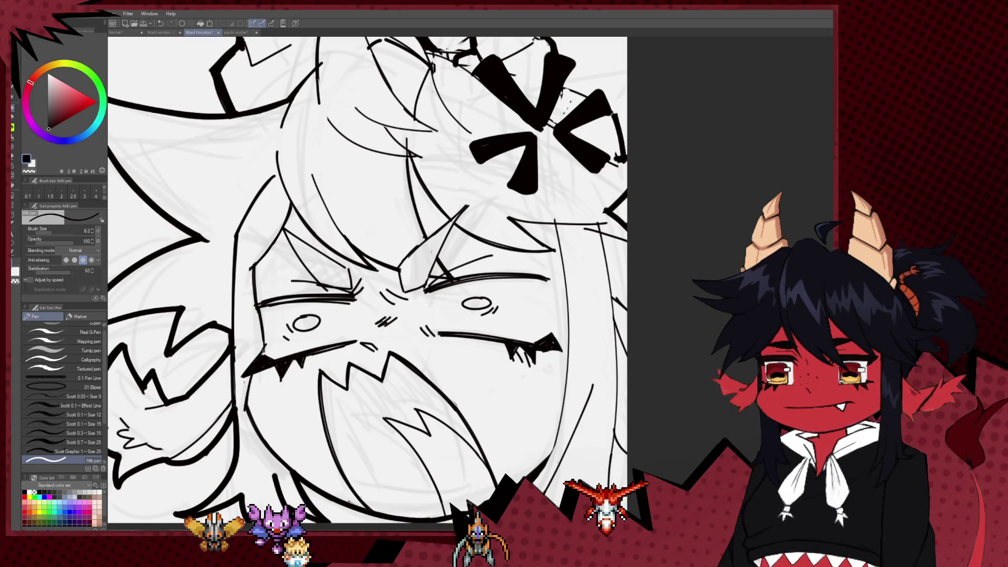
pyautogui.scroll(-5, 366, 298)
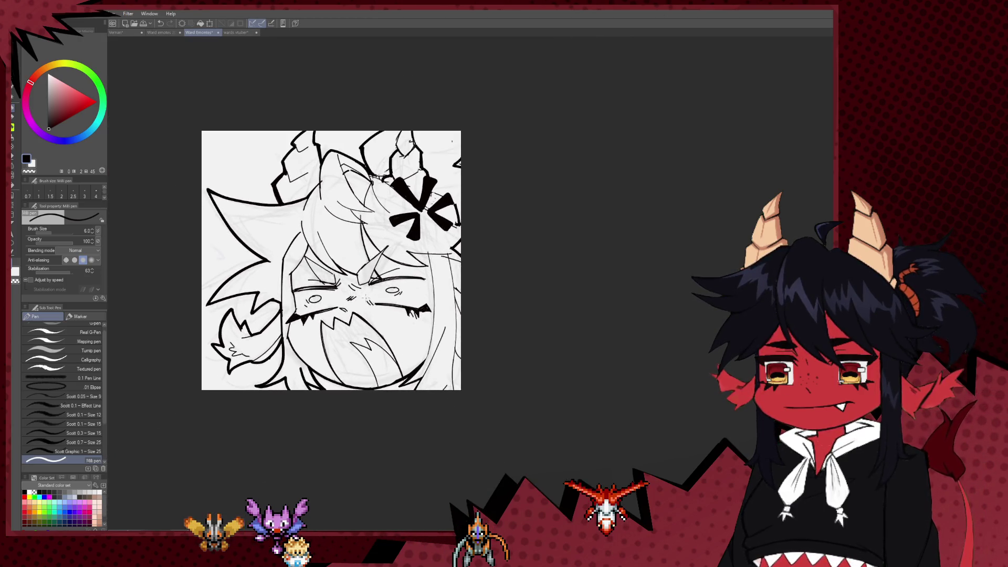
# Ink a vertical line down the right side of the face, undoing and redrawing until it sits right
pyautogui.scroll(4, 366, 298)
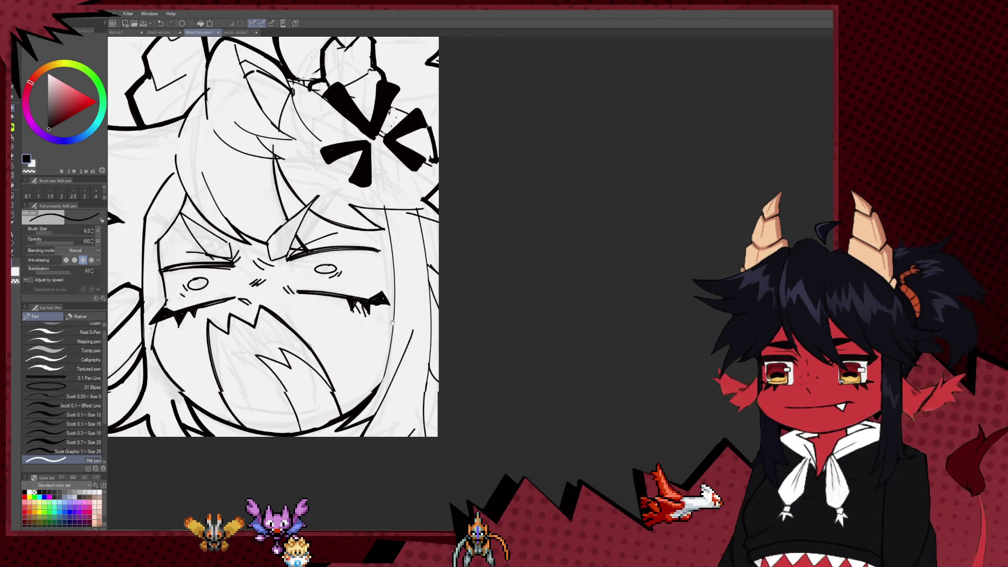
pyautogui.press('e')
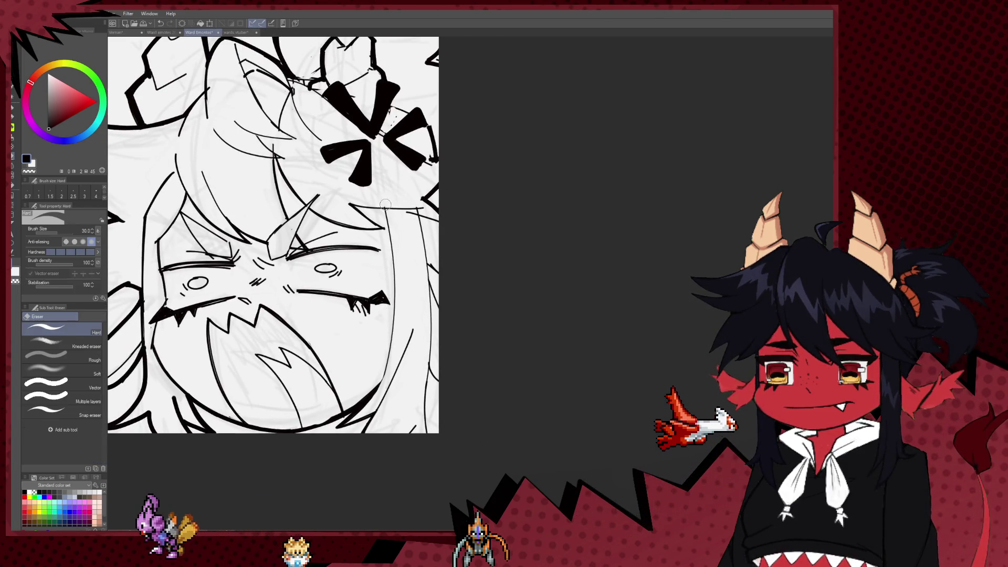
pyautogui.press('p')
pyautogui.moveTo(385, 207); pyautogui.dragTo(392, 284)
pyautogui.hotkey('ctrl', 'z')
pyautogui.moveTo(386, 216); pyautogui.dragTo(392, 286)
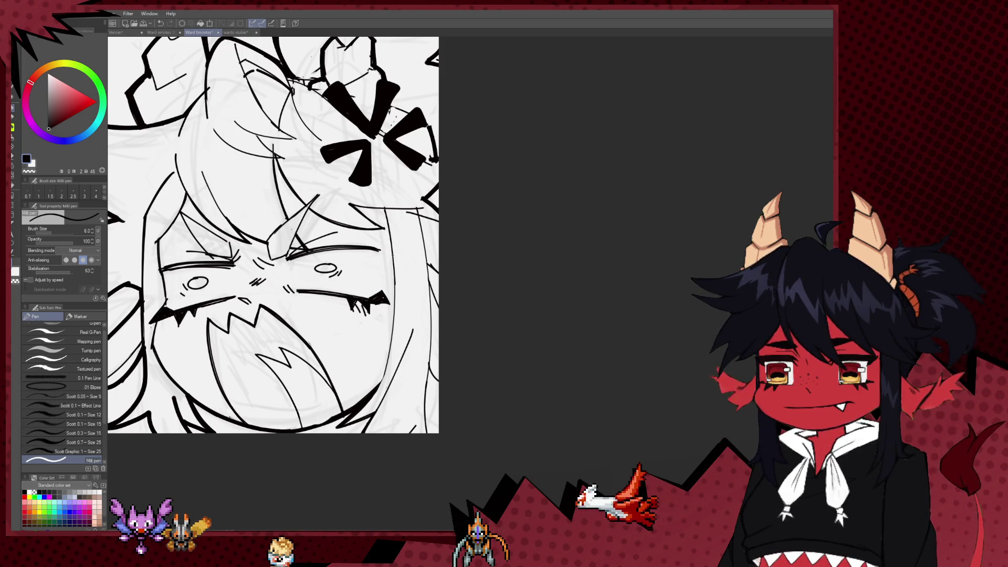
pyautogui.moveTo(385, 224); pyautogui.dragTo(392, 304)
pyautogui.hotkey('ctrl', 'z')
pyautogui.moveTo(387, 222); pyautogui.dragTo(395, 292)
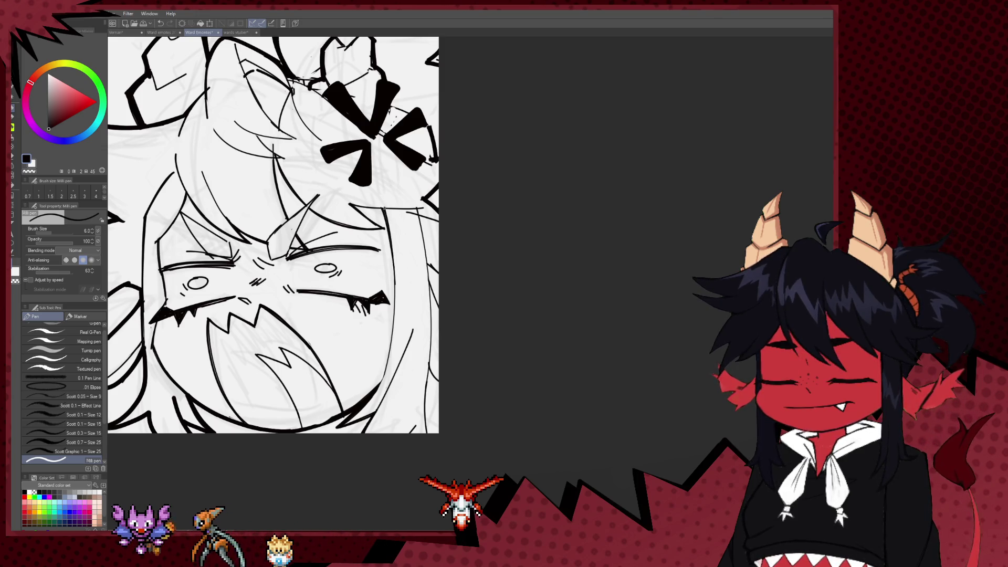
# Extend the face's right-edge line downward toward the chin, then zoom back out
pyautogui.scroll(-1, 388, 277)
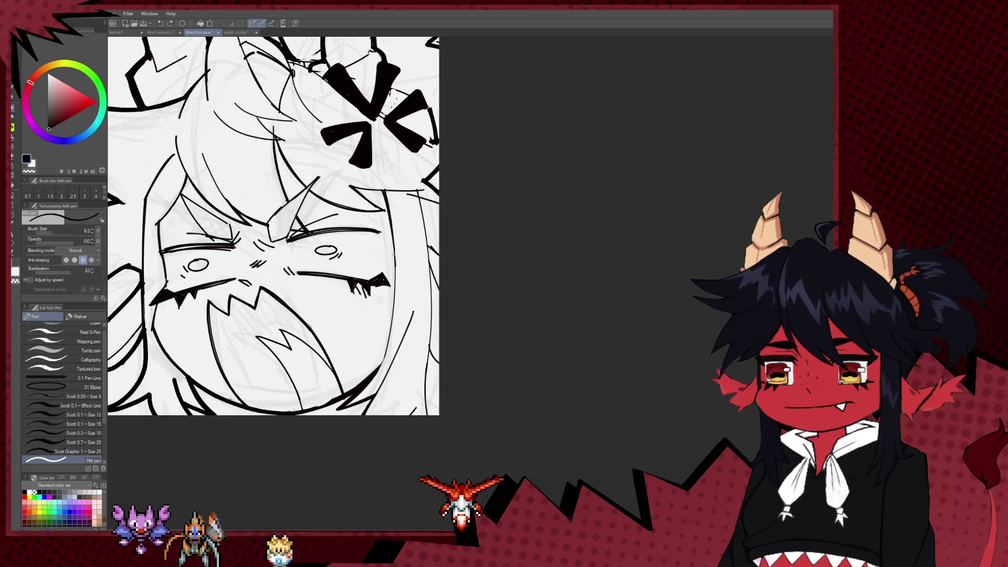
pyautogui.moveTo(392, 299); pyautogui.dragTo(384, 363)
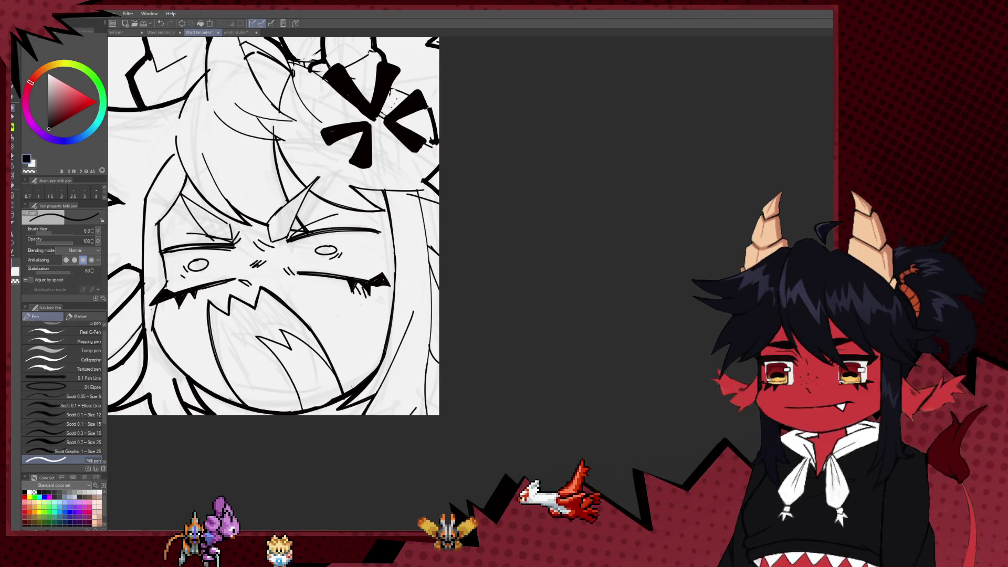
pyautogui.moveTo(424, 271); pyautogui.dragTo(412, 324)
pyautogui.press('e')
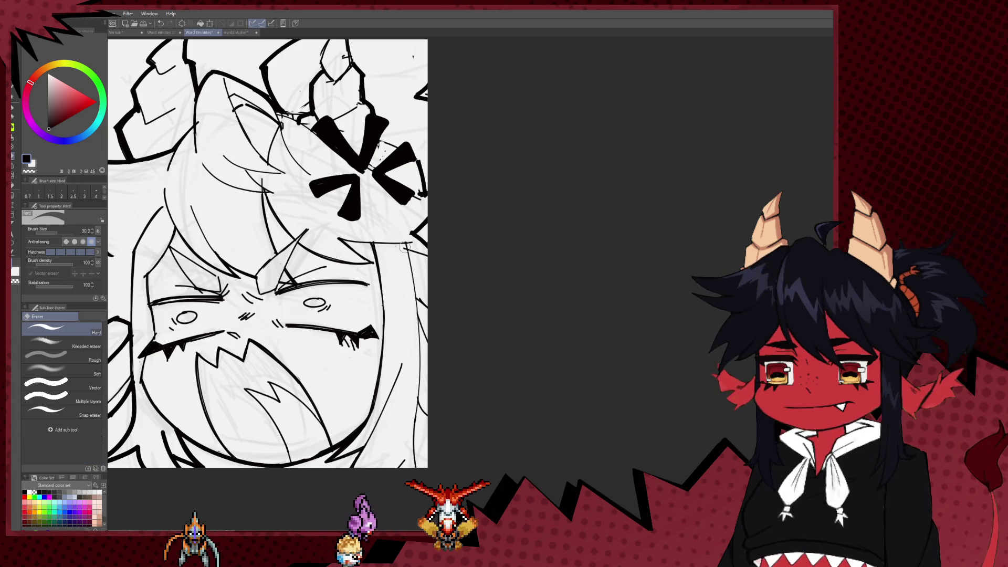
pyautogui.press('p')
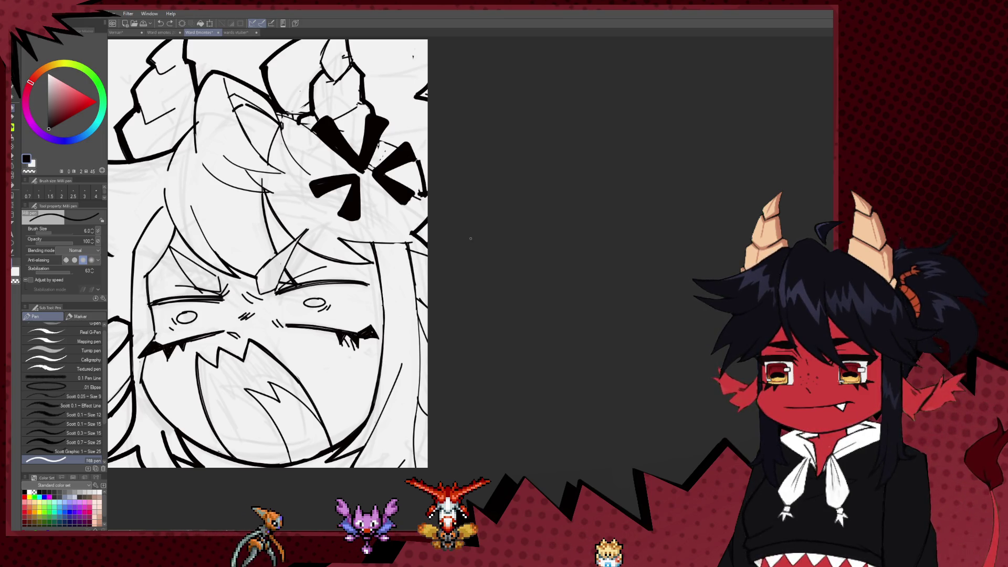
pyautogui.scroll(-6, 344, 302)
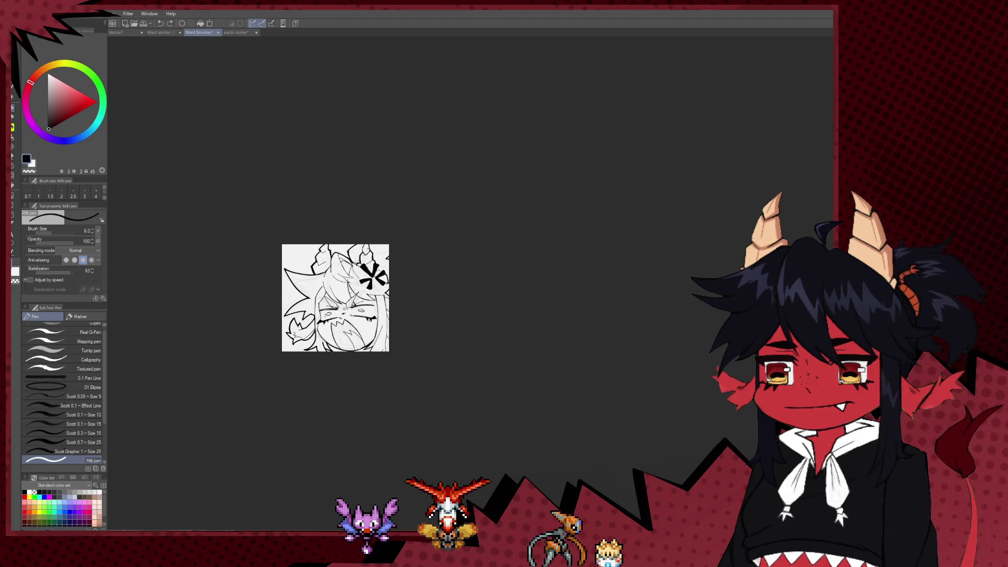
# Scroll and pan the canvas until the horns, X mark and top-right corner are visible
pyautogui.scroll(-1, 337, 298)
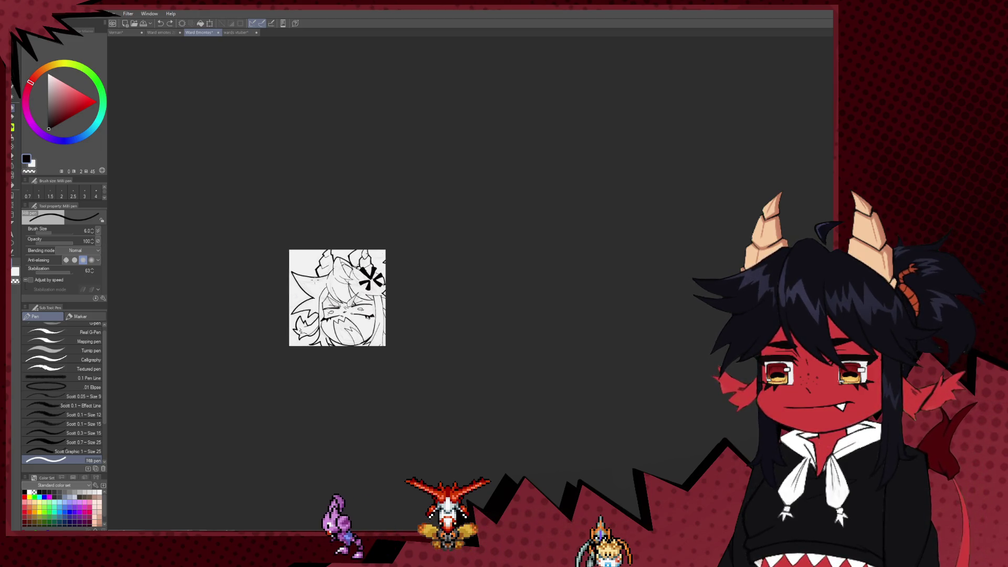
pyautogui.scroll(10, 317, 300)
pyautogui.press('e')
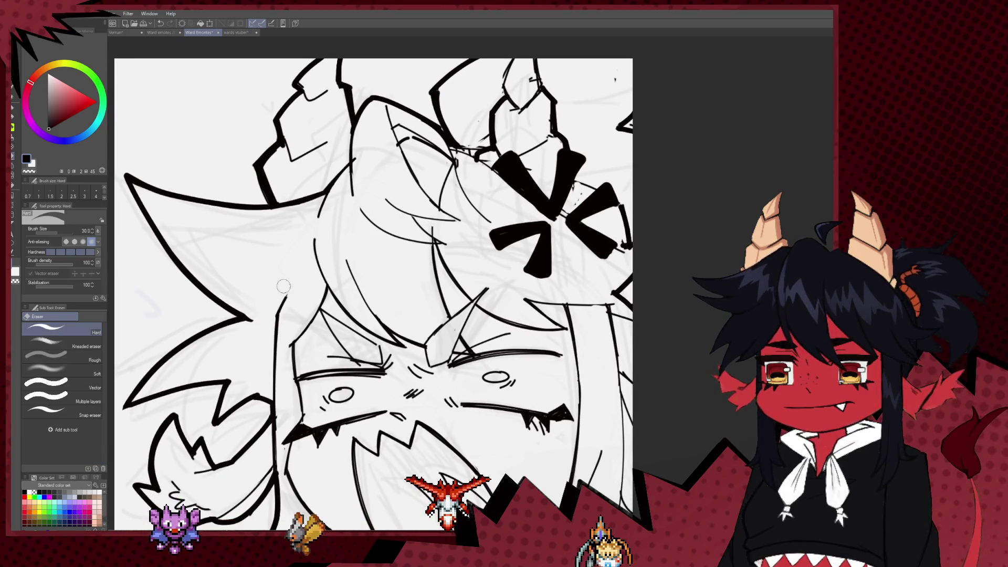
pyautogui.scroll(-5, 284, 286)
pyautogui.scroll(4, 273, 294)
pyautogui.press('p')
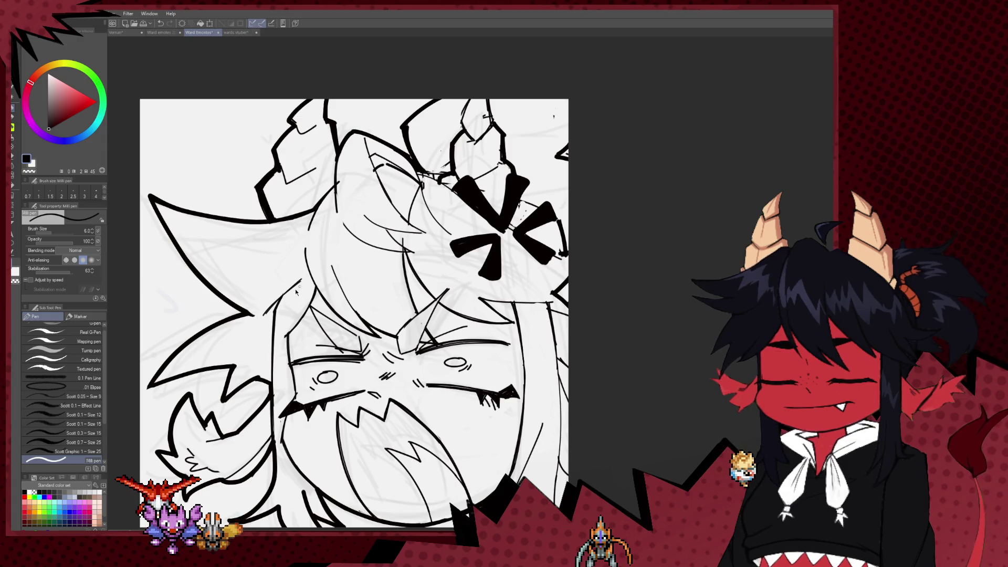
pyautogui.scroll(-4, 478, 216)
pyautogui.scroll(-2, 479, 217)
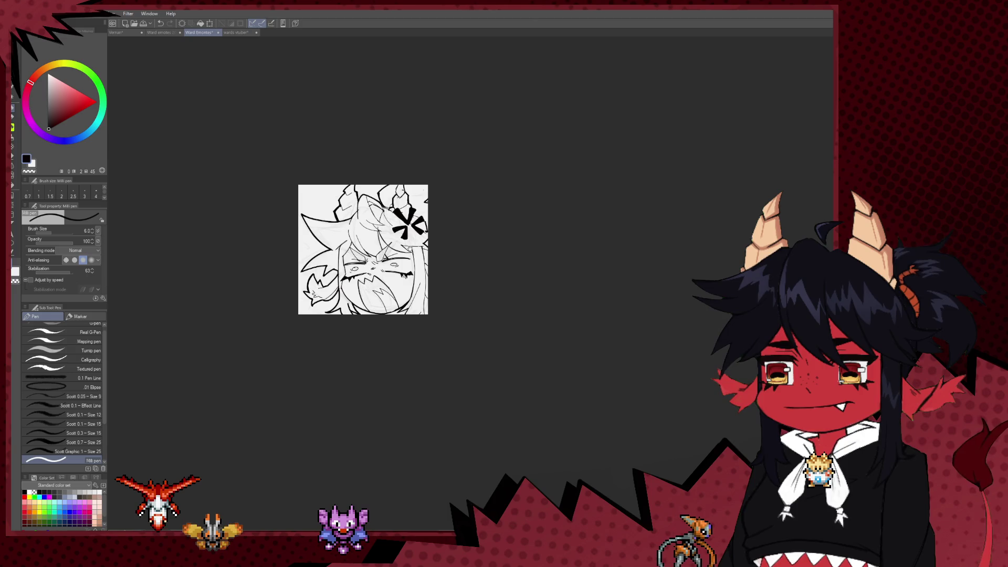
pyautogui.scroll(5, 422, 266)
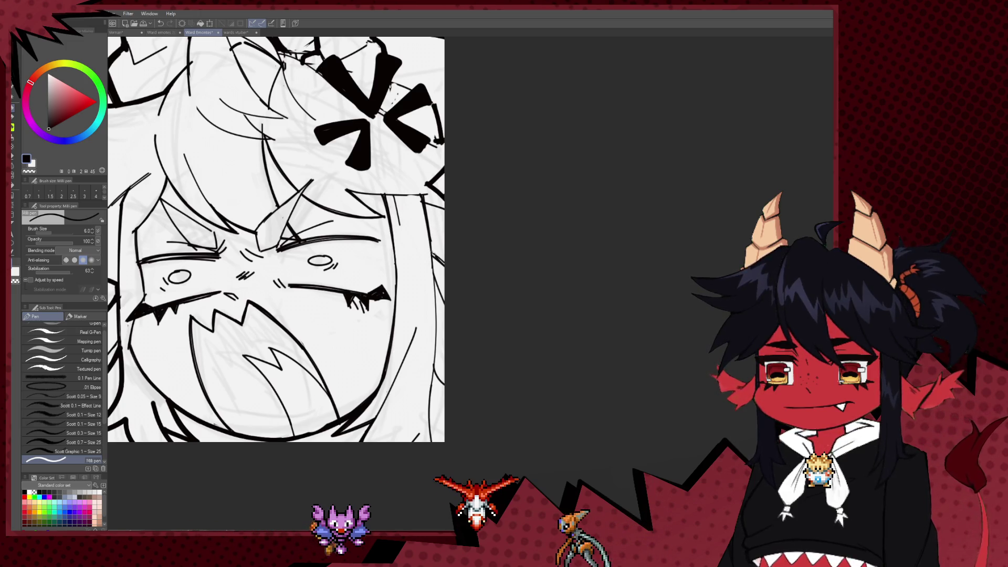
pyautogui.scroll(-2, 434, 256)
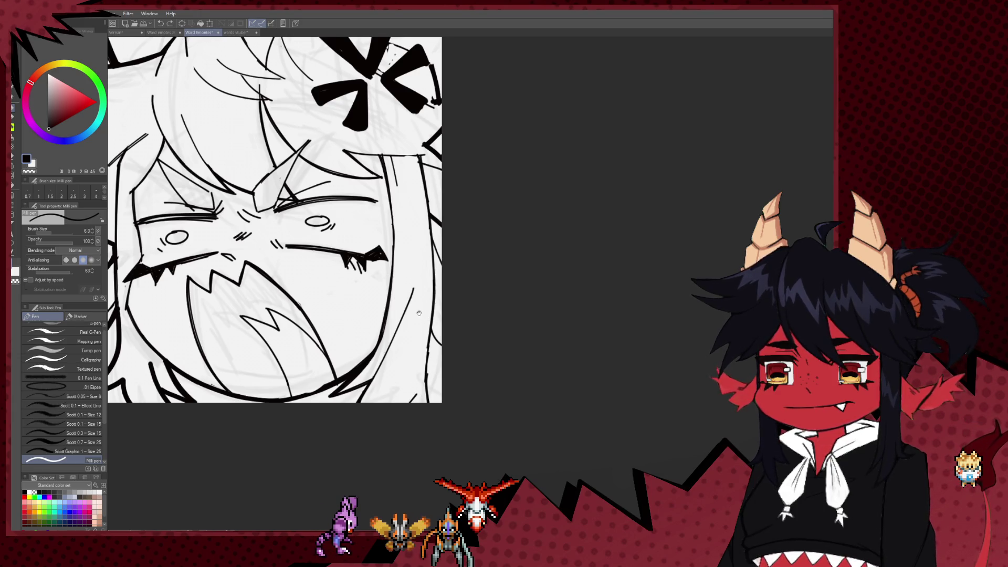
pyautogui.moveTo(417, 349); pyautogui.dragTo(413, 378)
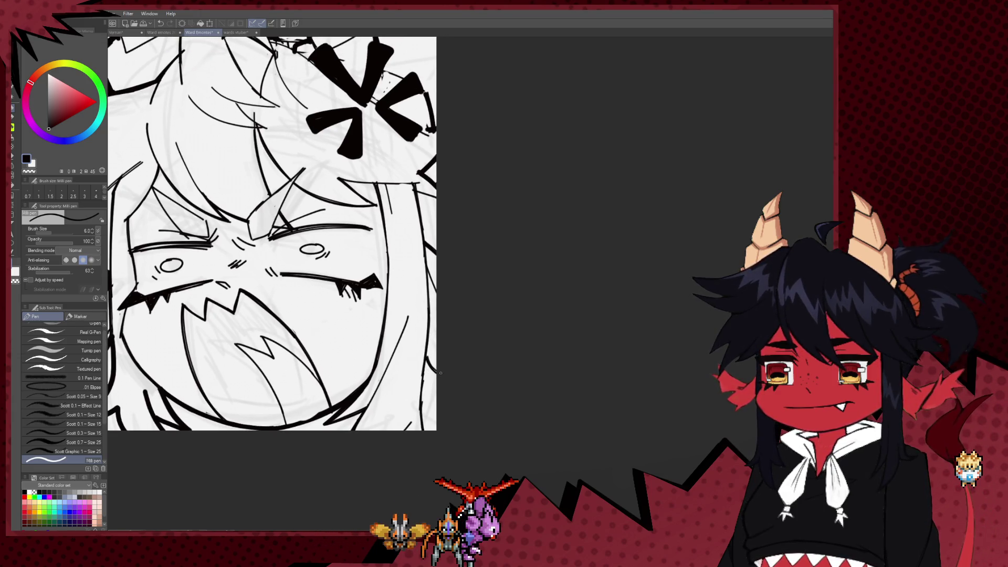
pyautogui.moveTo(423, 408)
pyautogui.mouseDown()
pyautogui.moveTo(434, 481)
pyautogui.moveTo(519, 555)
pyautogui.mouseUp()
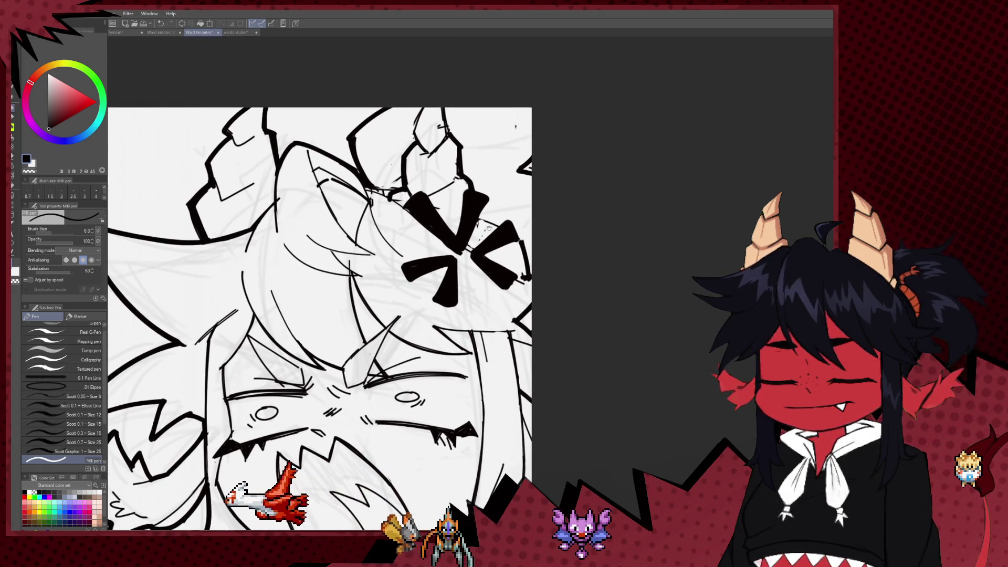
# Erase part of the X mark's black fill with the eraser at size 15, then set the pen to size 10
pyautogui.press('e')
pyautogui.press('p')
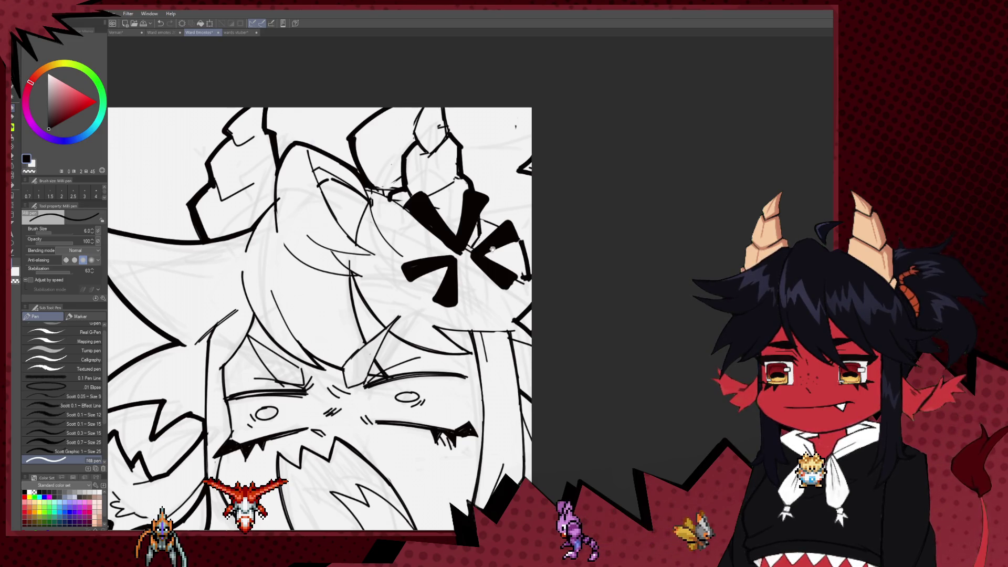
pyautogui.press('e')
pyautogui.press('[')
pyautogui.press('[')
pyautogui.press('[')
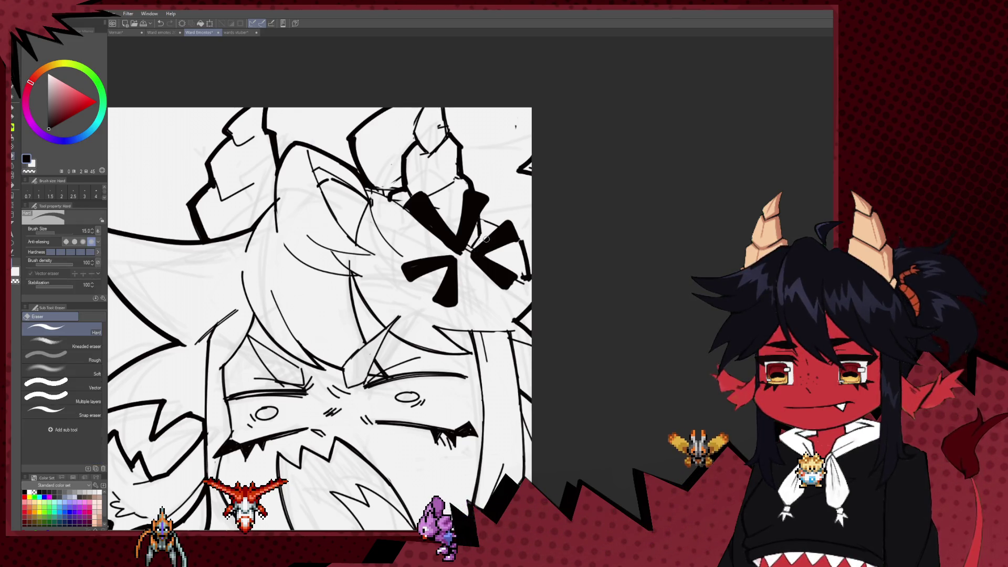
pyautogui.press('p')
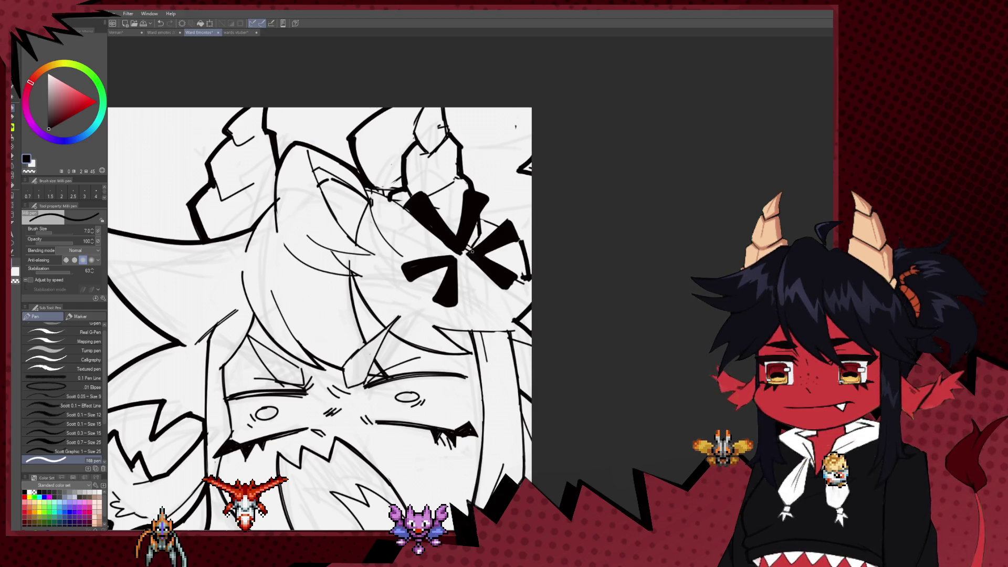
pyautogui.press('e')
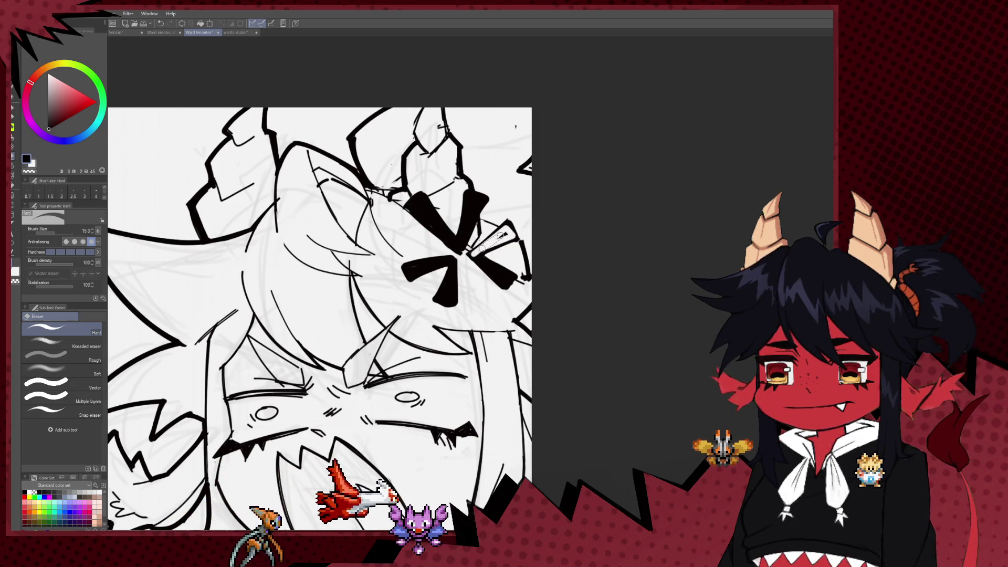
pyautogui.moveTo(477, 257); pyautogui.dragTo(504, 278)
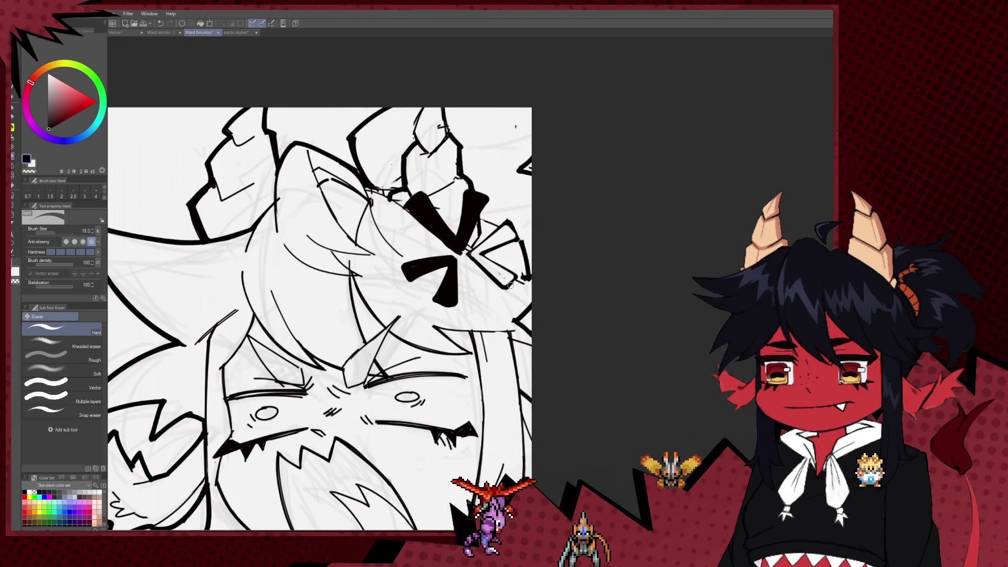
pyautogui.press('p')
pyautogui.press(']')
pyautogui.press(']')
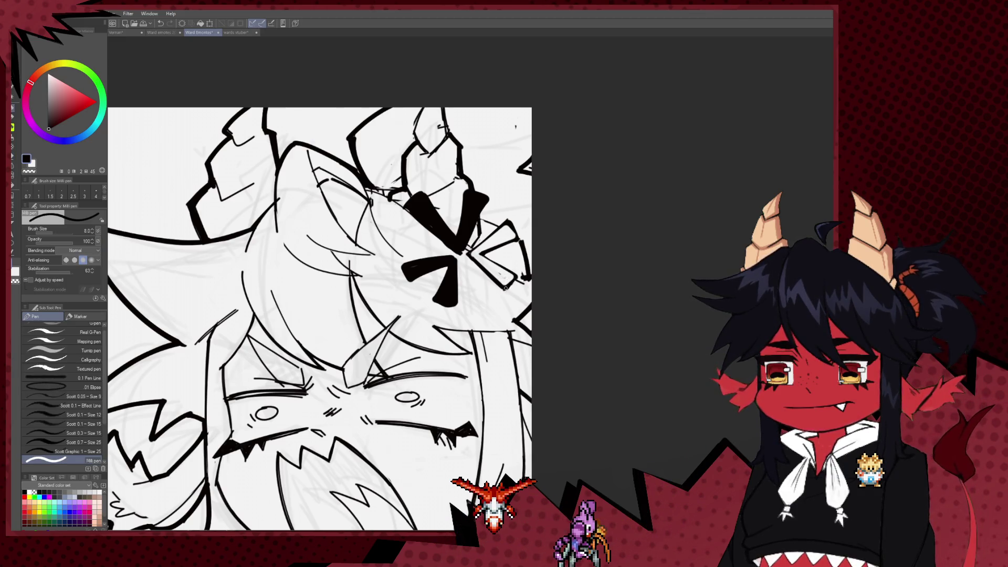
# Raise the pen size to 12 while repositioning the view over the X mark
pyautogui.moveTo(511, 240); pyautogui.dragTo(522, 220)
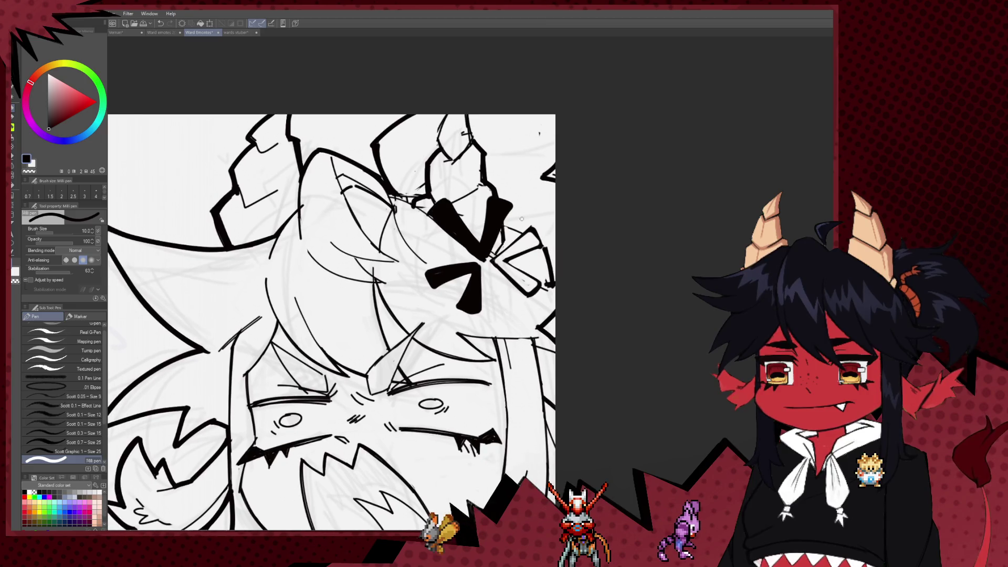
pyautogui.press('e')
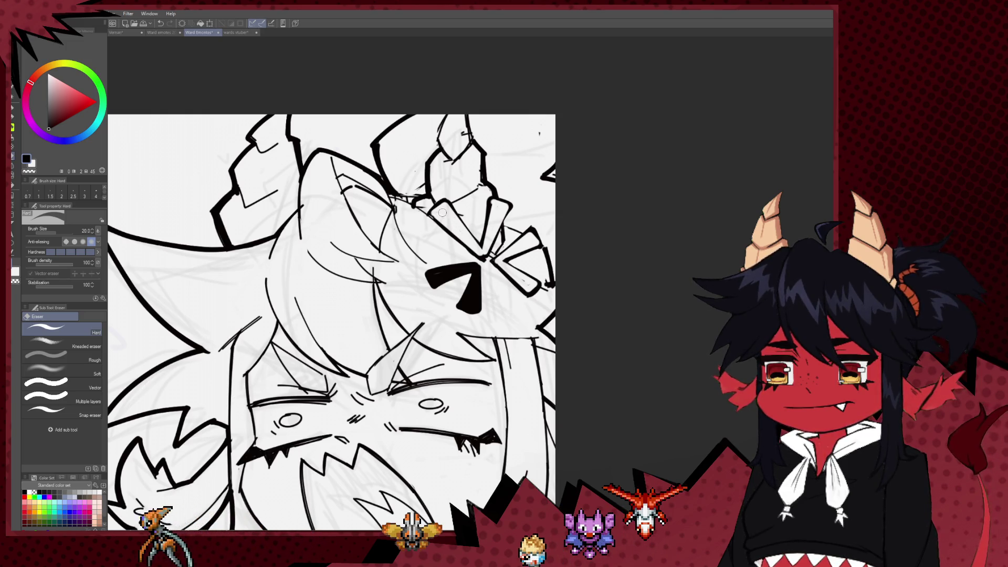
pyautogui.press('p')
pyautogui.press(']')
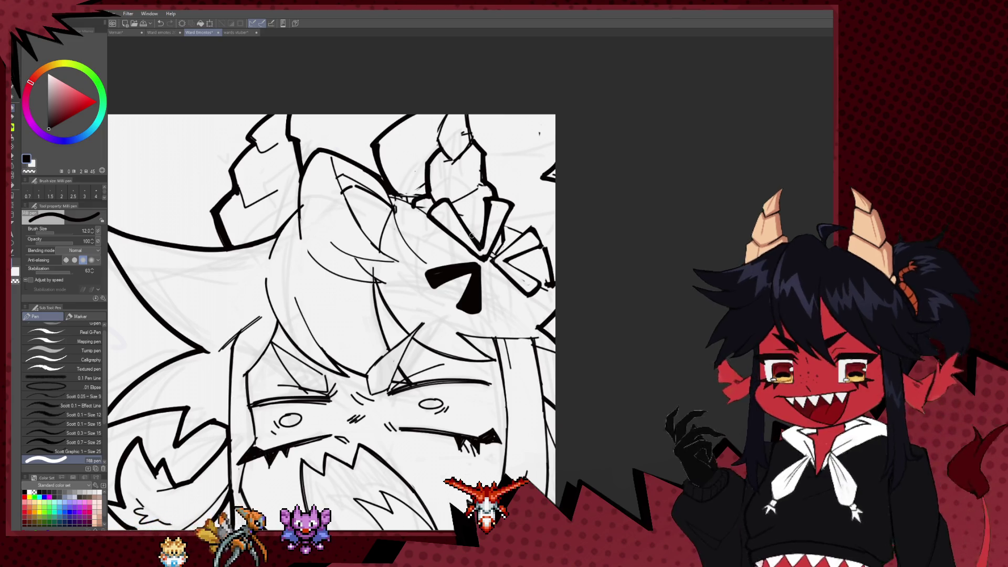
pyautogui.moveTo(453, 209); pyautogui.dragTo(498, 179)
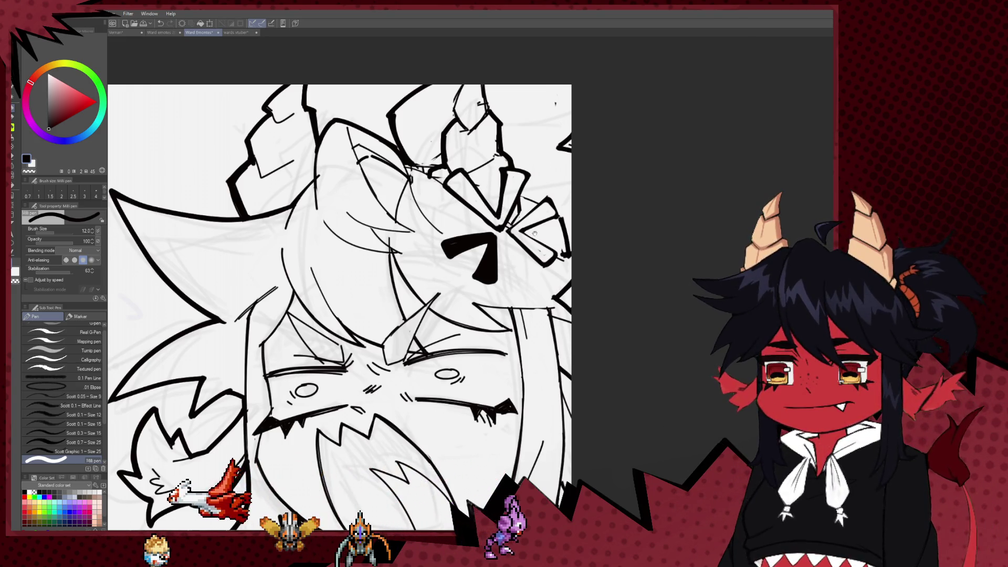
pyautogui.moveTo(537, 255); pyautogui.dragTo(528, 275)
# Undo the last stroke, then erase fill along the mark's top edge and thin the wedge below the bow
pyautogui.press('e')
pyautogui.press('p')
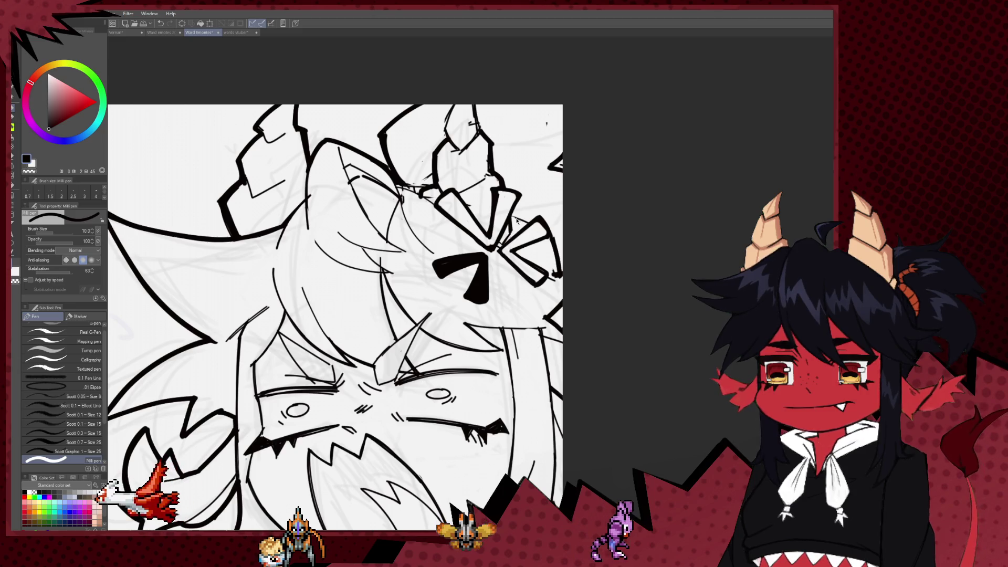
pyautogui.press('e')
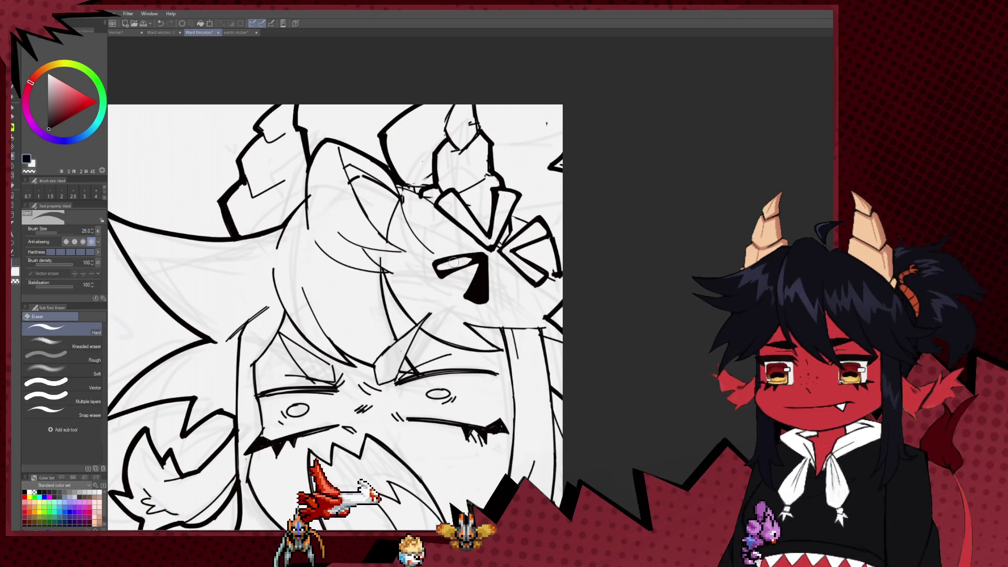
pyautogui.press('[')
pyautogui.press('[')
pyautogui.press('[')
pyautogui.hotkey('ctrl', 'z')
pyautogui.moveTo(439, 264)
pyautogui.mouseDown()
pyautogui.moveTo(471, 256)
pyautogui.moveTo(445, 268)
pyautogui.mouseUp()
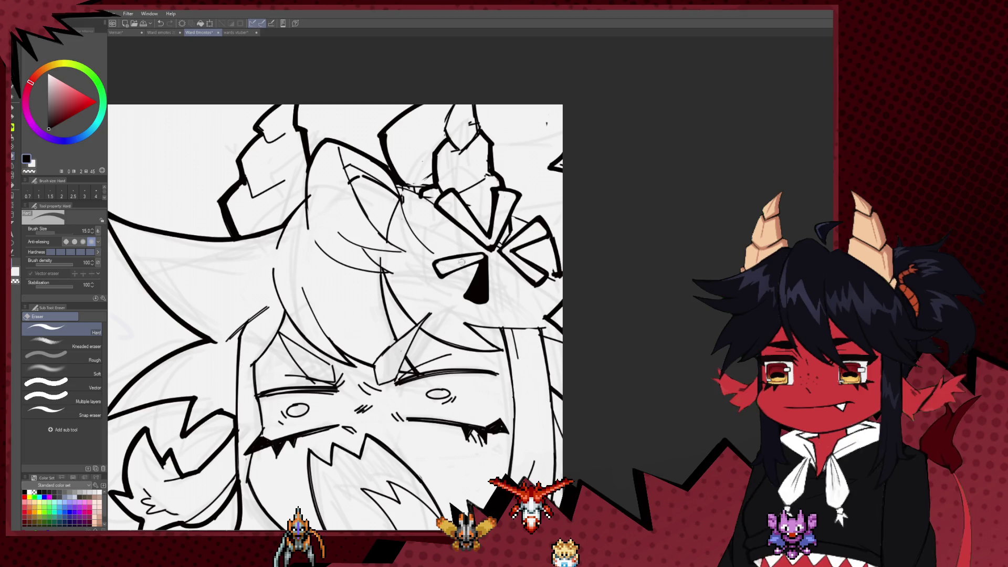
pyautogui.moveTo(483, 259); pyautogui.dragTo(482, 298)
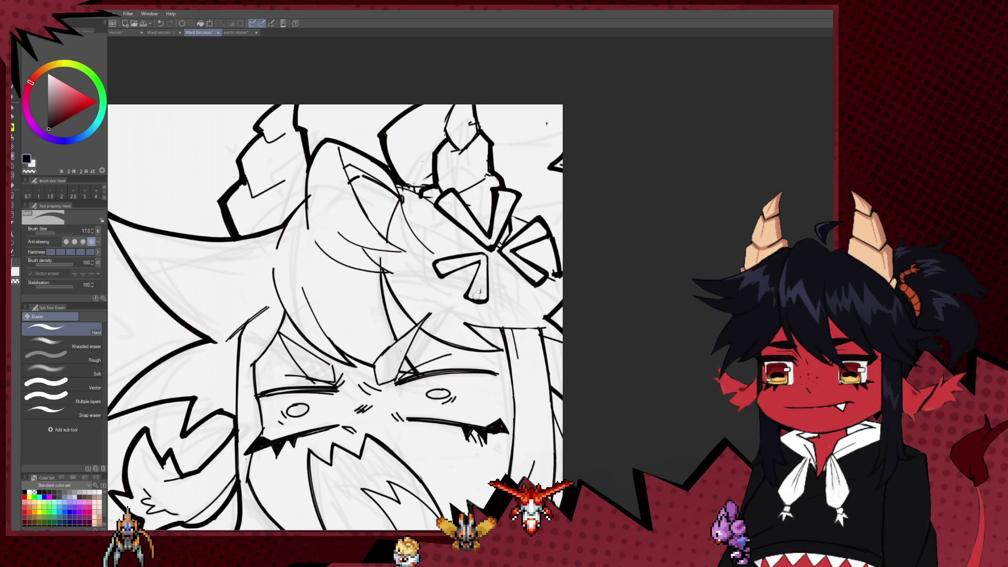
pyautogui.press('p')
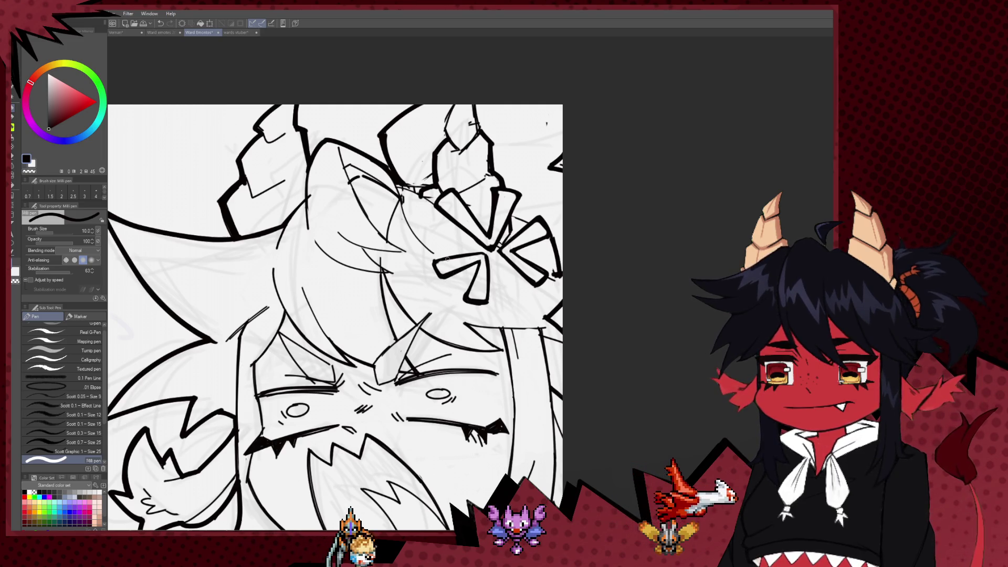
pyautogui.scroll(-3, 479, 254)
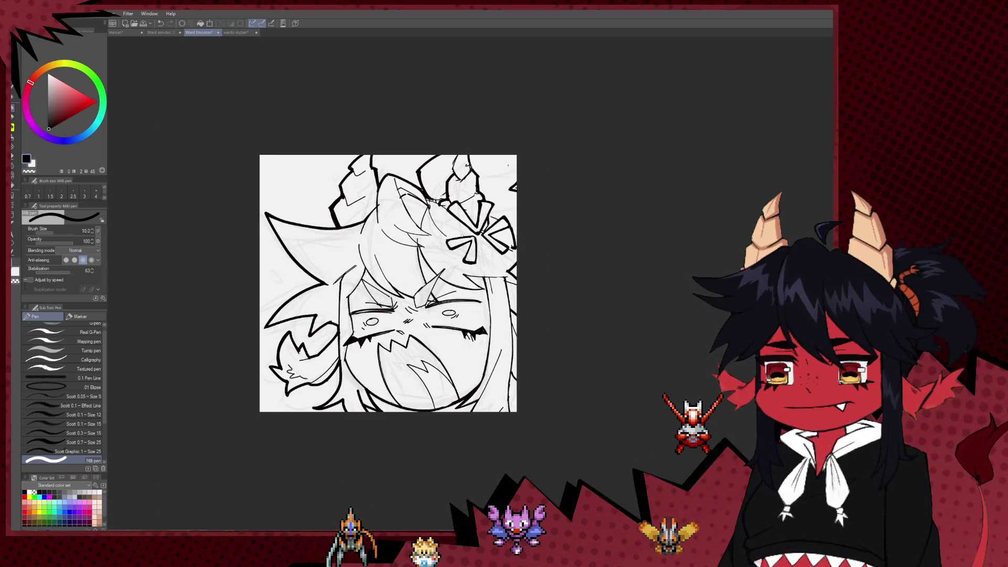
# Zoom out to review the full panel, then zoom back in on the drawing
pyautogui.scroll(-2, 585, 281)
pyautogui.scroll(1, 585, 281)
pyautogui.scroll(1, 499, 189)
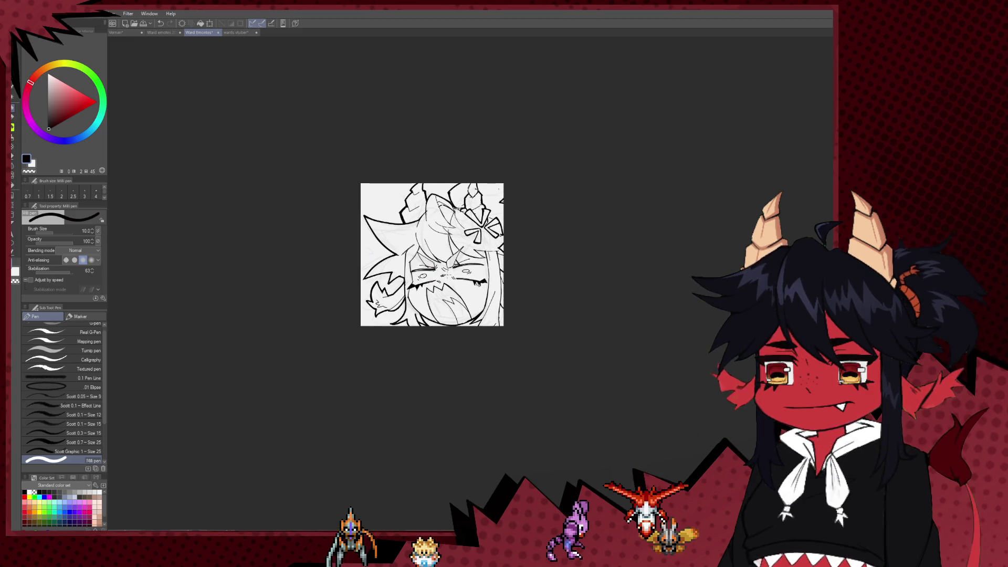
pyautogui.scroll(4, 455, 234)
pyautogui.moveTo(454, 234); pyautogui.dragTo(458, 306)
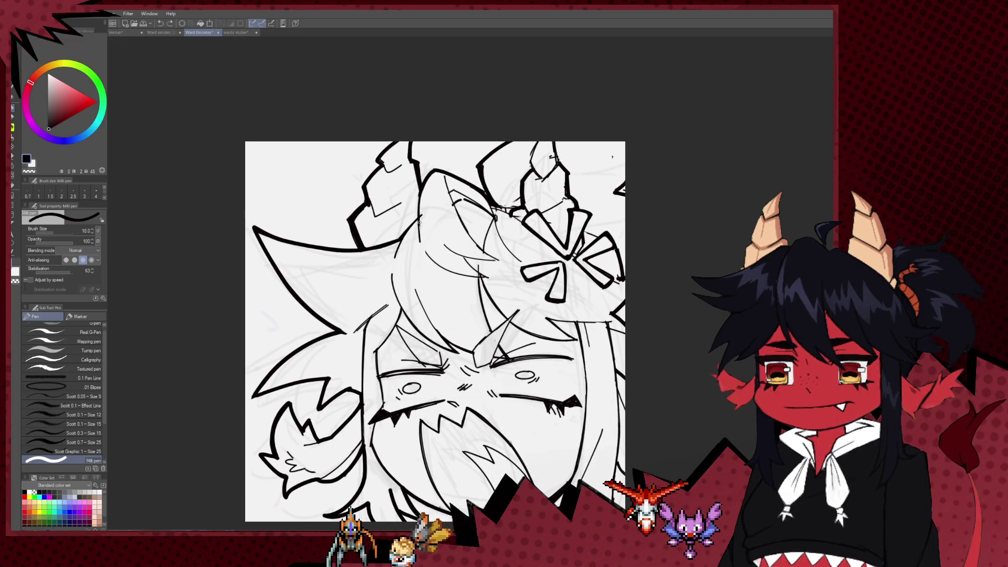
pyautogui.moveTo(428, 224)
pyautogui.mouseDown()
pyautogui.moveTo(424, 252)
pyautogui.moveTo(407, 240)
pyautogui.mouseUp()
pyautogui.press('e')
pyautogui.press('p')
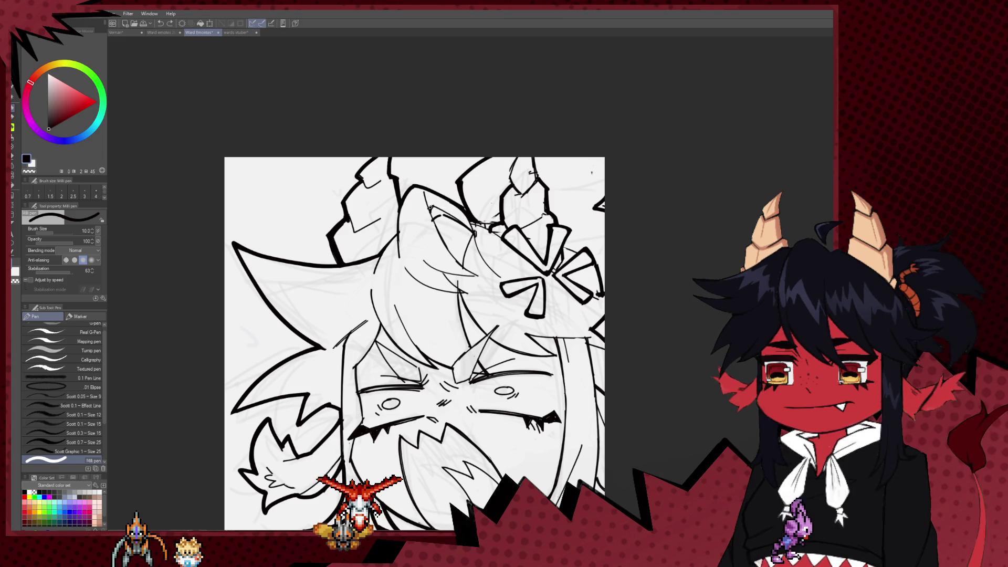
# Ink a small touch-up stroke, then bring the face and left tufted ear into close view
pyautogui.moveTo(431, 207)
pyautogui.mouseDown()
pyautogui.moveTo(481, 273)
pyautogui.moveTo(450, 161)
pyautogui.mouseUp()
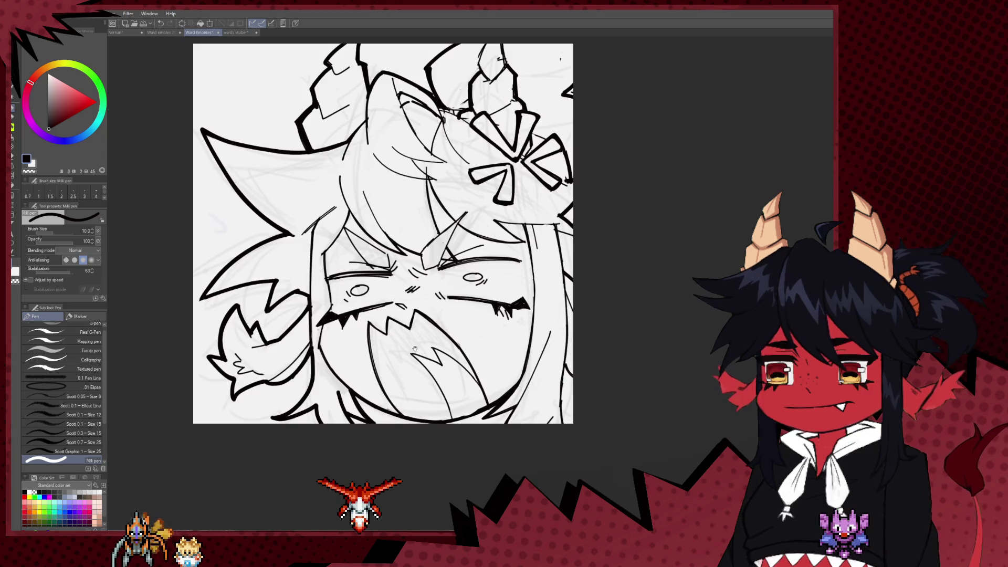
pyautogui.moveTo(389, 410); pyautogui.dragTo(366, 359)
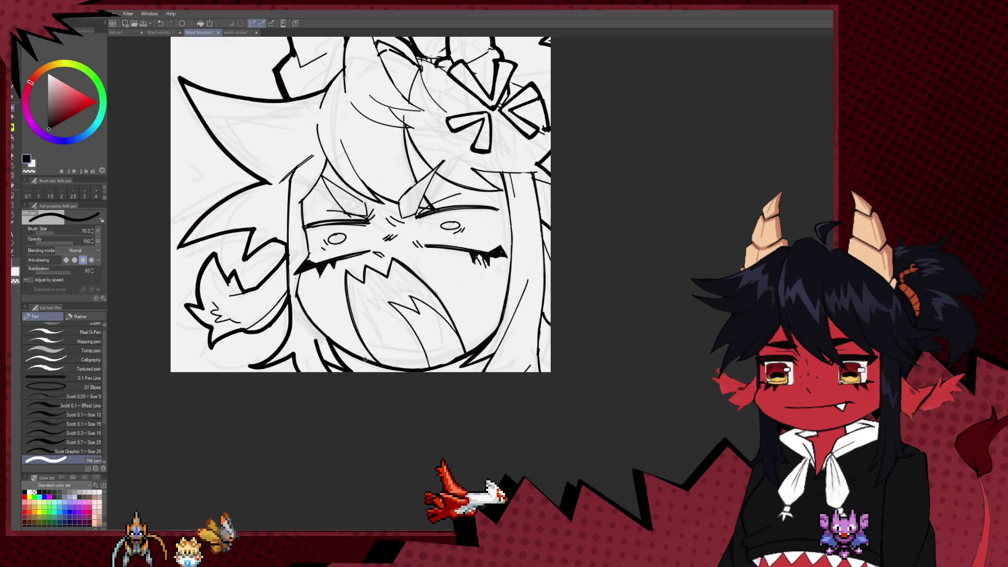
pyautogui.moveTo(435, 396); pyautogui.dragTo(438, 490)
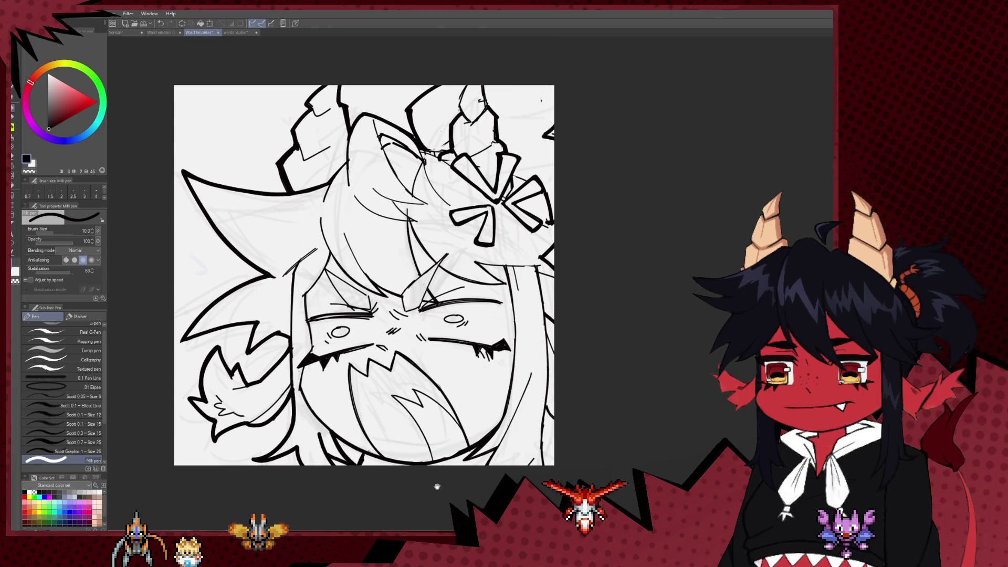
pyautogui.scroll(-5, 470, 342)
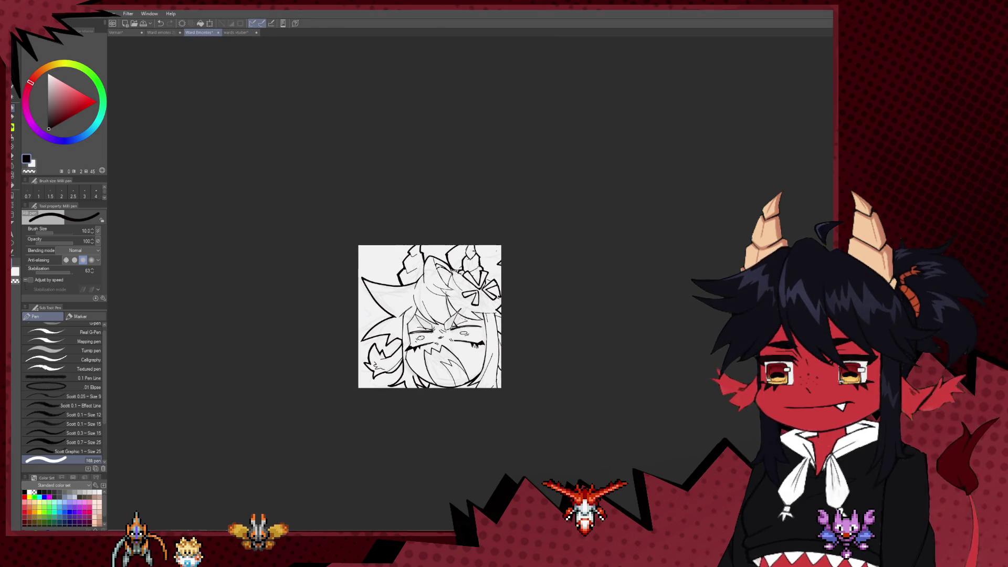
pyautogui.scroll(5, 396, 362)
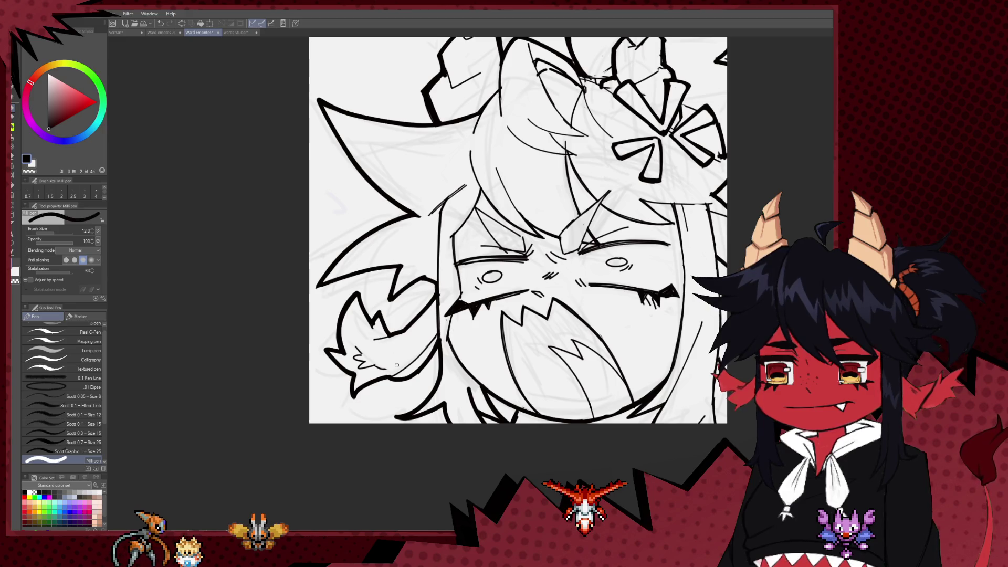
pyautogui.press(']')
pyautogui.press(']')
pyautogui.press(']')
pyautogui.moveTo(392, 366)
pyautogui.mouseDown()
pyautogui.moveTo(395, 392)
pyautogui.moveTo(400, 374)
pyautogui.mouseUp()
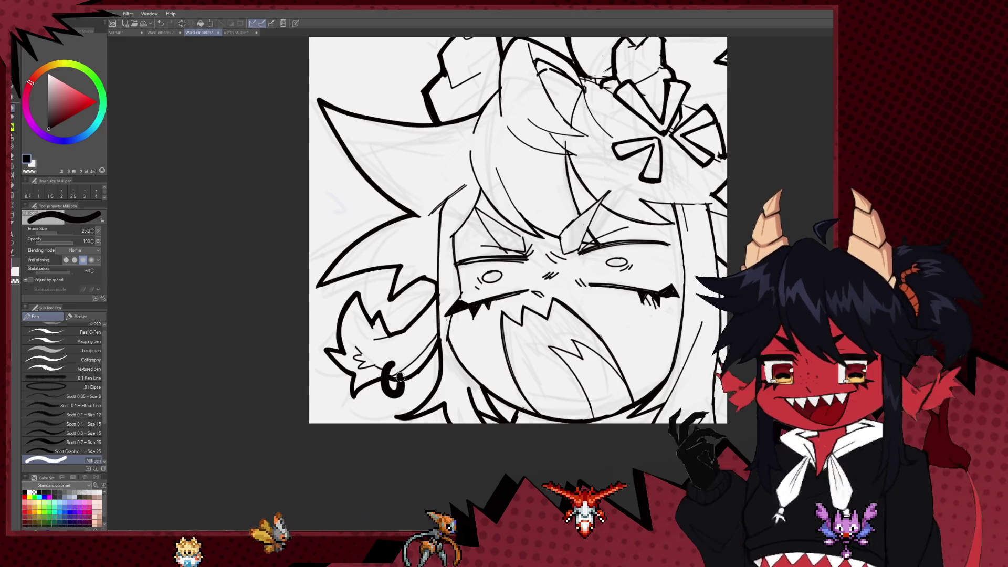
pyautogui.press('e')
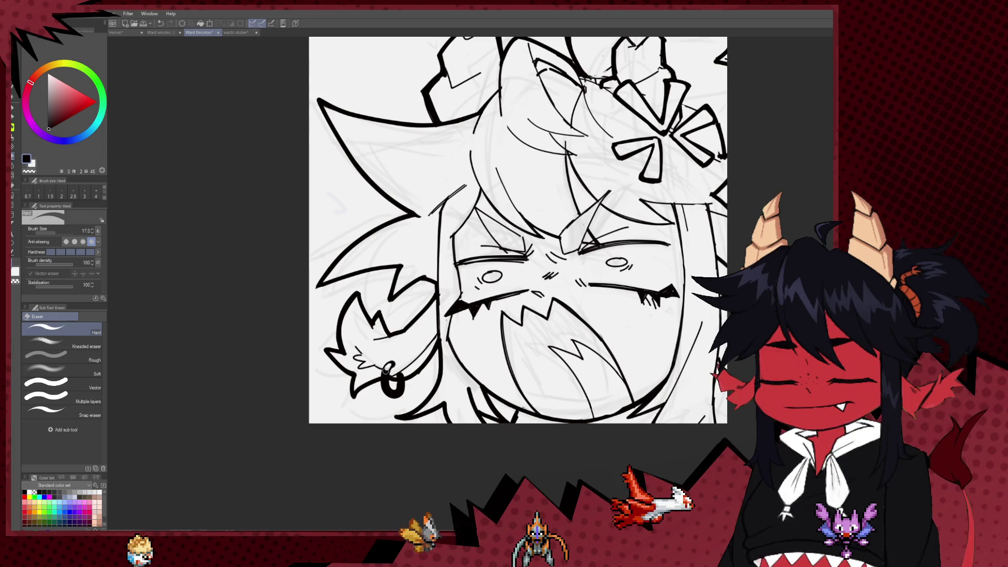
pyautogui.press('[')
pyautogui.press('[')
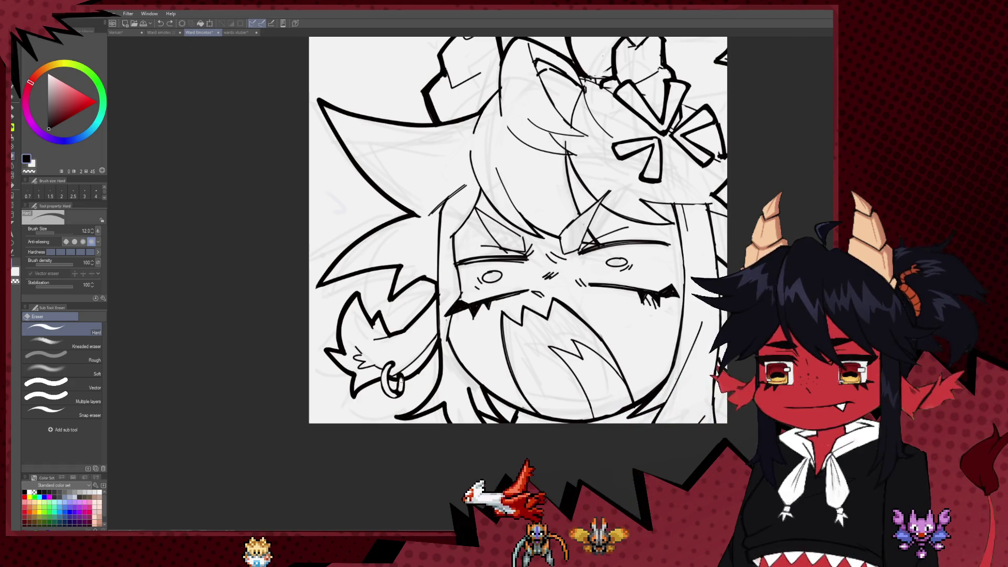
pyautogui.scroll(-4, 523, 363)
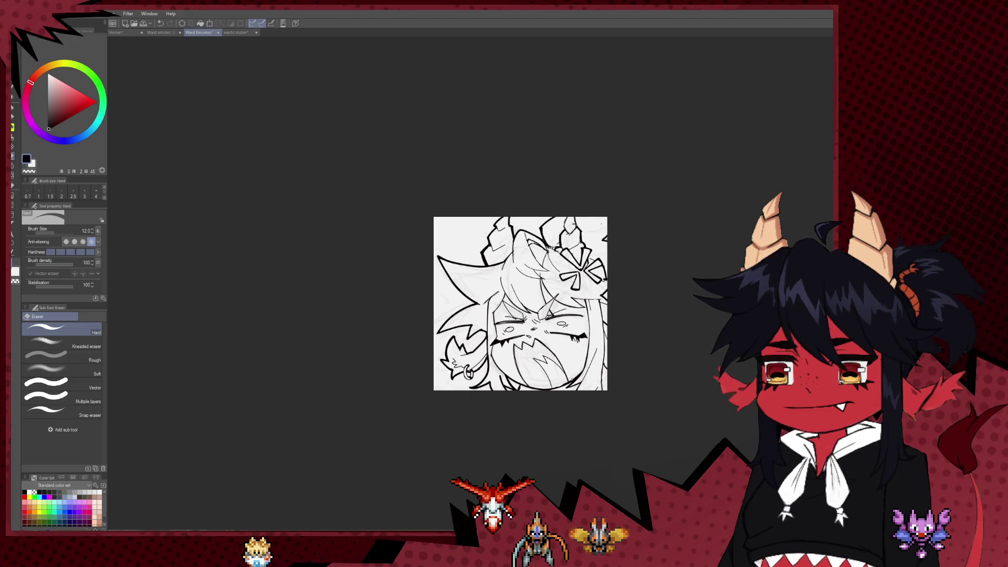
pyautogui.scroll(-2, 568, 378)
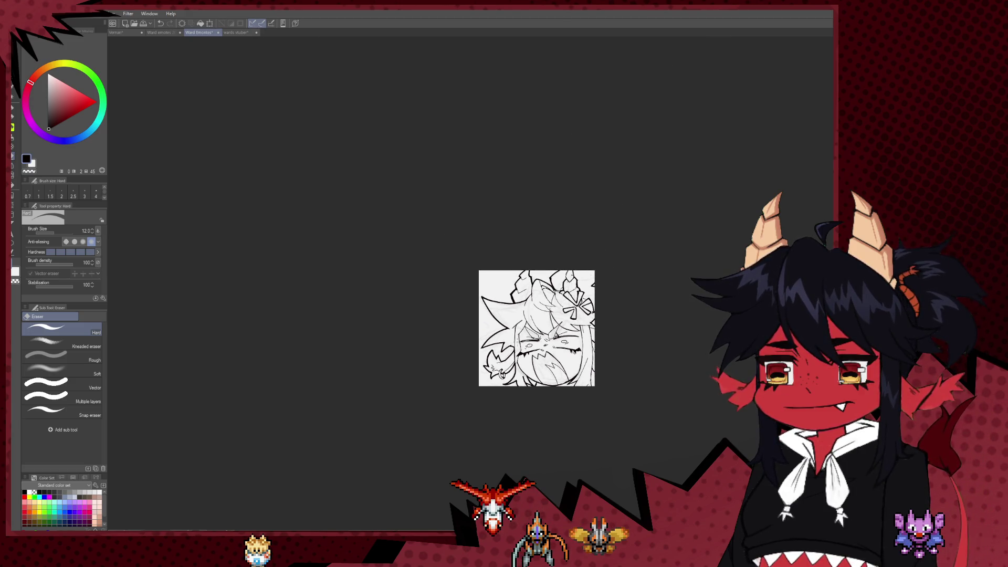
pyautogui.scroll(2, 494, 361)
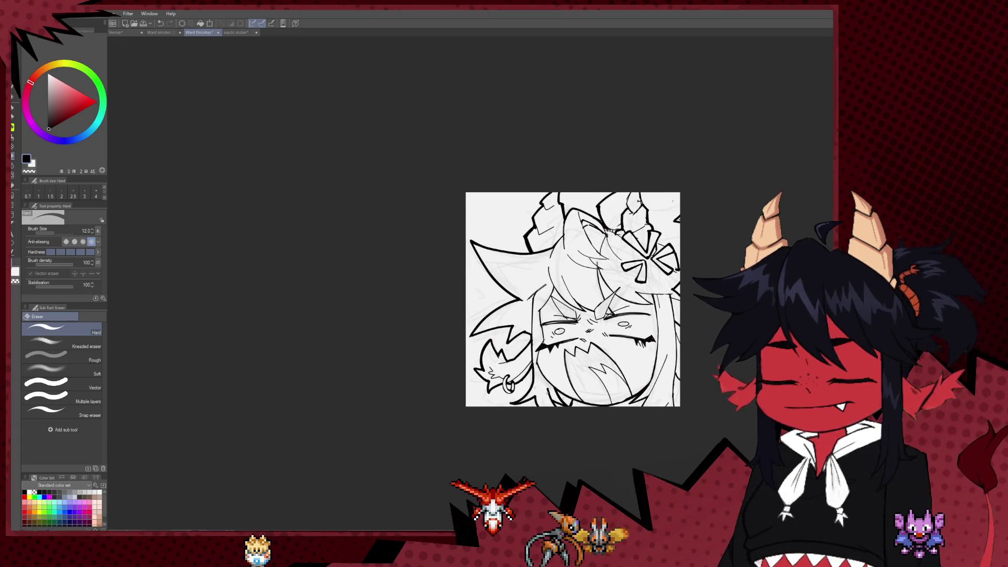
pyautogui.scroll(-1, 620, 373)
pyautogui.scroll(2, 619, 372)
pyautogui.scroll(-2, 620, 373)
pyautogui.scroll(2, 619, 373)
pyautogui.scroll(2, 559, 340)
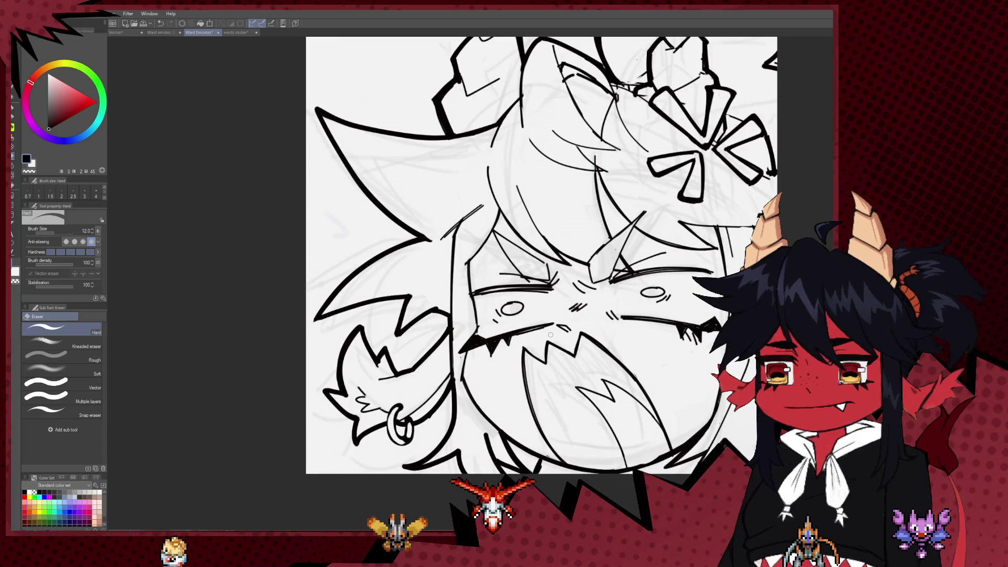
pyautogui.scroll(-3, 550, 335)
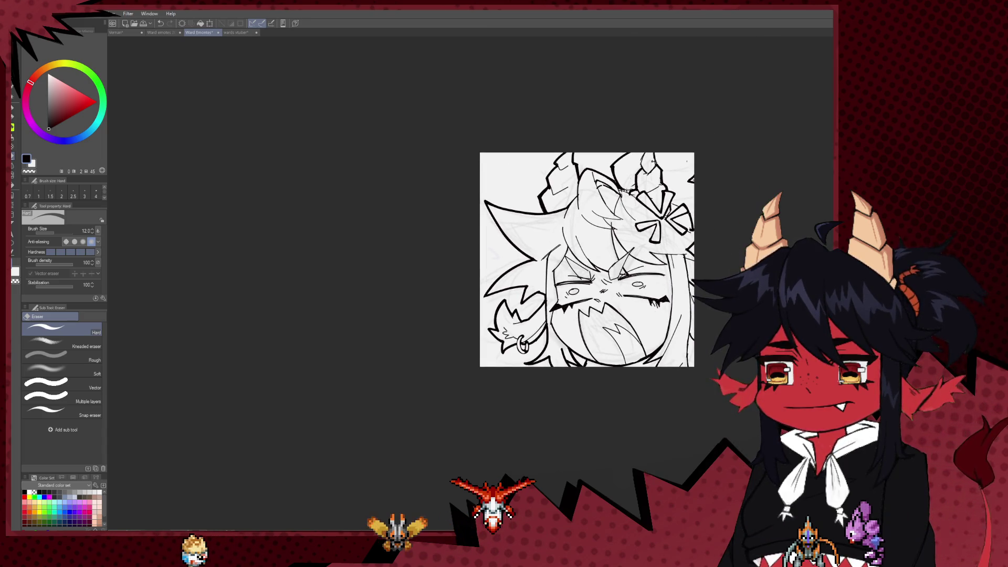
pyautogui.scroll(3, 489, 261)
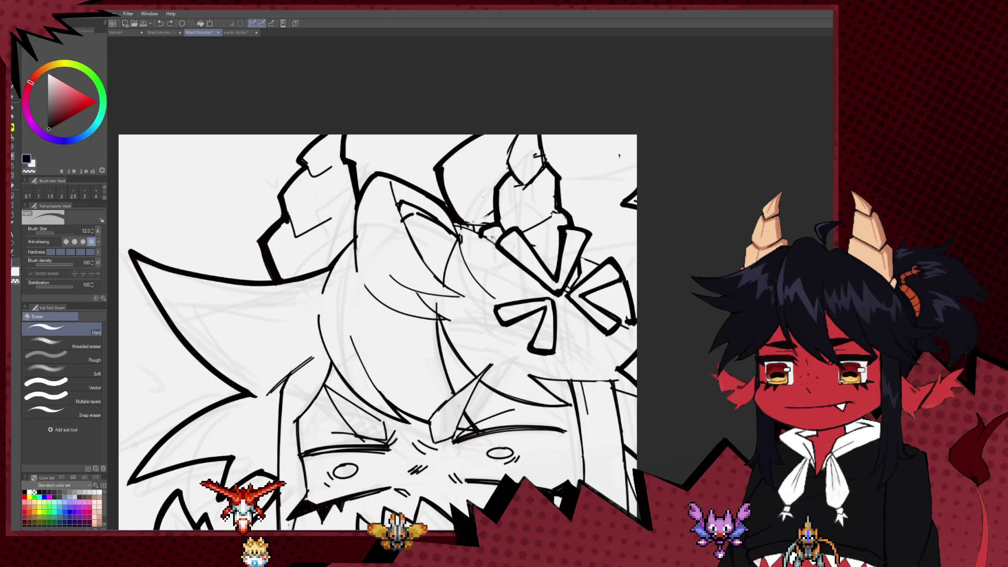
# Set the Milli pen to size 10 and frame the top of the head
pyautogui.press('p')
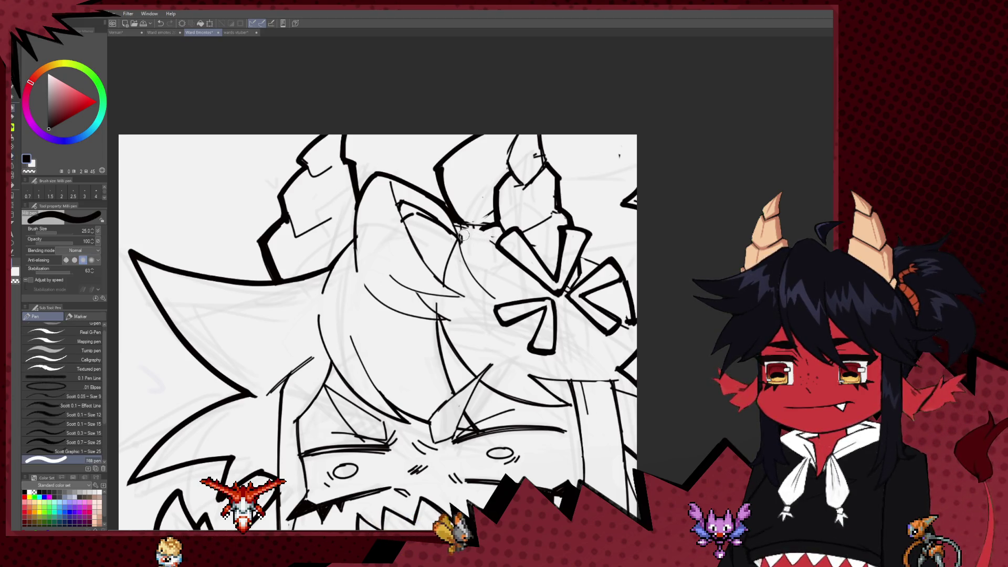
pyautogui.press('[')
pyautogui.press('[')
pyautogui.press('[')
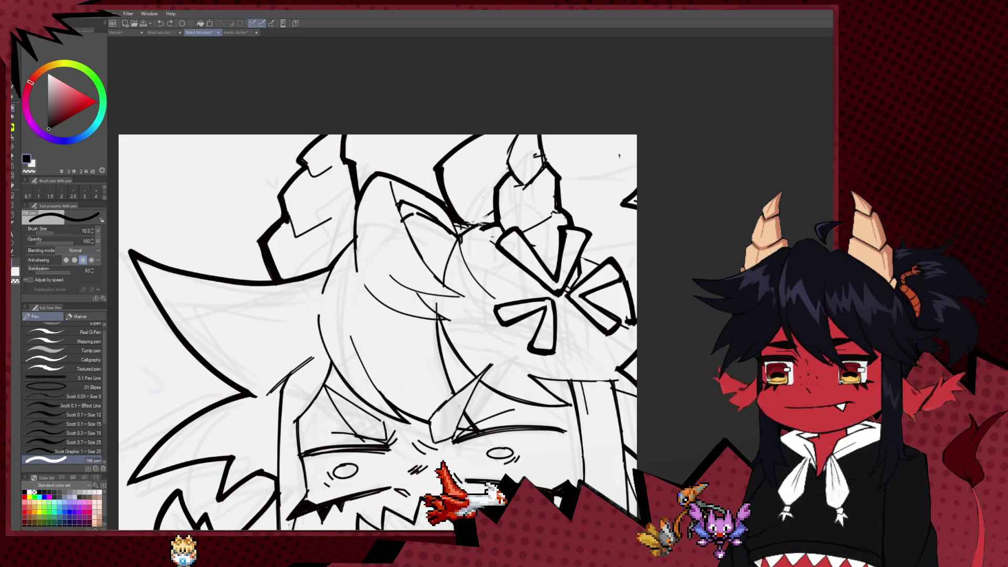
pyautogui.press('[')
pyautogui.press('e')
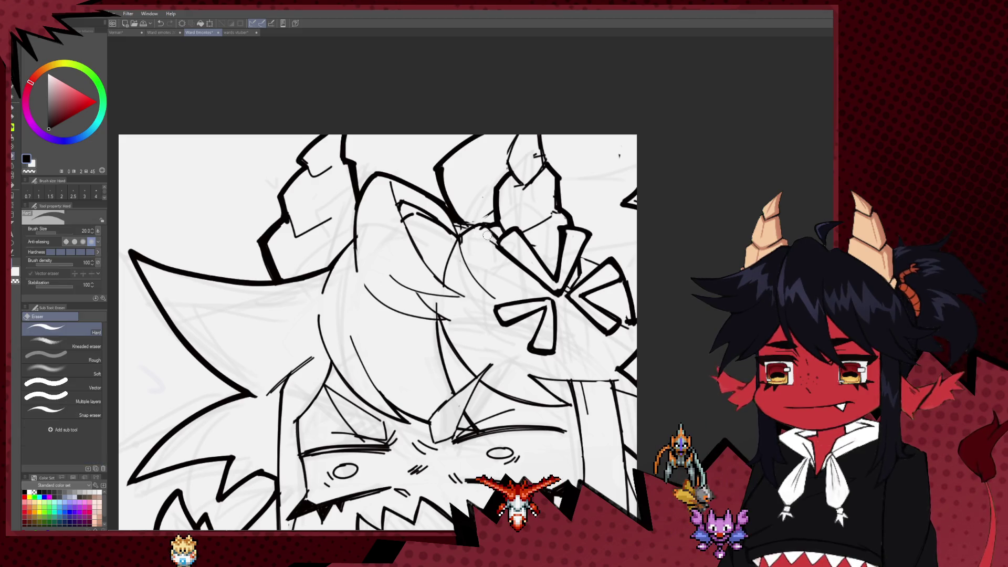
pyautogui.press('p')
pyautogui.press('e')
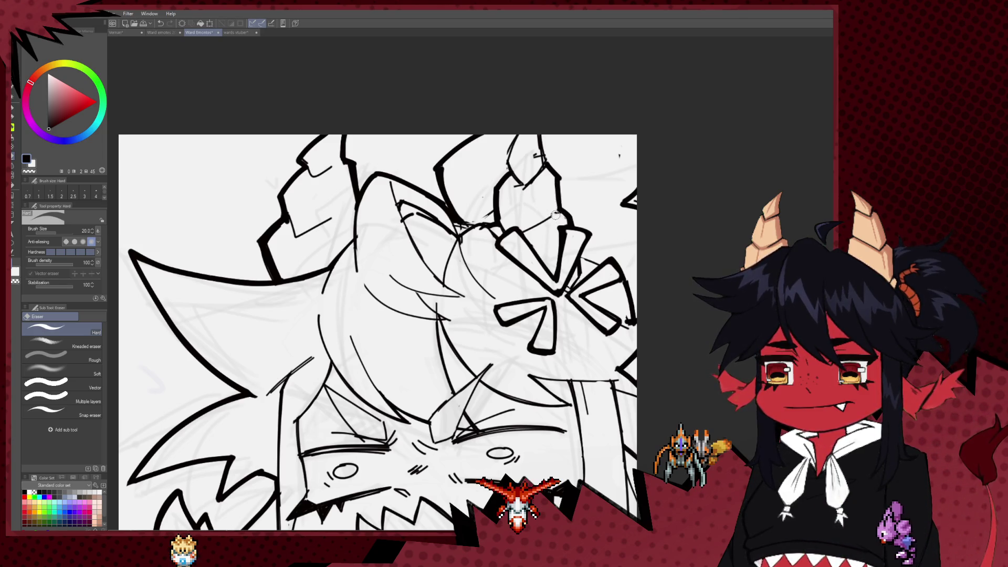
pyautogui.press('p')
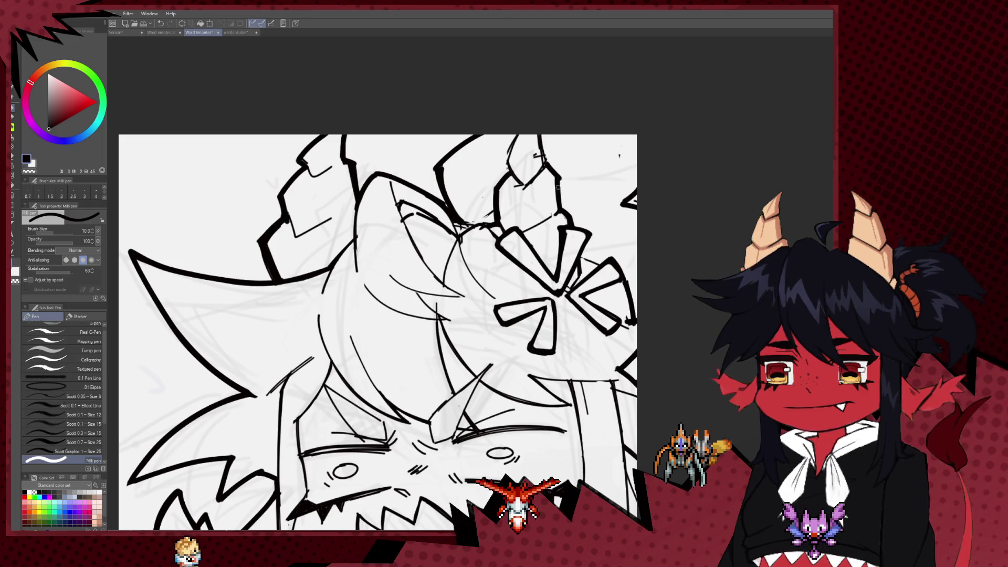
pyautogui.moveTo(522, 207)
pyautogui.mouseDown()
pyautogui.moveTo(507, 226)
pyautogui.moveTo(492, 212)
pyautogui.mouseUp()
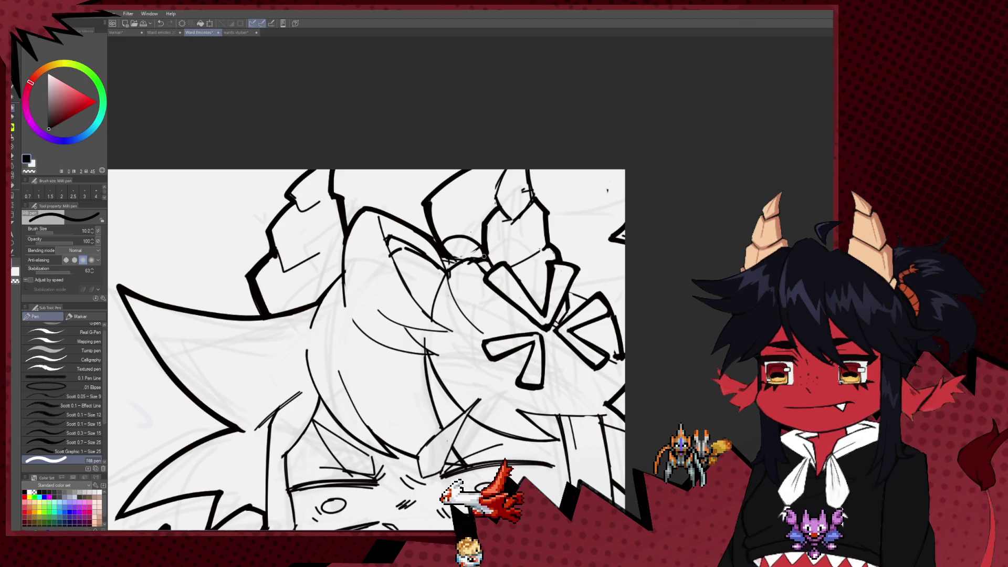
pyautogui.press('e')
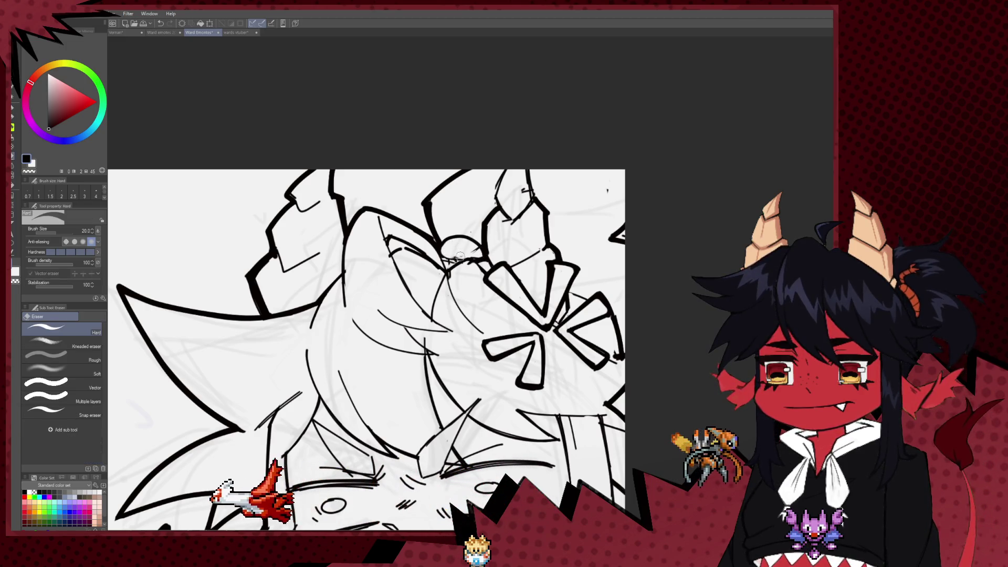
pyautogui.press('p')
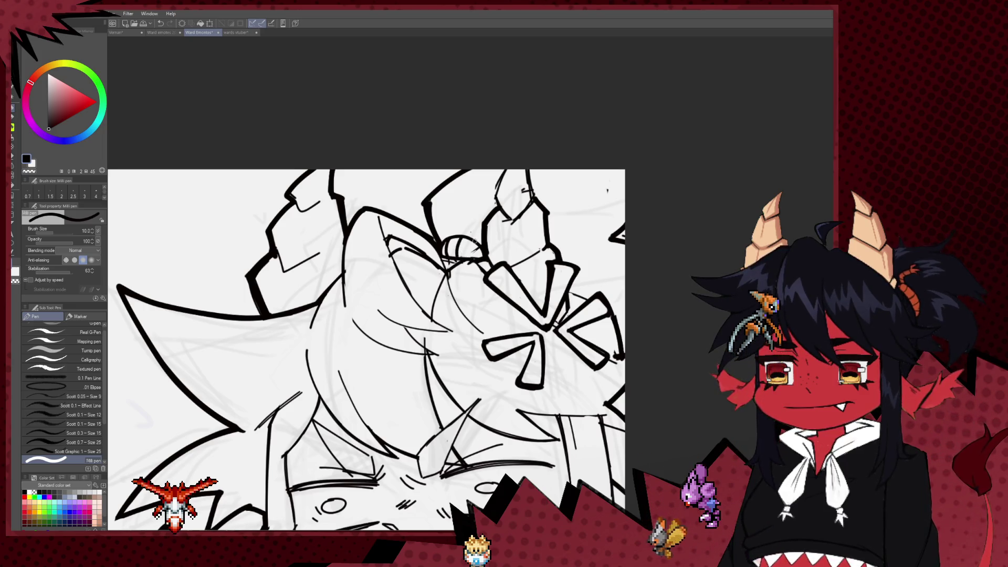
# Draw the critter's two small round eyes at the top of the head, undoing stray strokes
pyautogui.moveTo(457, 216); pyautogui.dragTo(462, 212)
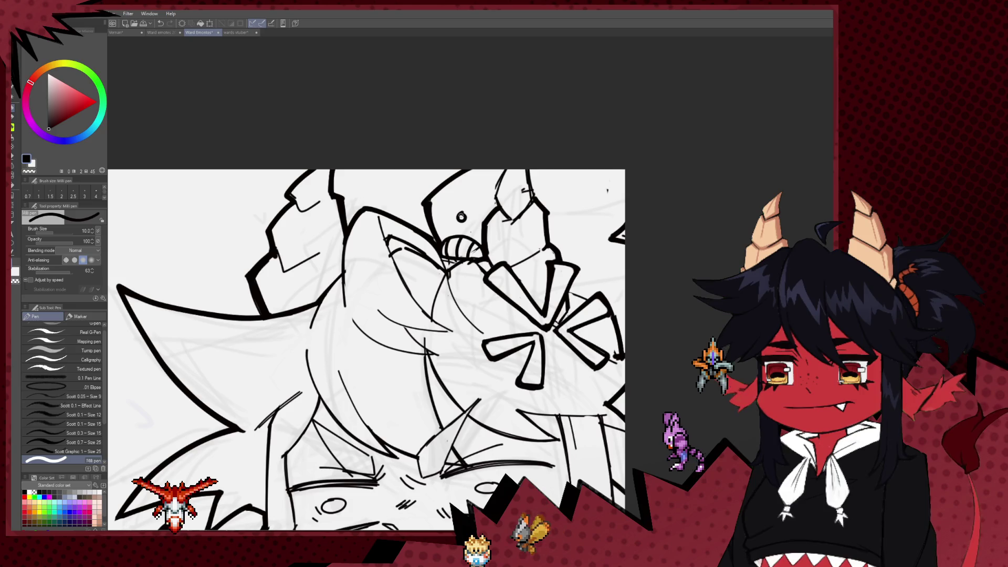
pyautogui.hotkey('ctrl', 'z')
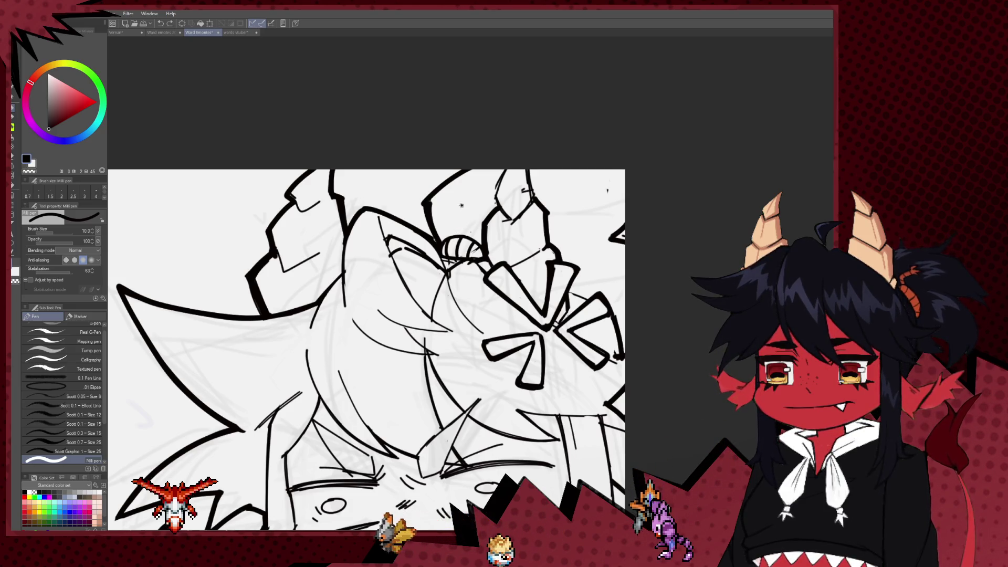
pyautogui.moveTo(440, 210); pyautogui.dragTo(461, 210)
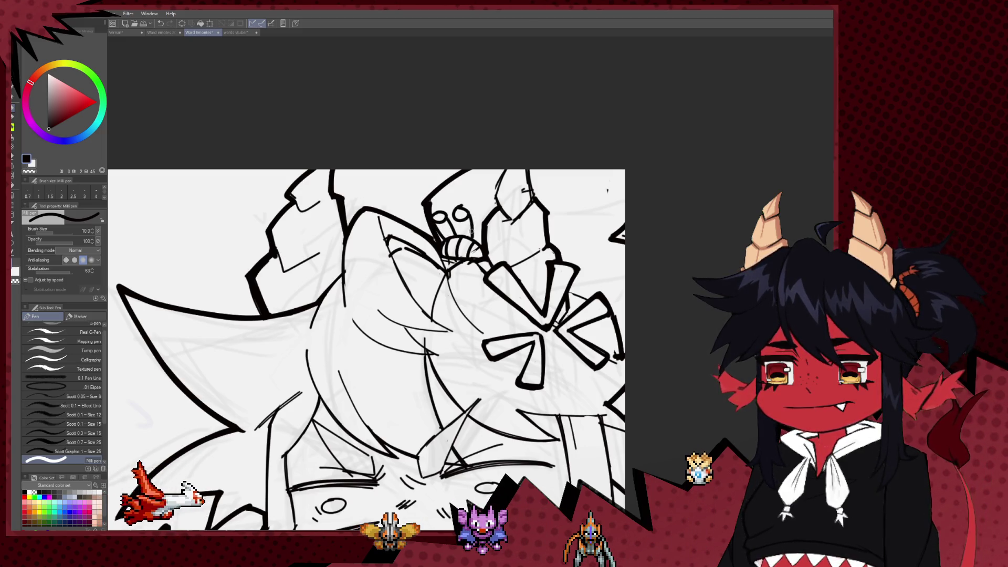
pyautogui.moveTo(502, 273); pyautogui.dragTo(517, 304)
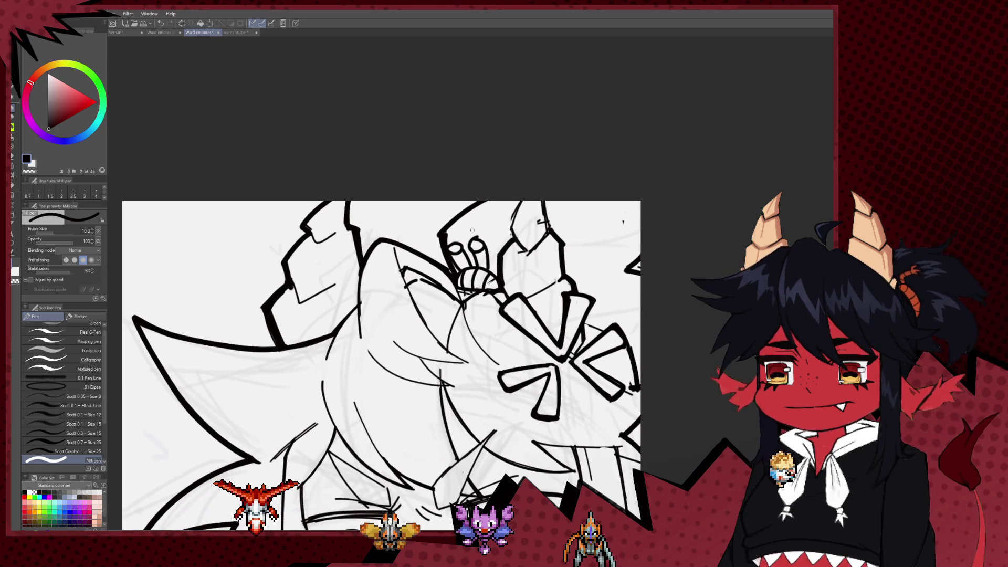
pyautogui.press('e')
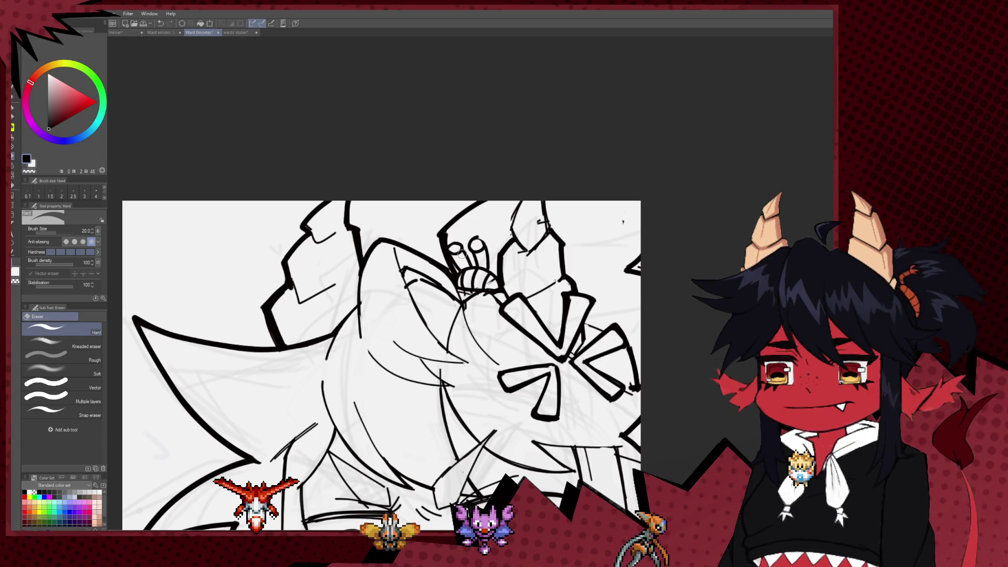
pyautogui.press('p')
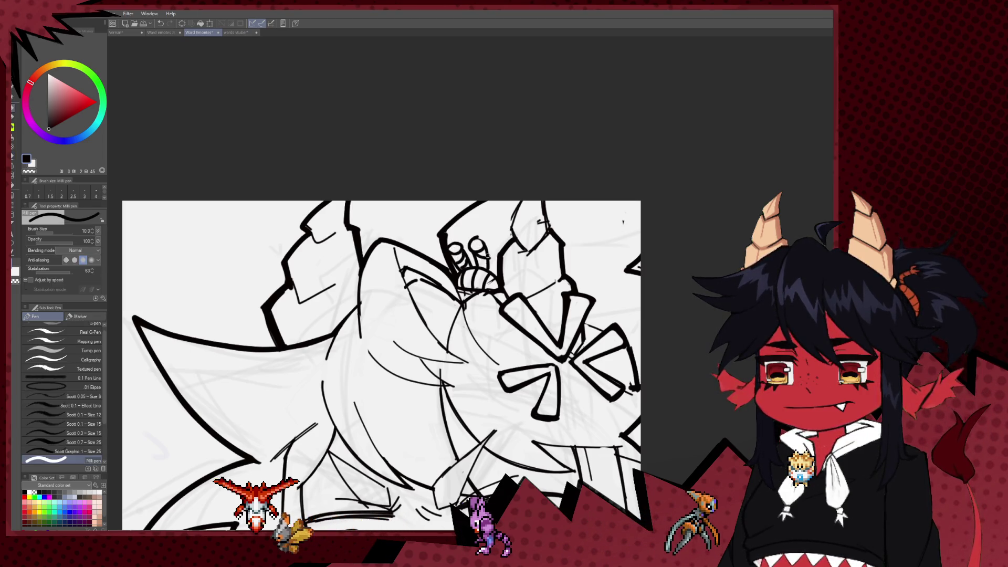
pyautogui.moveTo(470, 222); pyautogui.dragTo(467, 237)
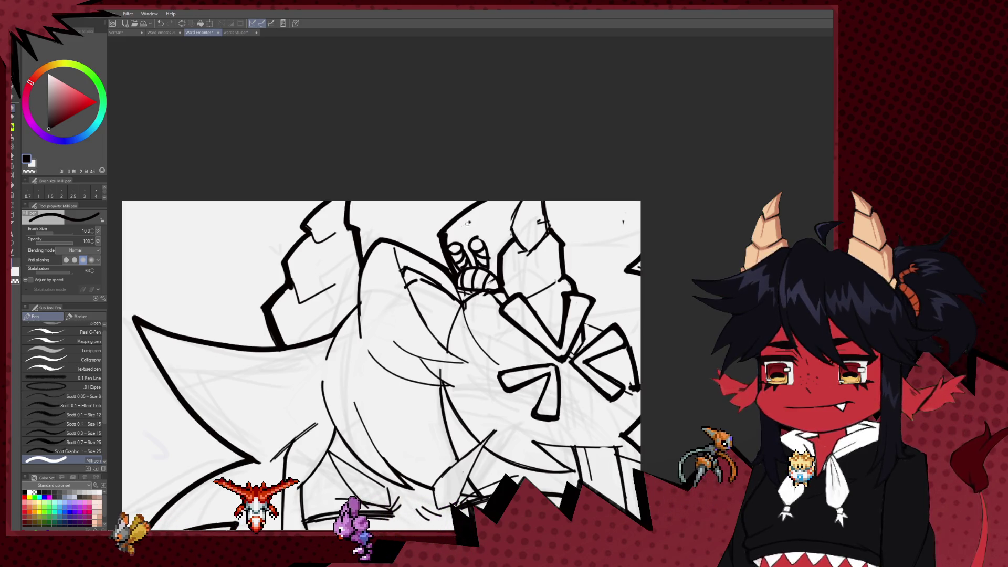
pyautogui.hotkey('ctrl', 'z')
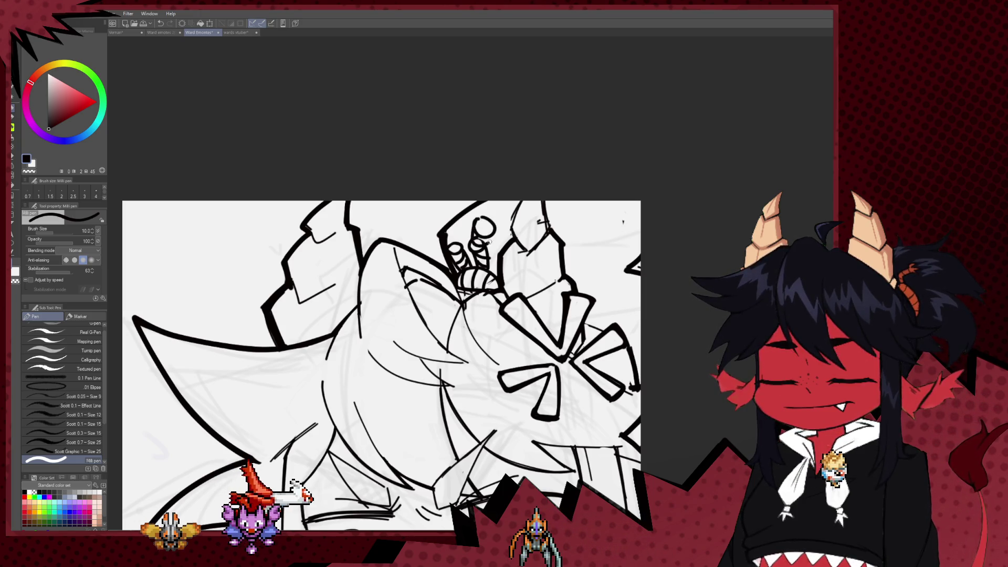
# Erase the stray lines inside the small oval eye and reduce the pen size to 8
pyautogui.press('e')
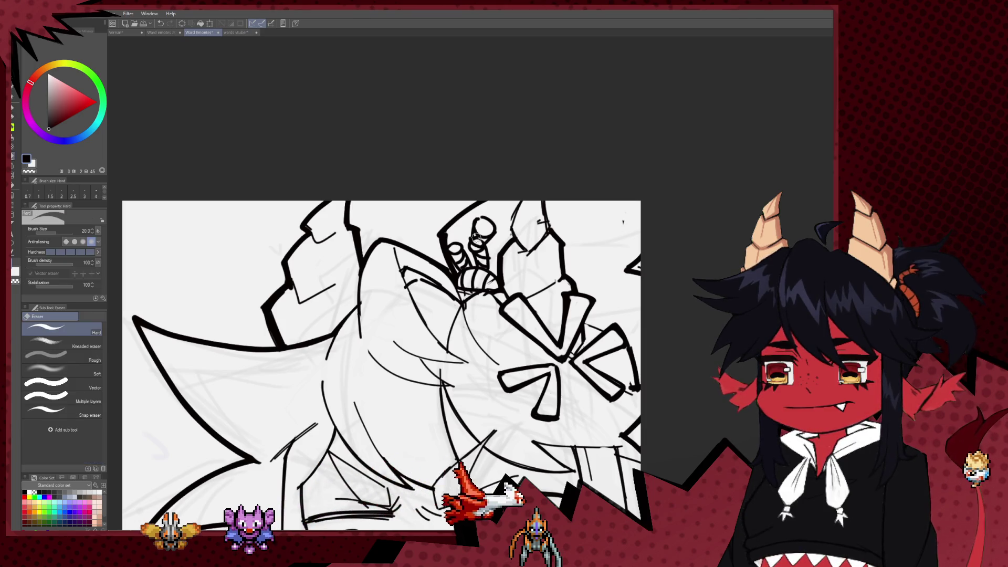
pyautogui.moveTo(485, 235); pyautogui.dragTo(475, 223)
pyautogui.press('p')
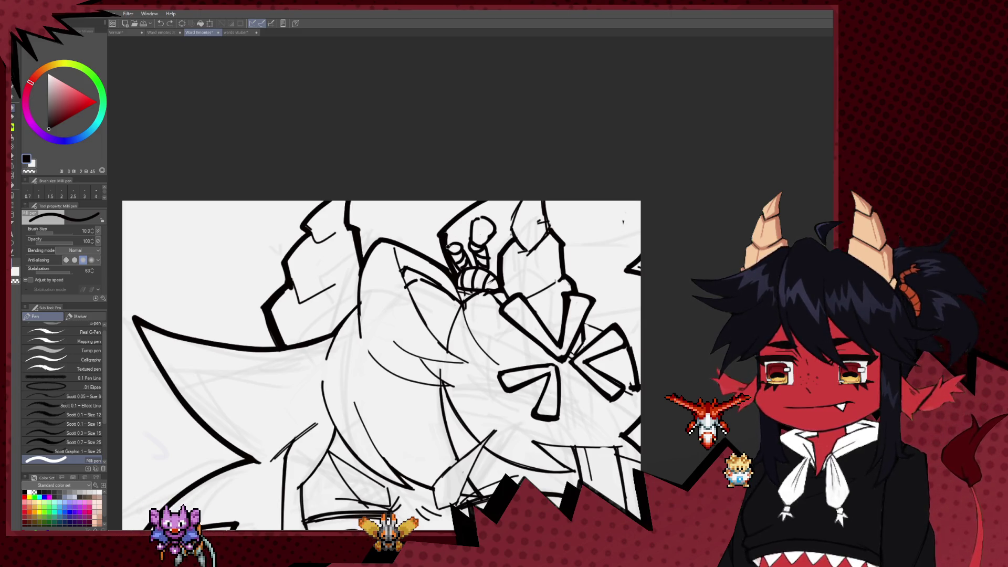
pyautogui.press('e')
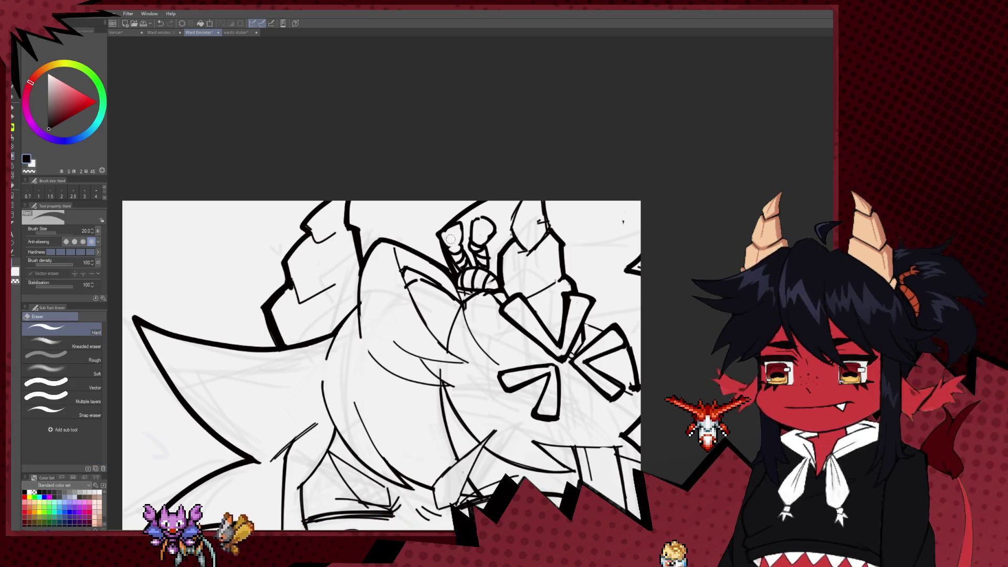
pyautogui.press('p')
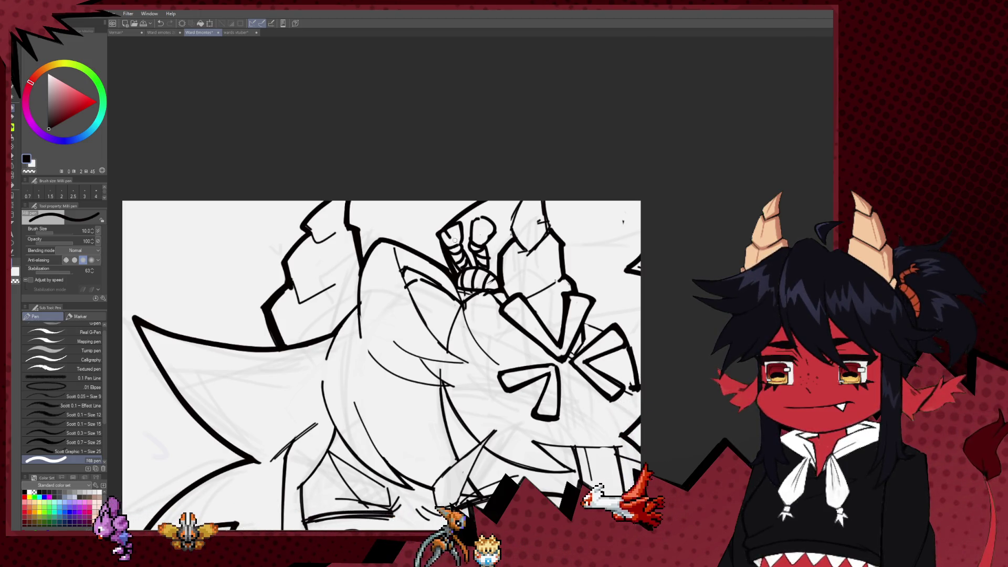
pyautogui.press('[')
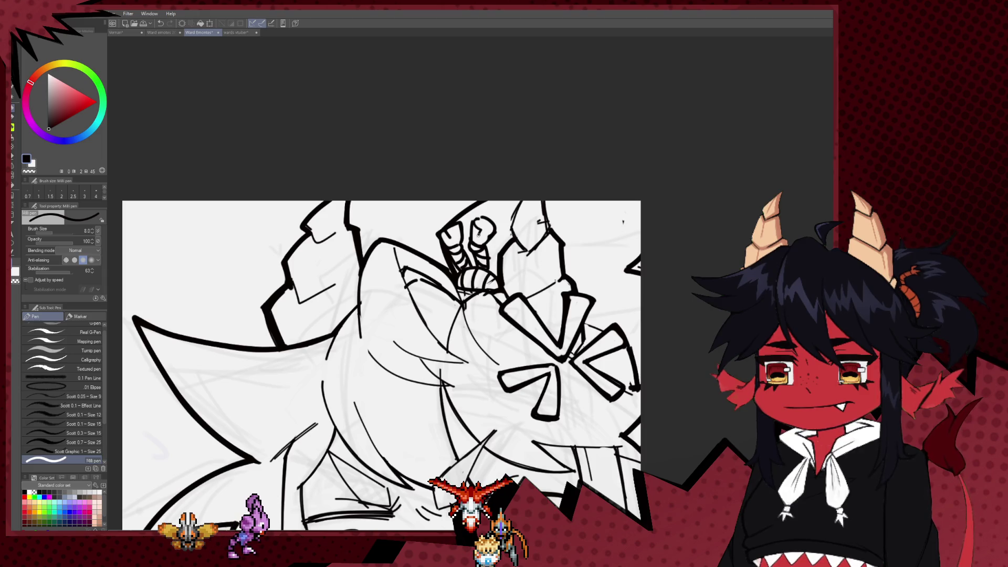
# Raise the pen to size 15 and fill the right eye's pupil black, then undo the last stroke
pyautogui.scroll(-5, 500, 243)
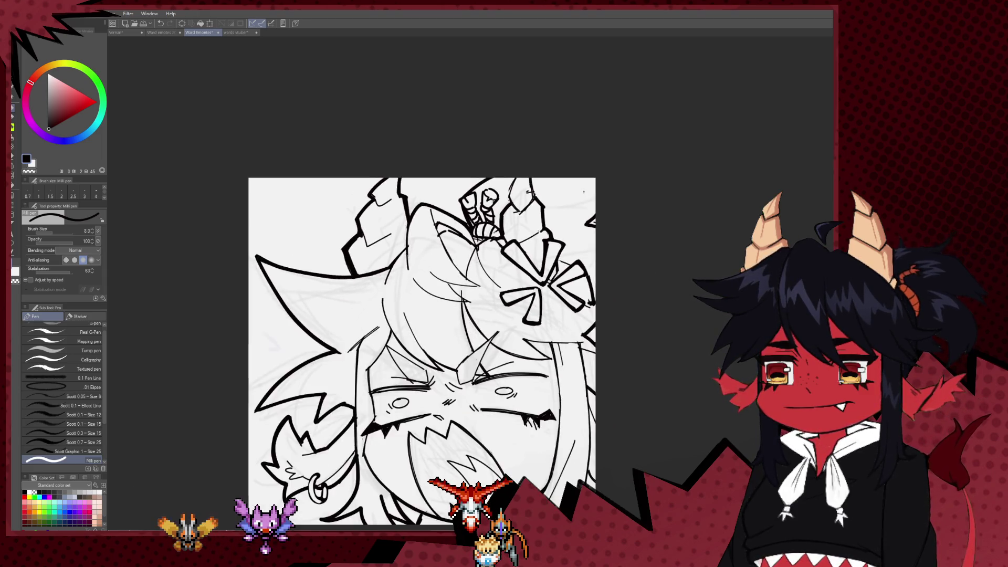
pyautogui.scroll(3, 442, 223)
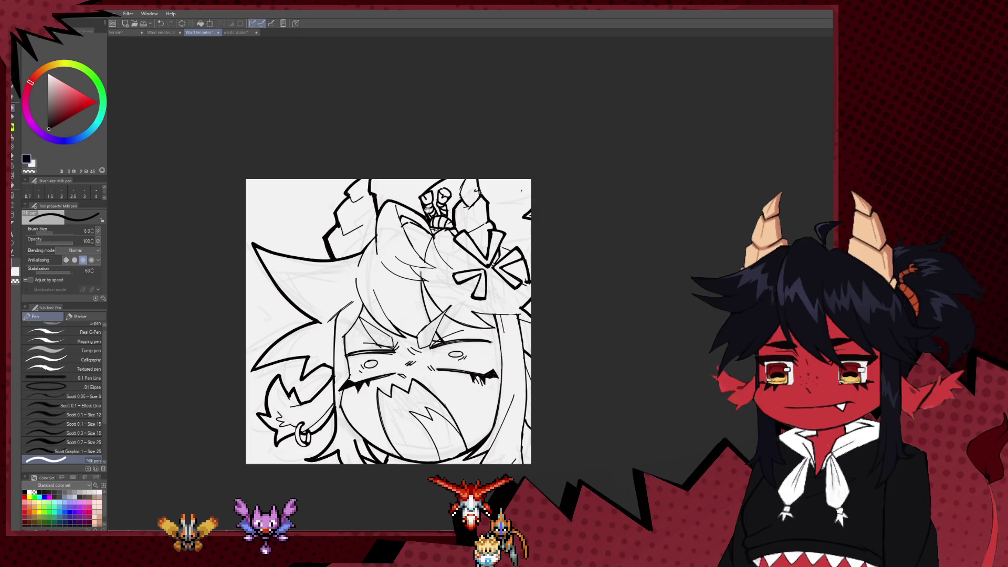
pyautogui.moveTo(497, 261)
pyautogui.mouseDown()
pyautogui.moveTo(499, 91)
pyautogui.moveTo(504, 120)
pyautogui.mouseUp()
pyautogui.scroll(-2, 504, 120)
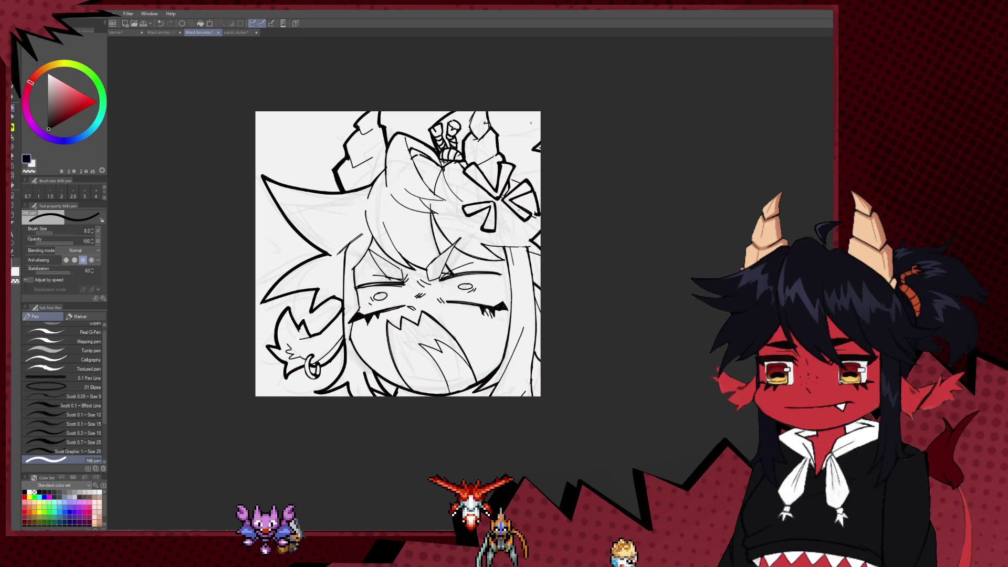
pyautogui.scroll(3, 523, 354)
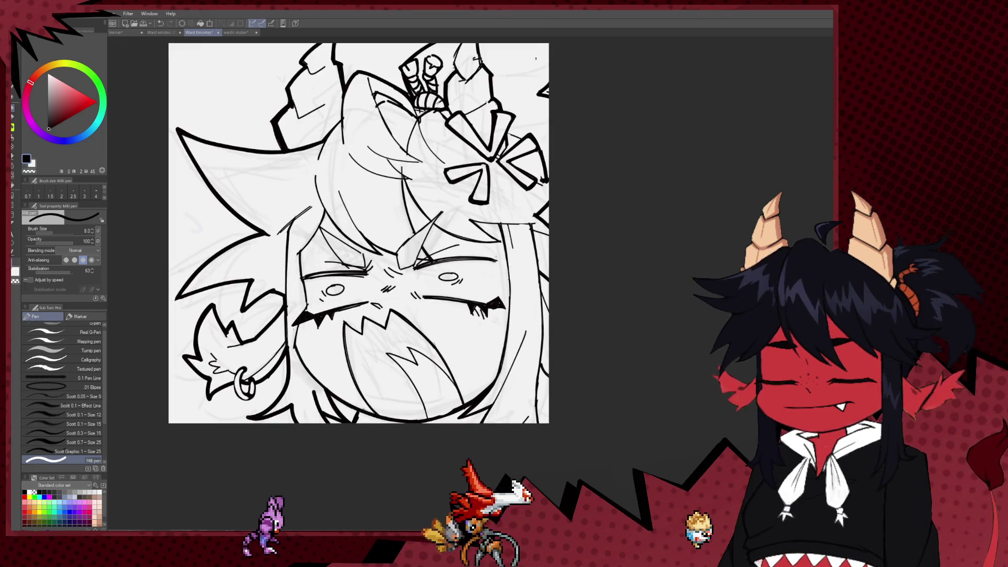
pyautogui.moveTo(522, 342)
pyautogui.mouseDown()
pyautogui.moveTo(524, 354)
pyautogui.moveTo(533, 304)
pyautogui.mouseUp()
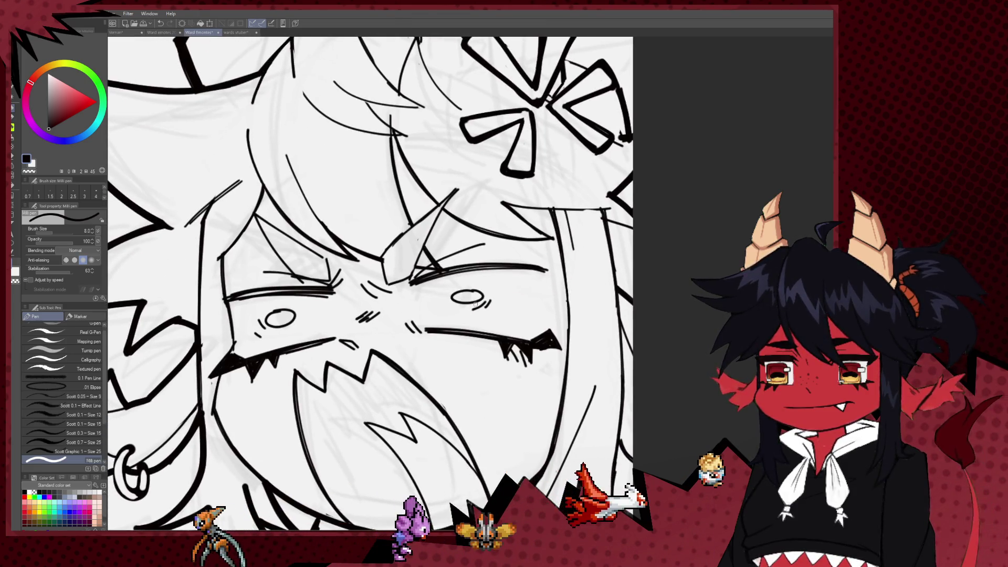
pyautogui.press(']')
pyautogui.click(473, 294)
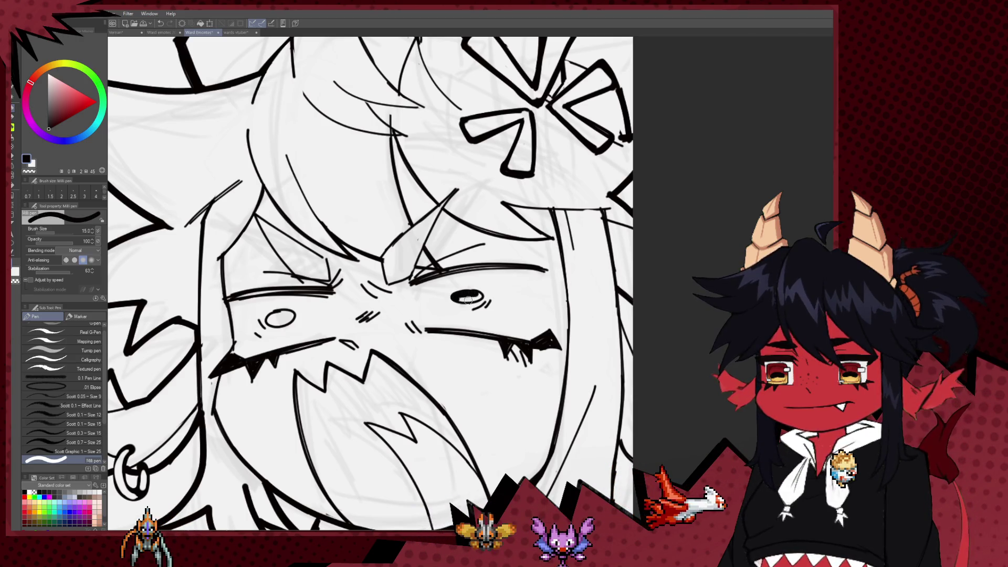
pyautogui.moveTo(467, 295); pyautogui.dragTo(474, 295)
pyautogui.moveTo(283, 311)
pyautogui.mouseDown()
pyautogui.moveTo(428, 281)
pyautogui.moveTo(421, 292)
pyautogui.mouseUp()
pyautogui.hotkey('ctrl', 'z')
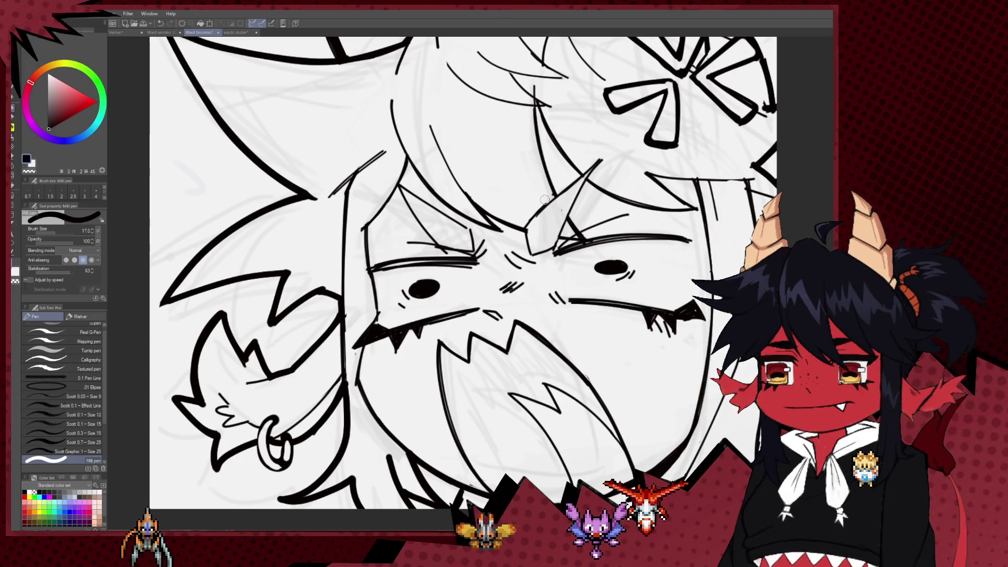
# Erase the solid black ovals of both the right and left eyes
pyautogui.scroll(-10, 545, 200)
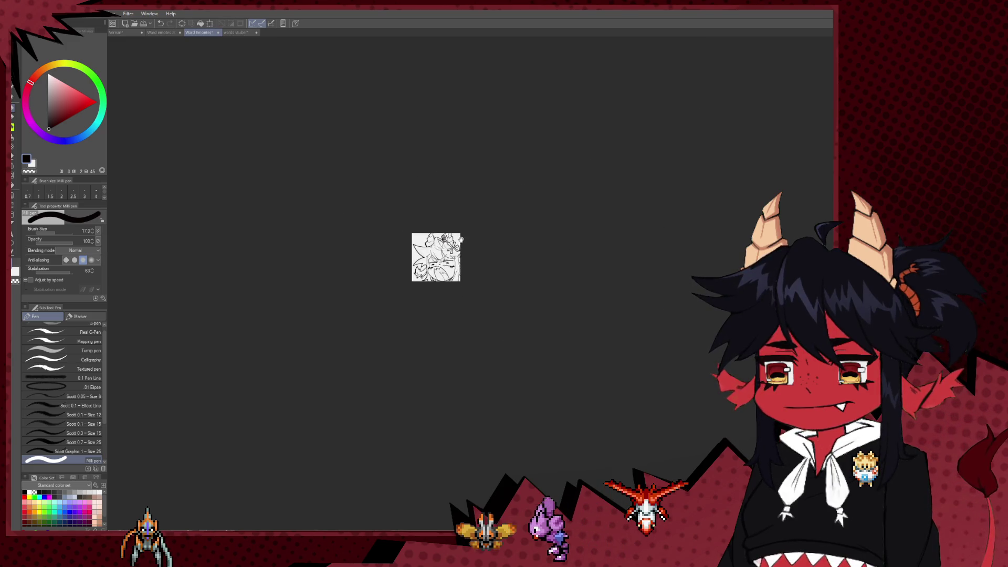
pyautogui.scroll(5, 461, 239)
pyautogui.scroll(5, 471, 284)
pyautogui.press('e')
pyautogui.moveTo(464, 274); pyautogui.dragTo(434, 280)
pyautogui.moveTo(246, 301)
pyautogui.mouseDown()
pyautogui.moveTo(284, 297)
pyautogui.moveTo(258, 297)
pyautogui.mouseUp()
pyautogui.press('p')
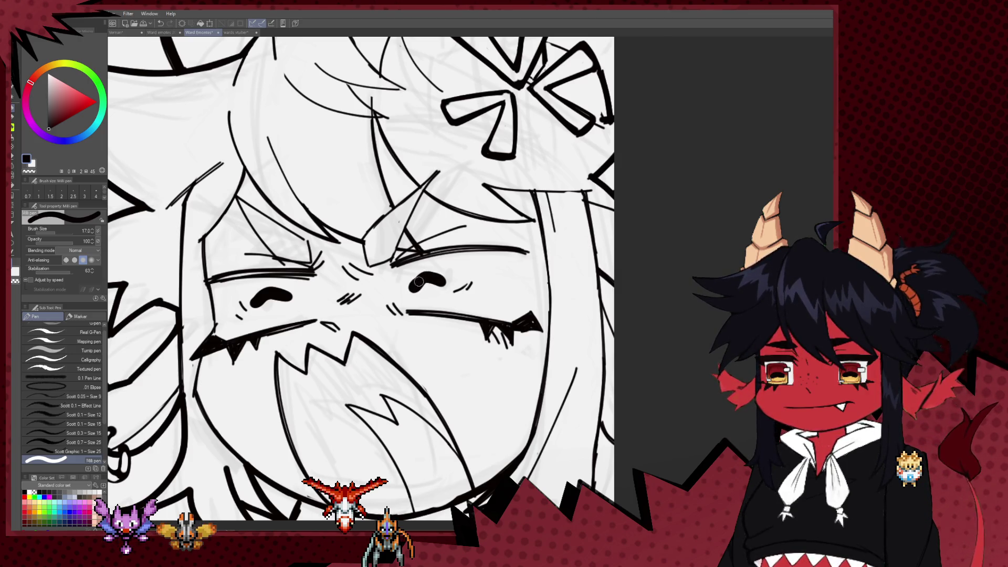
pyautogui.scroll(-10, 424, 266)
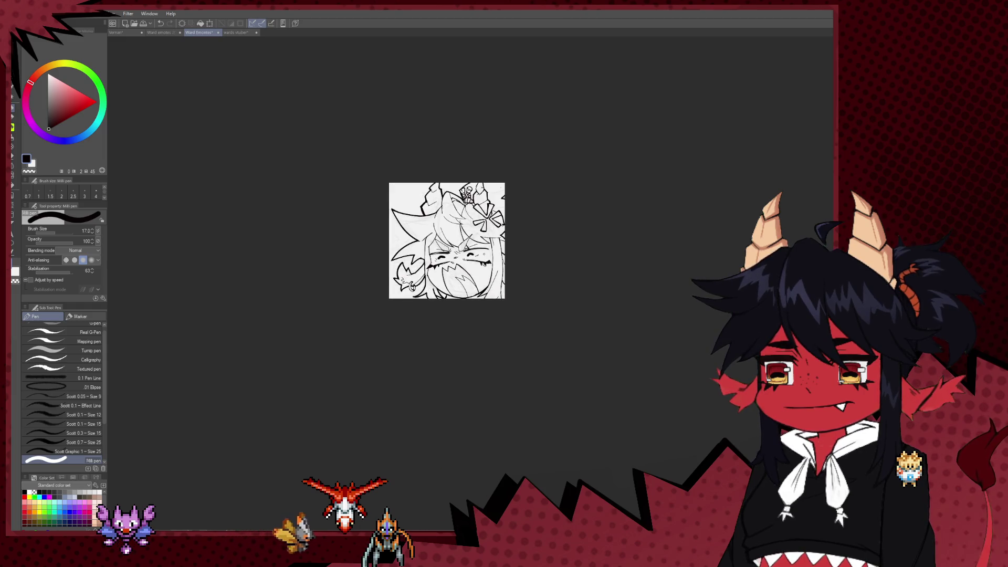
# Hollow out the right eye's solid black shape with the Hard eraser
pyautogui.scroll(3, 482, 234)
pyautogui.scroll(-7, 513, 265)
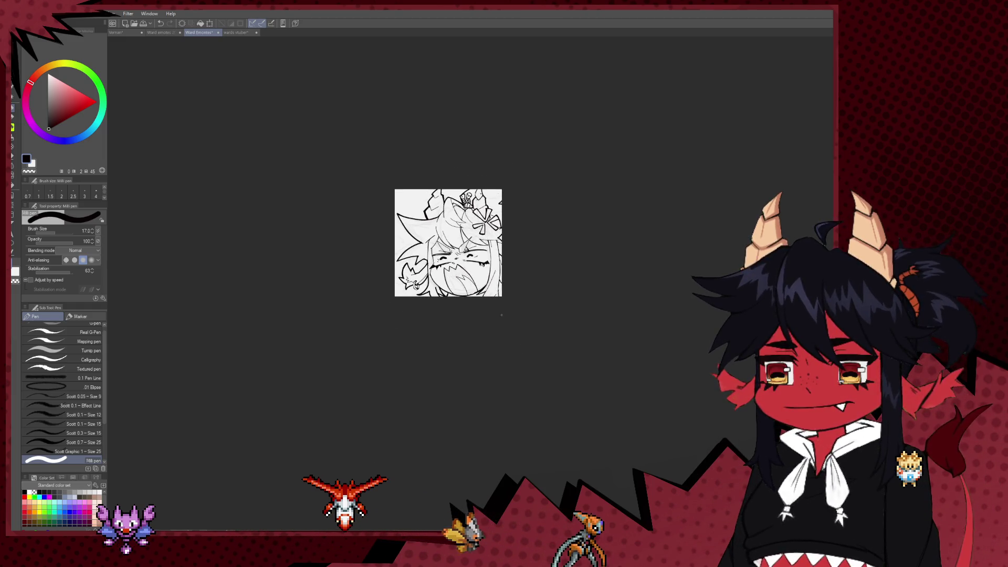
pyautogui.scroll(6, 483, 265)
pyautogui.press('e')
pyautogui.press('p')
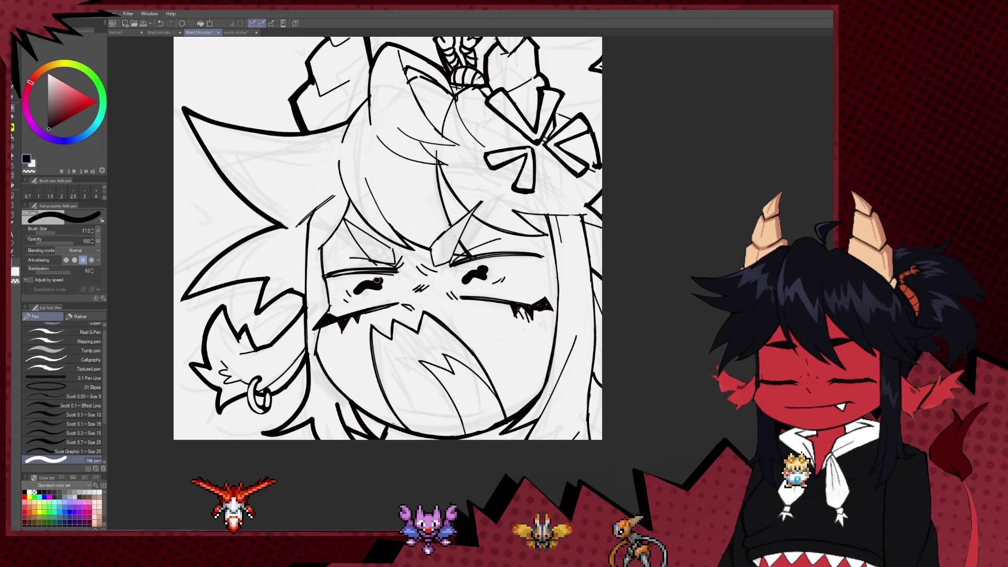
pyautogui.scroll(5, 500, 277)
pyautogui.press('e')
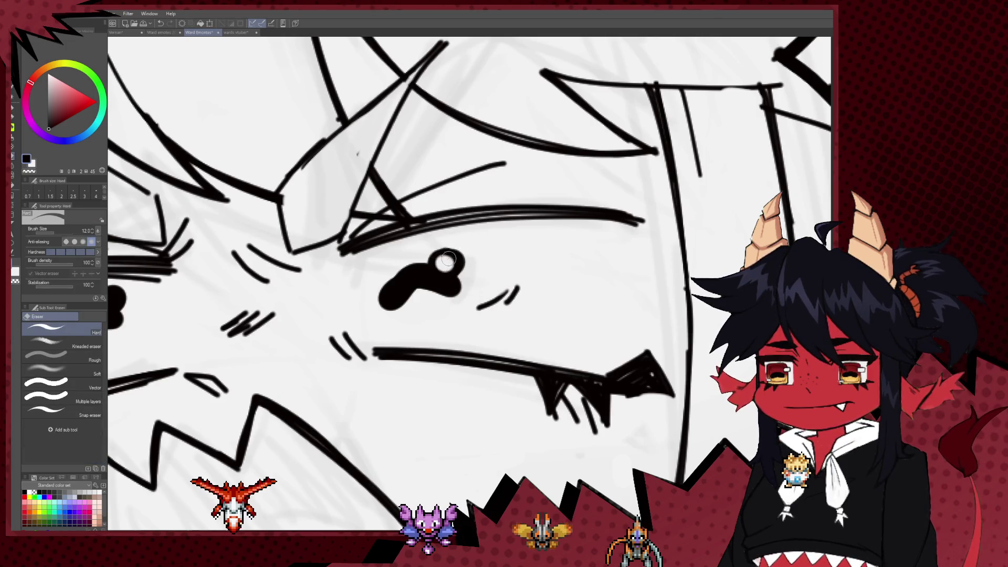
pyautogui.moveTo(450, 261); pyautogui.dragTo(702, 195)
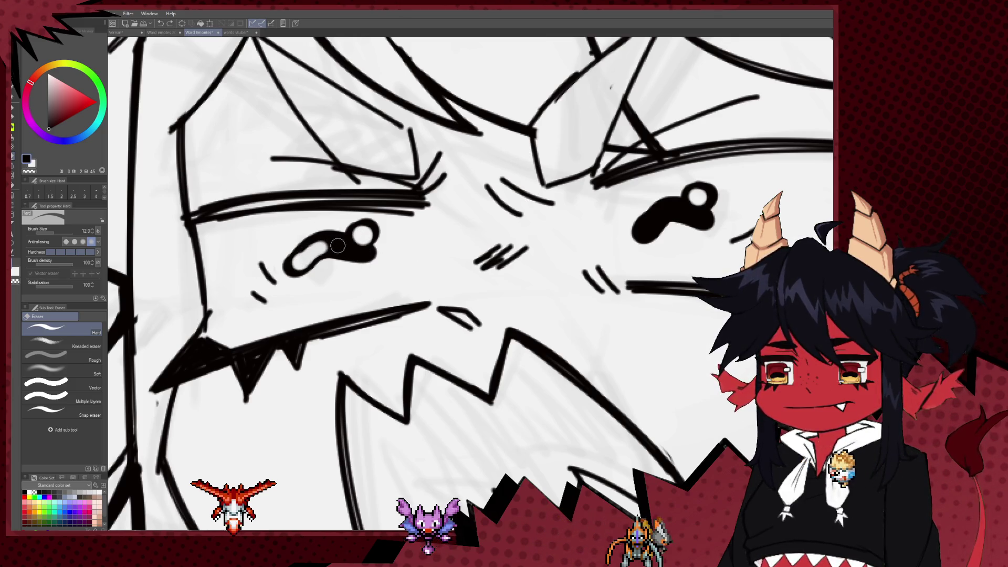
pyautogui.moveTo(509, 258); pyautogui.dragTo(549, 233)
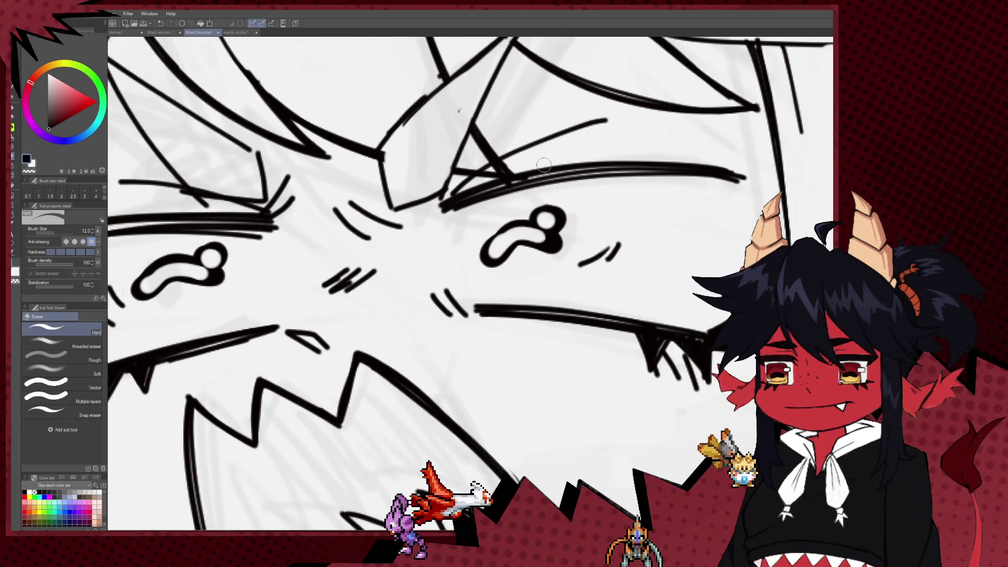
# Switch back to the Milli pen and zoom out to review both outlined eyes
pyautogui.scroll(-10, 549, 168)
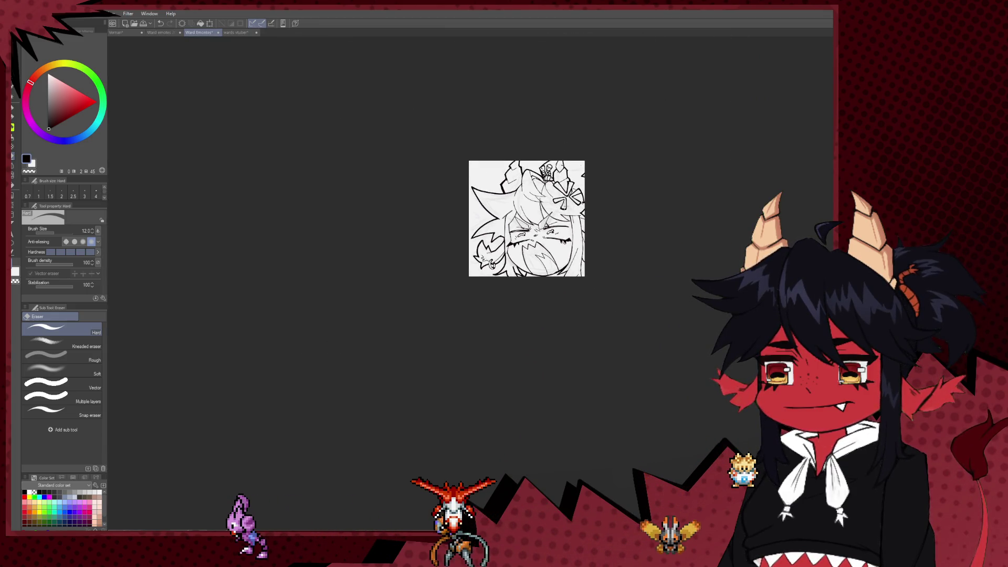
pyautogui.scroll(-1, 607, 221)
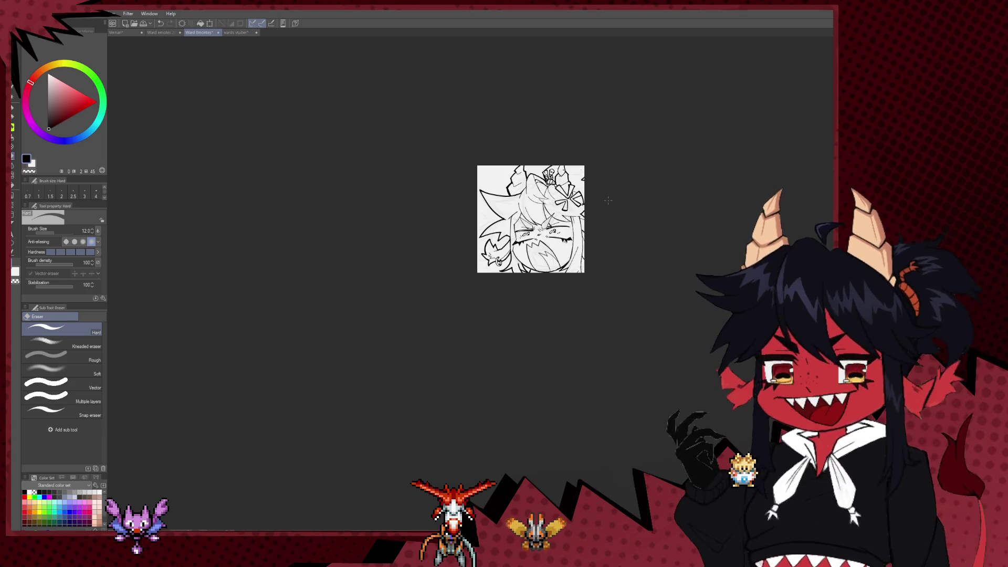
pyautogui.scroll(-1, 607, 201)
pyautogui.scroll(10, 578, 238)
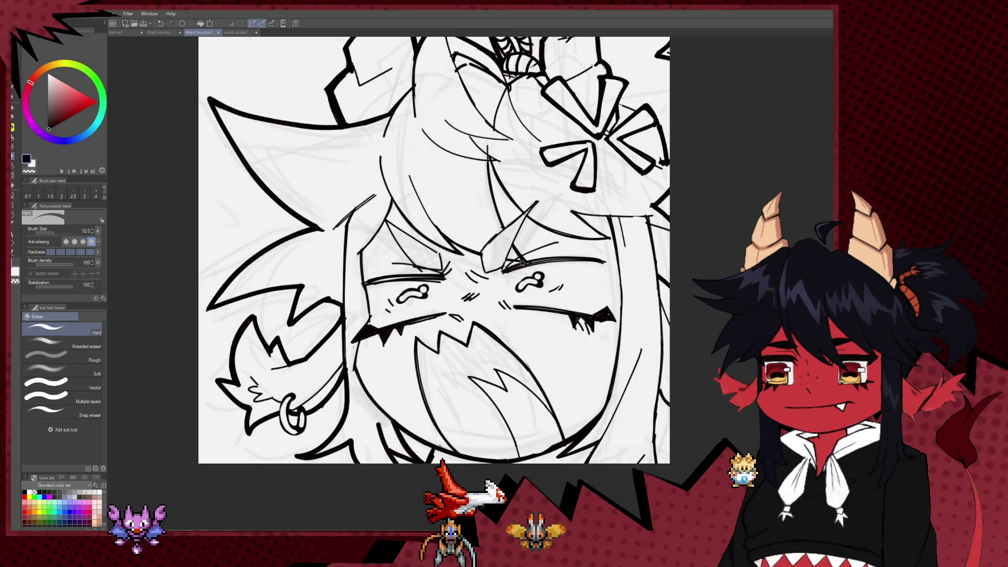
pyautogui.moveTo(541, 285); pyautogui.dragTo(528, 296)
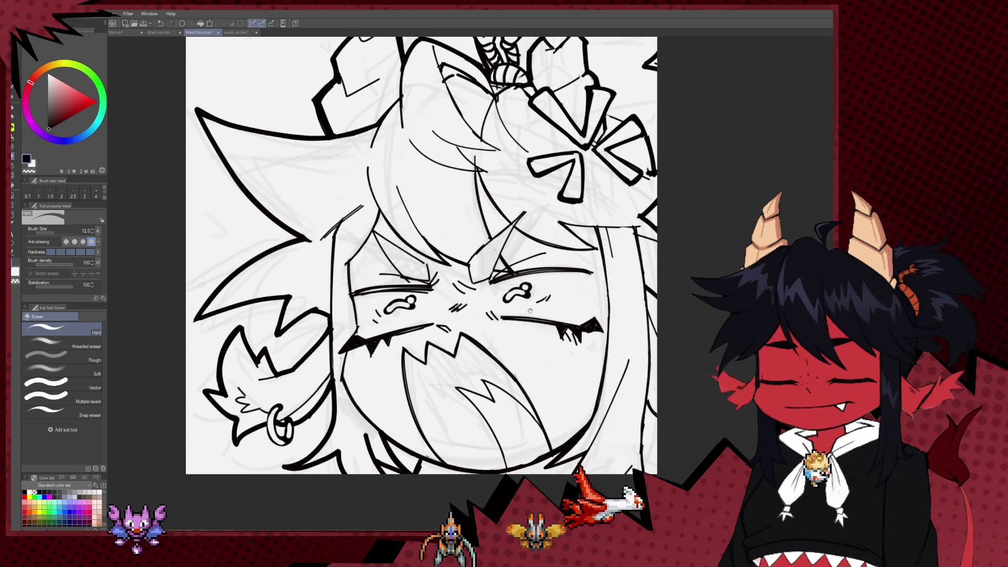
pyautogui.scroll(-3, 535, 328)
pyautogui.scroll(5, 535, 340)
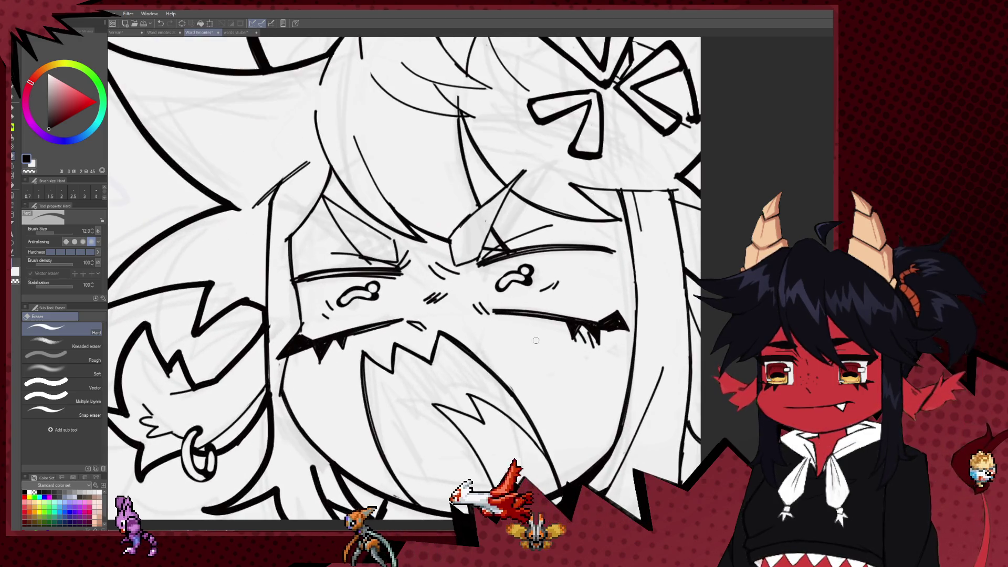
pyautogui.press('p')
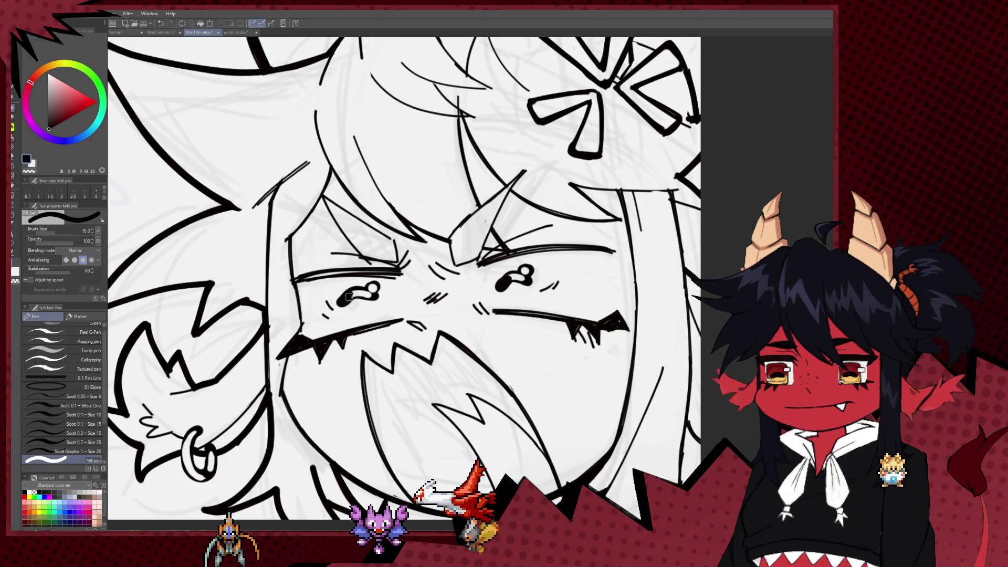
pyautogui.scroll(-5, 604, 284)
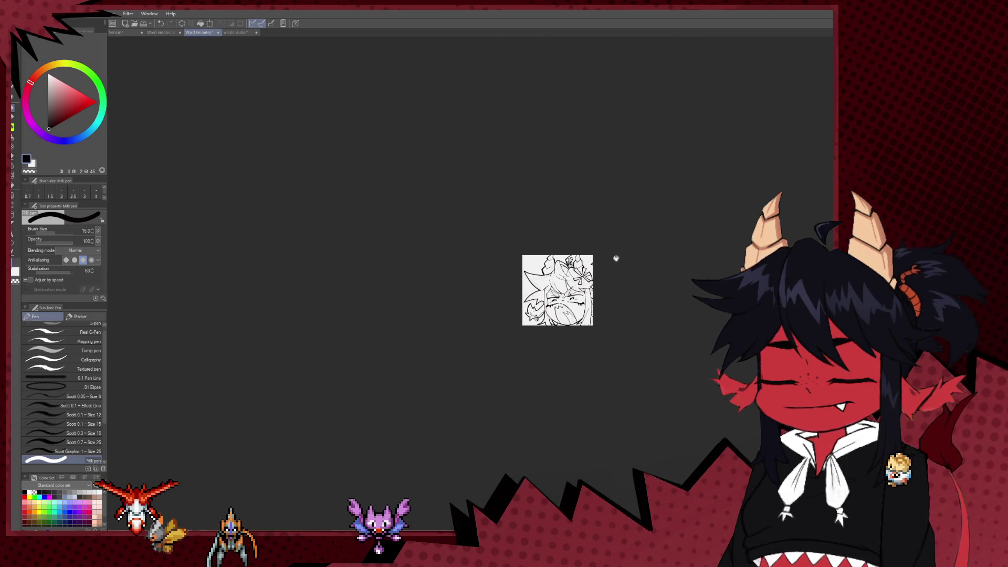
pyautogui.moveTo(538, 245); pyautogui.dragTo(447, 261)
# Frame the hair bow and horn ornament, and reduce the pen size to 6.0
pyautogui.scroll(5, 464, 284)
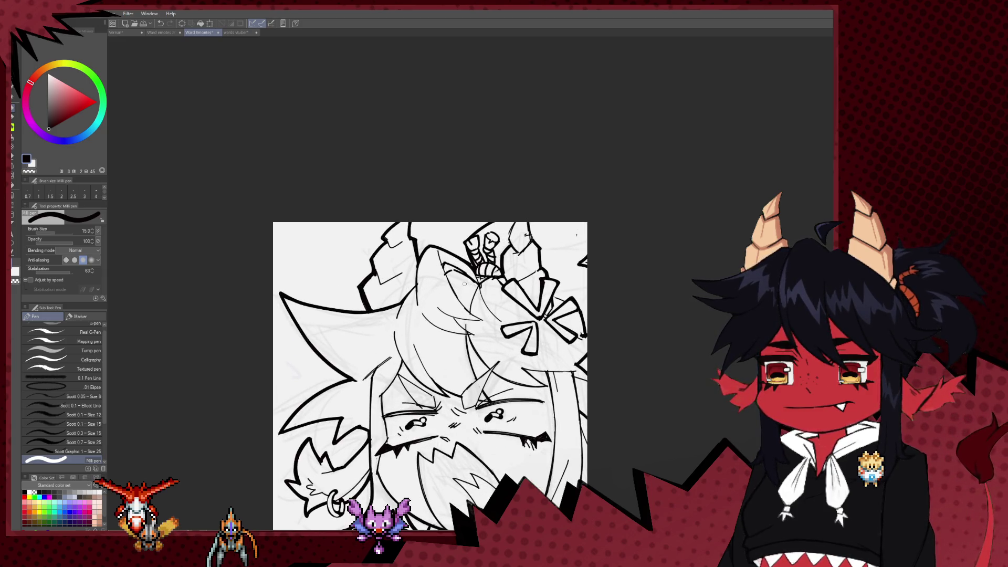
pyautogui.scroll(-2, 465, 284)
pyautogui.scroll(4, 556, 340)
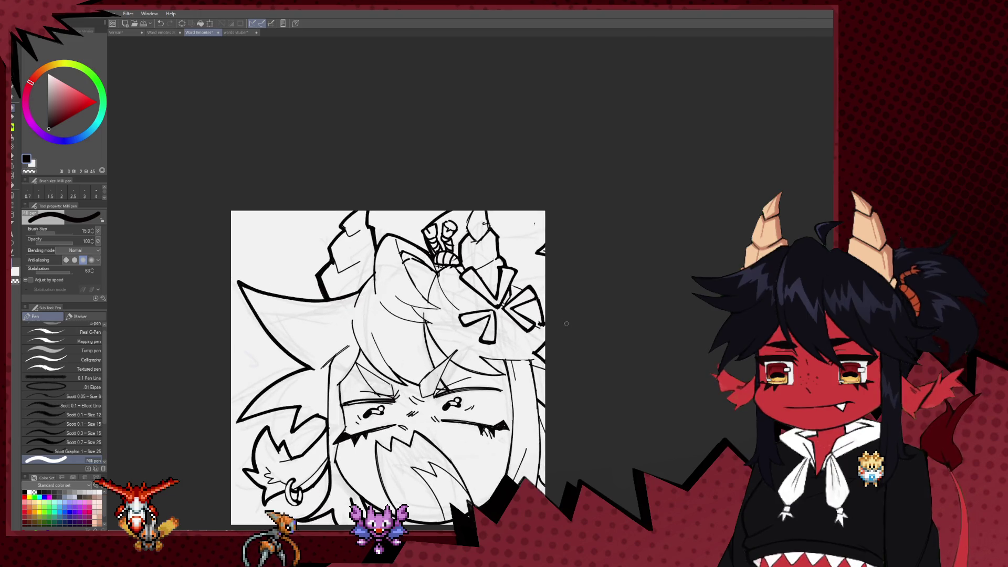
pyautogui.scroll(2, 557, 340)
pyautogui.moveTo(518, 377); pyautogui.dragTo(484, 340)
pyautogui.press('e')
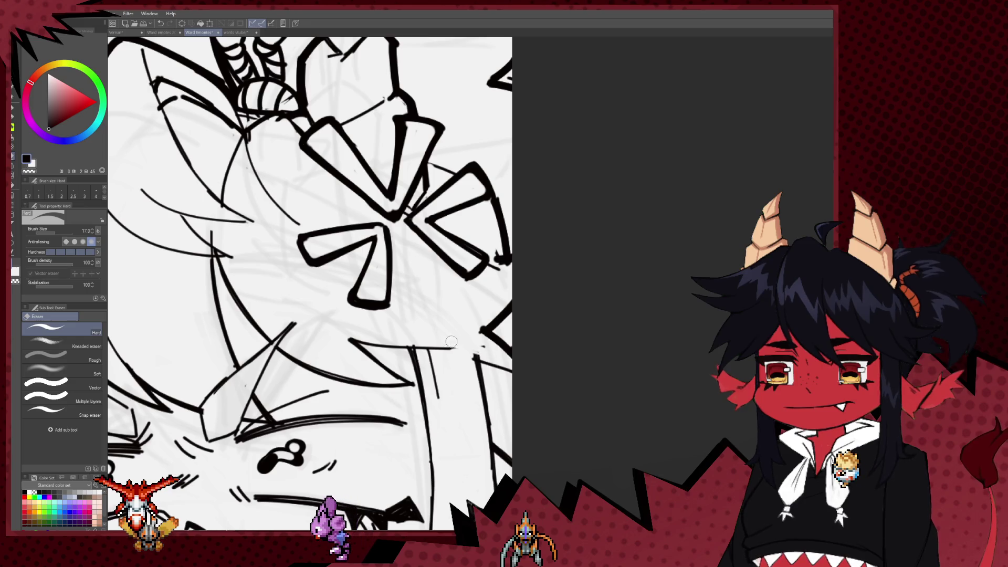
pyautogui.press('p')
pyautogui.press('[')
pyautogui.press('[')
pyautogui.press('[')
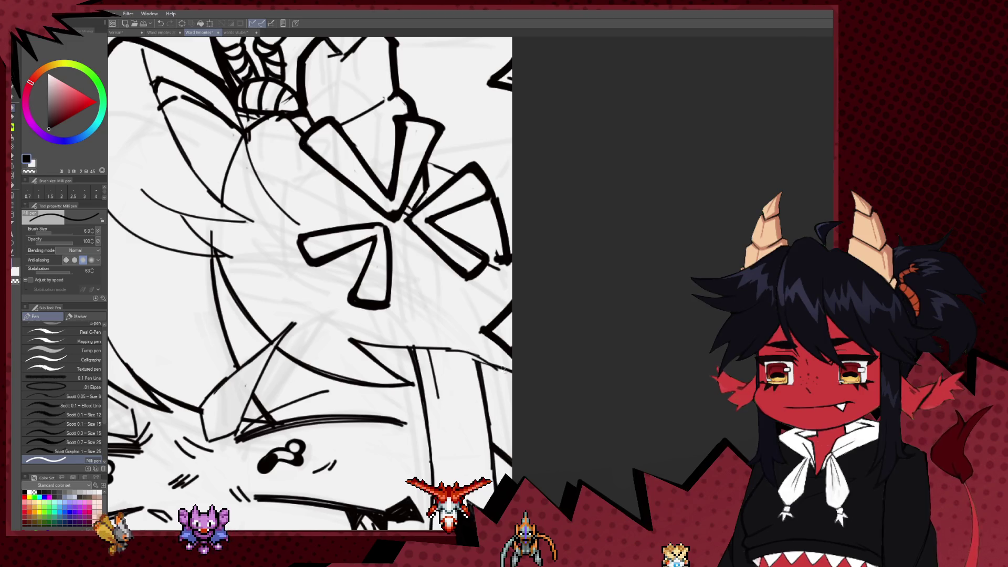
pyautogui.moveTo(485, 353)
pyautogui.mouseDown()
pyautogui.moveTo(535, 360)
pyautogui.moveTo(498, 329)
pyautogui.mouseUp()
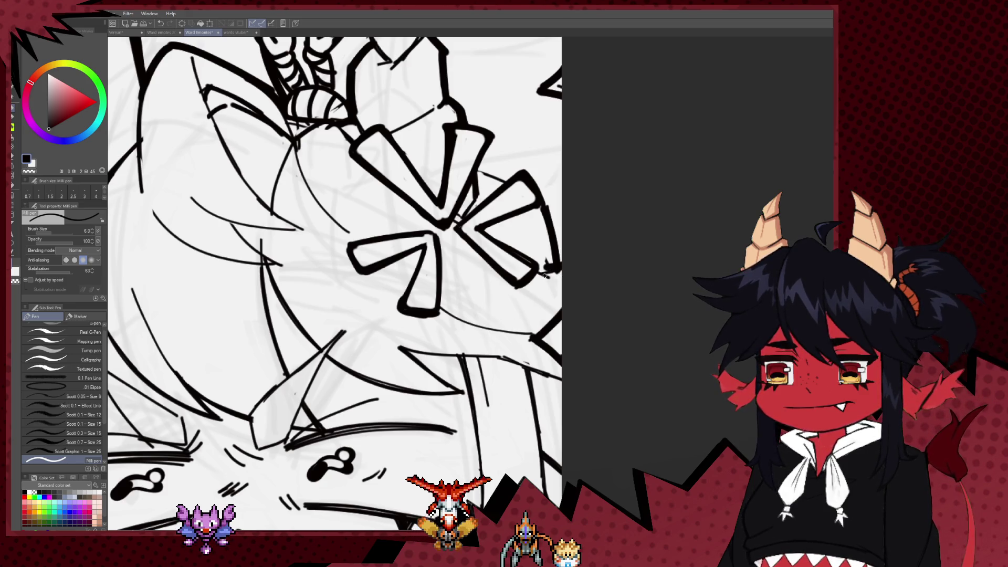
pyautogui.moveTo(547, 274); pyautogui.dragTo(584, 350)
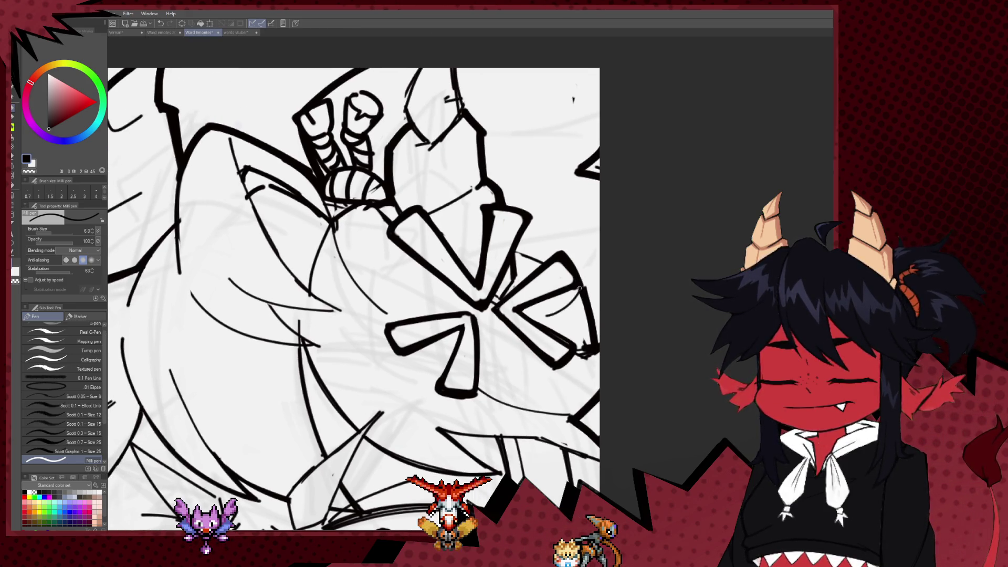
pyautogui.moveTo(557, 183)
pyautogui.mouseDown()
pyautogui.moveTo(563, 226)
pyautogui.moveTo(582, 219)
pyautogui.mouseUp()
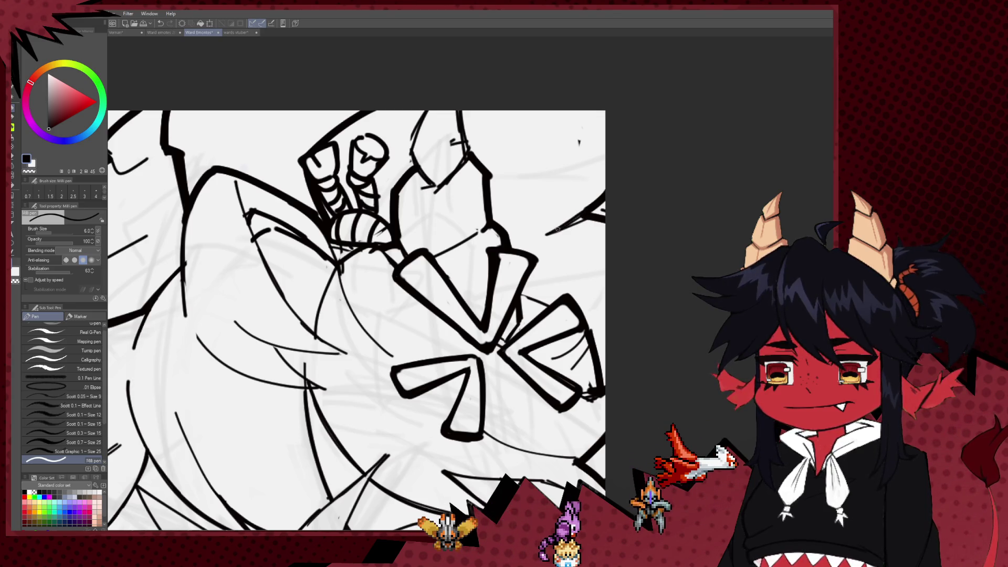
# Erase a stray mark near the horn, then ink a short hair stroke and undo it
pyautogui.press('e')
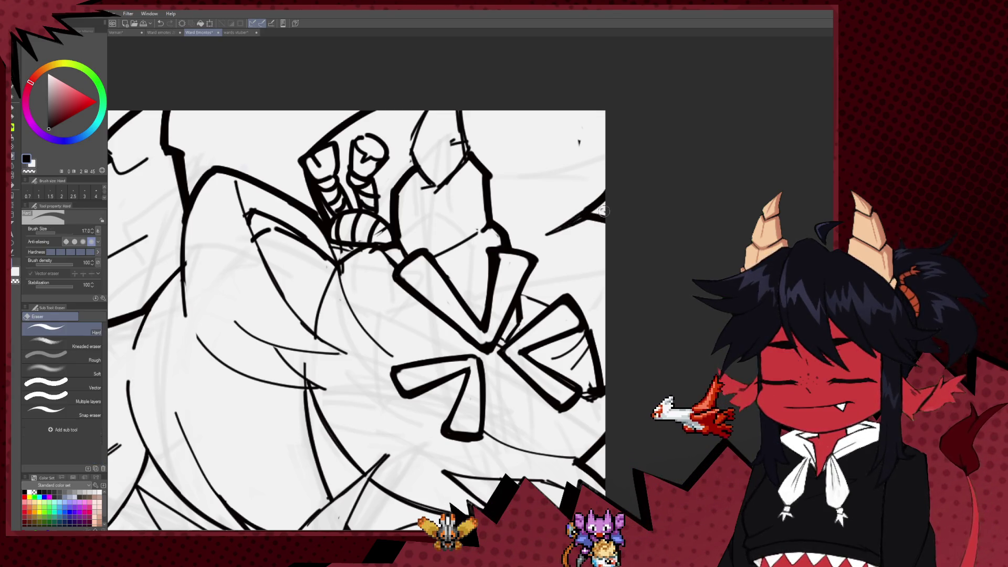
pyautogui.click(580, 142)
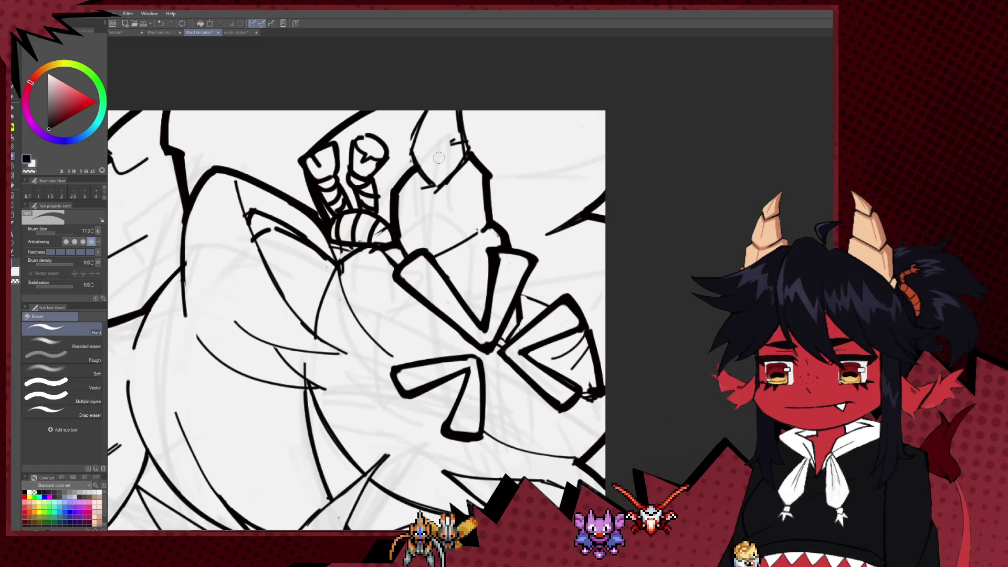
pyautogui.press('p')
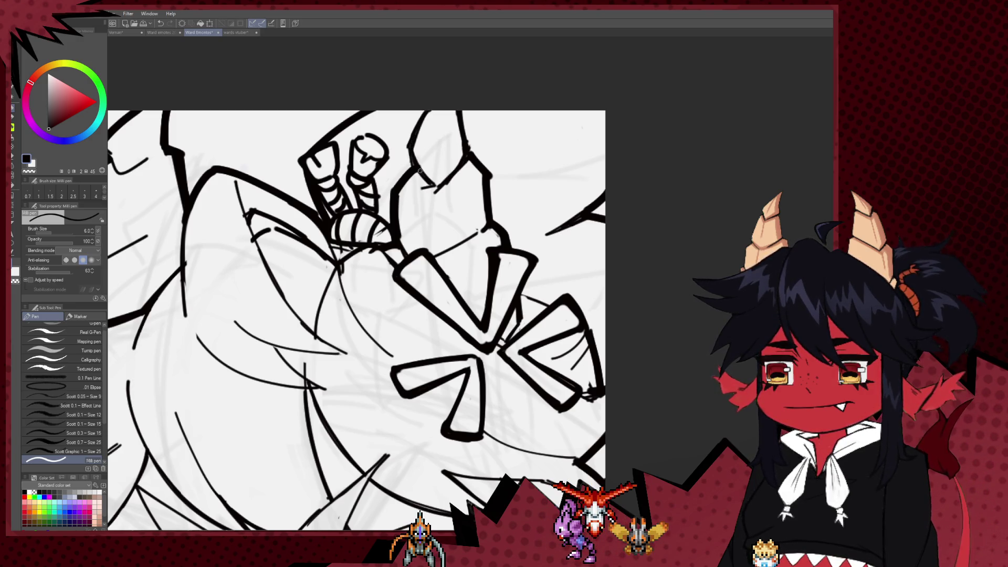
pyautogui.press('e')
pyautogui.press('p')
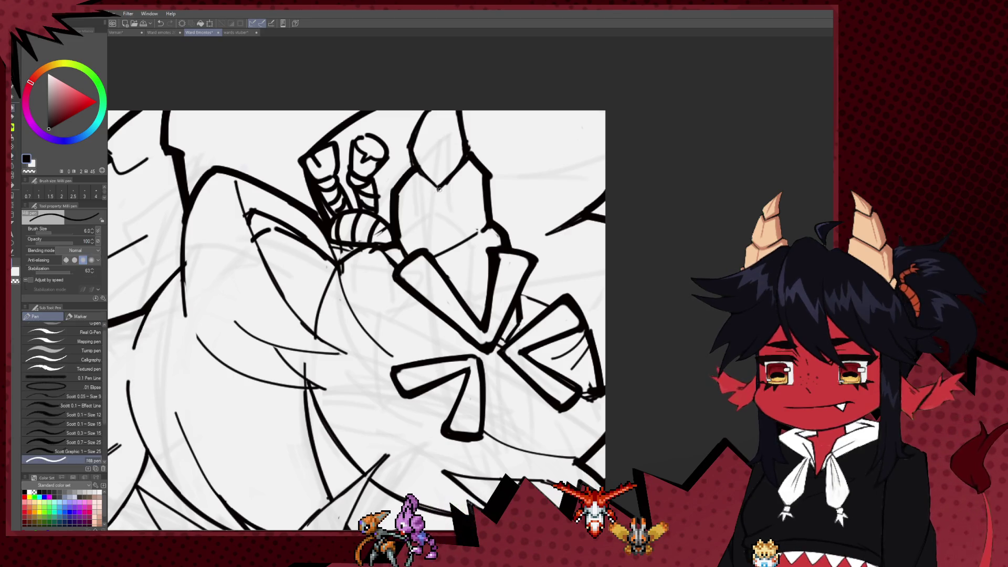
pyautogui.moveTo(421, 176); pyautogui.dragTo(441, 192)
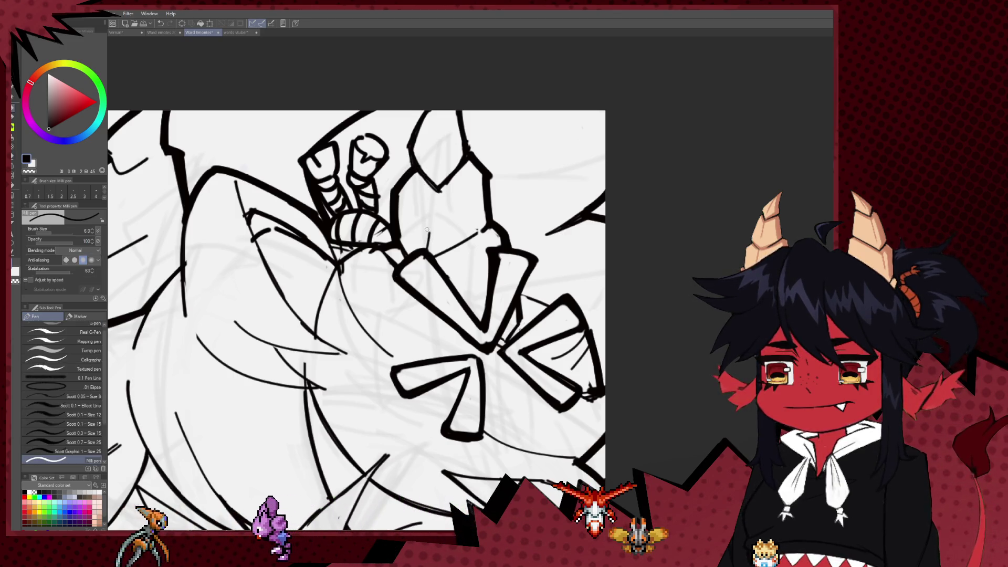
pyautogui.moveTo(287, 285)
pyautogui.mouseDown()
pyautogui.moveTo(420, 222)
pyautogui.moveTo(465, 268)
pyautogui.mouseUp()
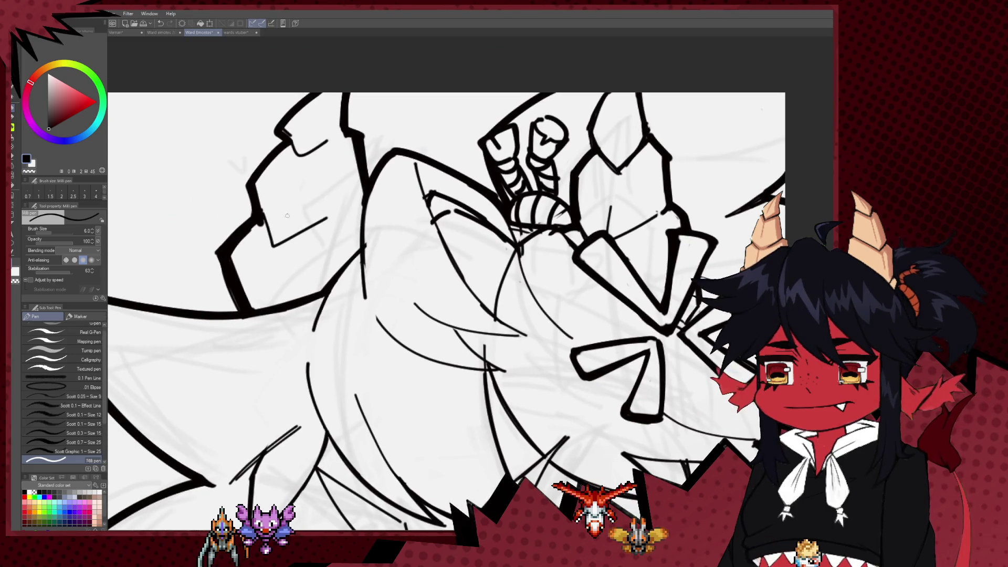
pyautogui.hotkey('ctrl', 'z')
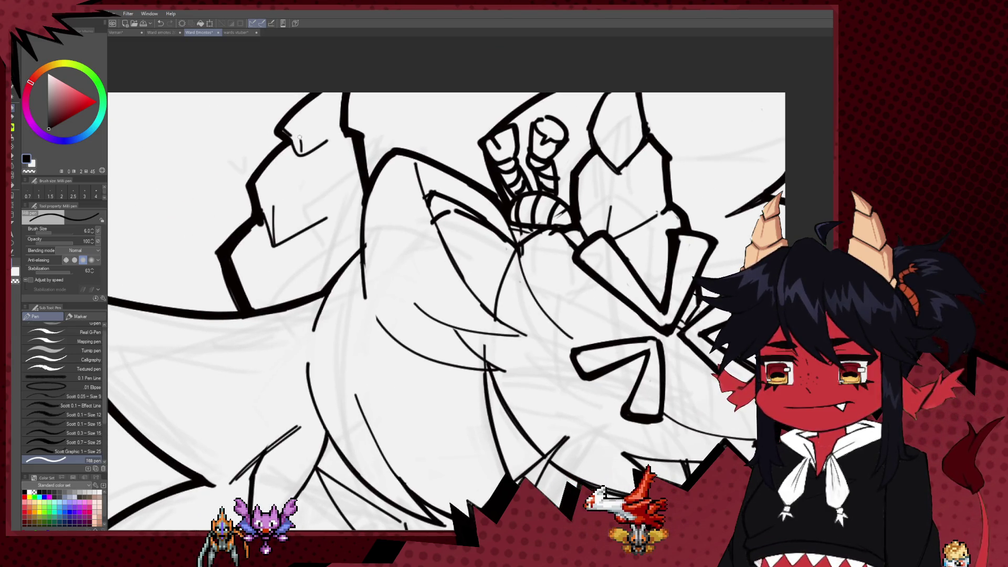
pyautogui.moveTo(323, 98); pyautogui.dragTo(350, 40)
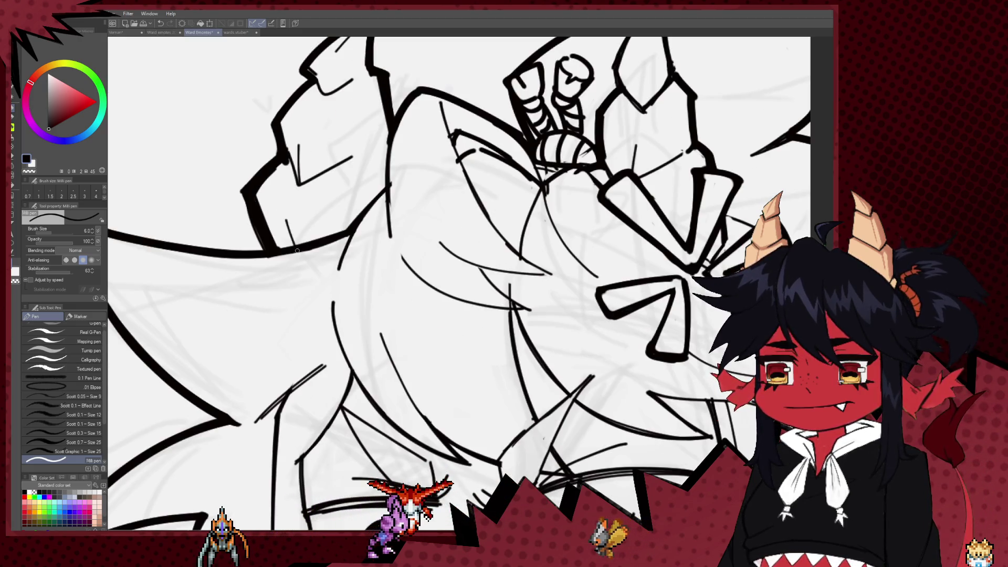
pyautogui.scroll(1, 395, 156)
pyautogui.scroll(-5, 394, 157)
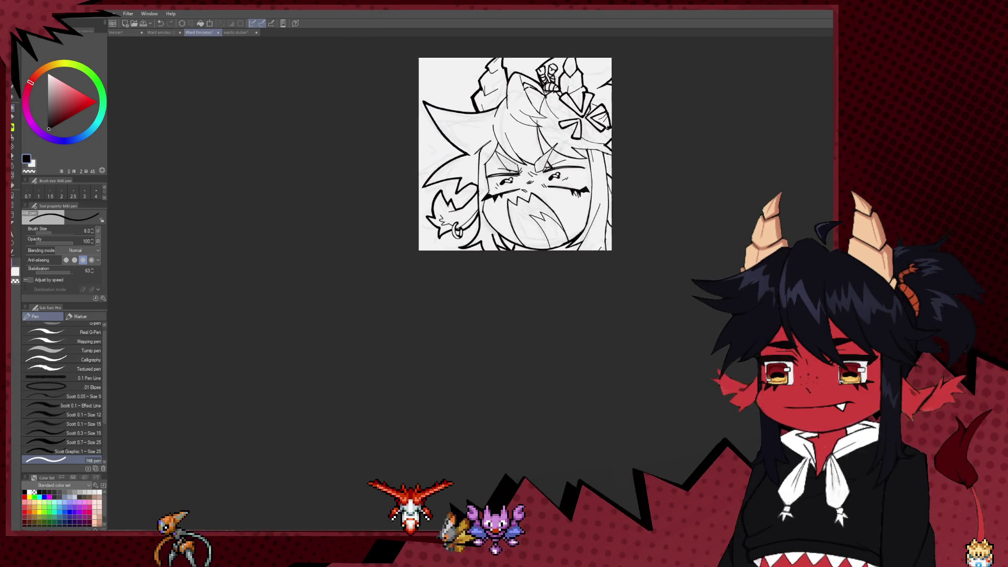
# Mirror the canvas view horizontally and shift the flipped drawing left
pyautogui.scroll(3, 520, 52)
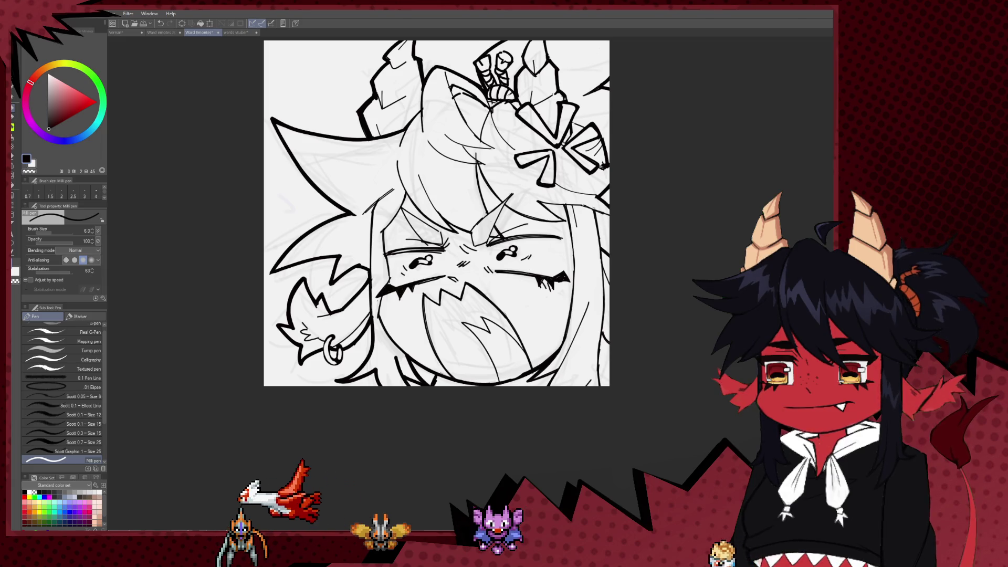
pyautogui.scroll(-3, 541, 180)
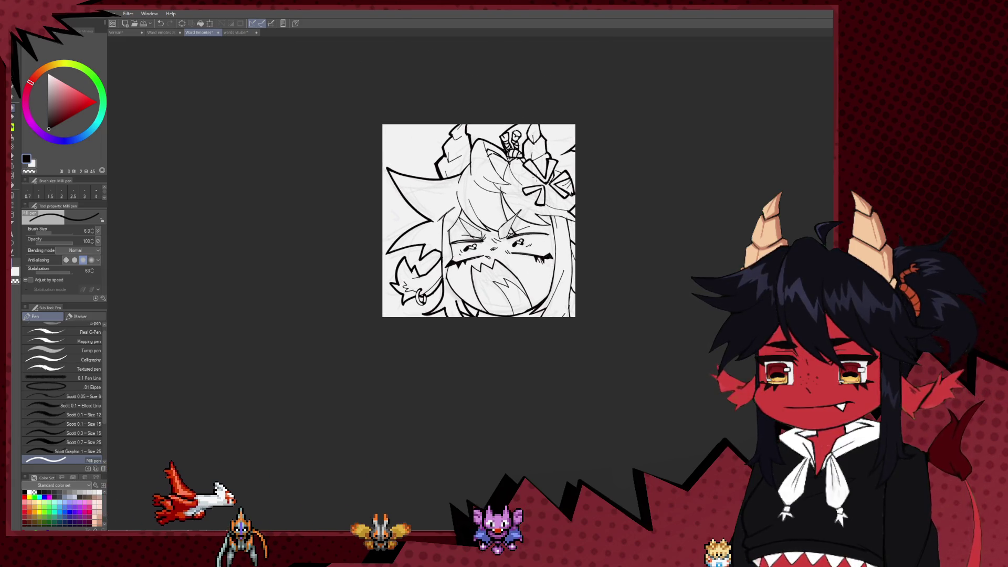
pyautogui.scroll(2, 576, 148)
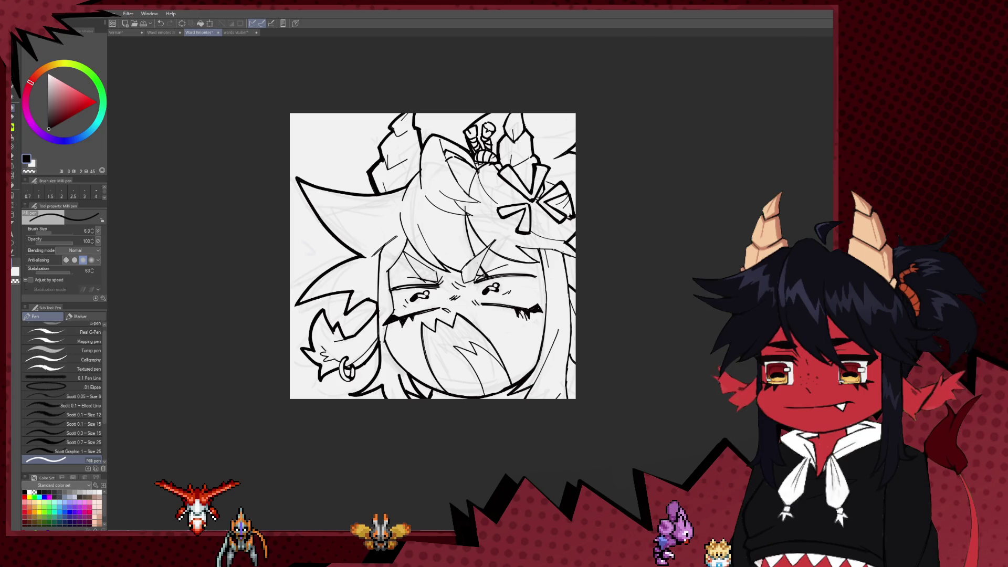
pyautogui.scroll(3, 535, 165)
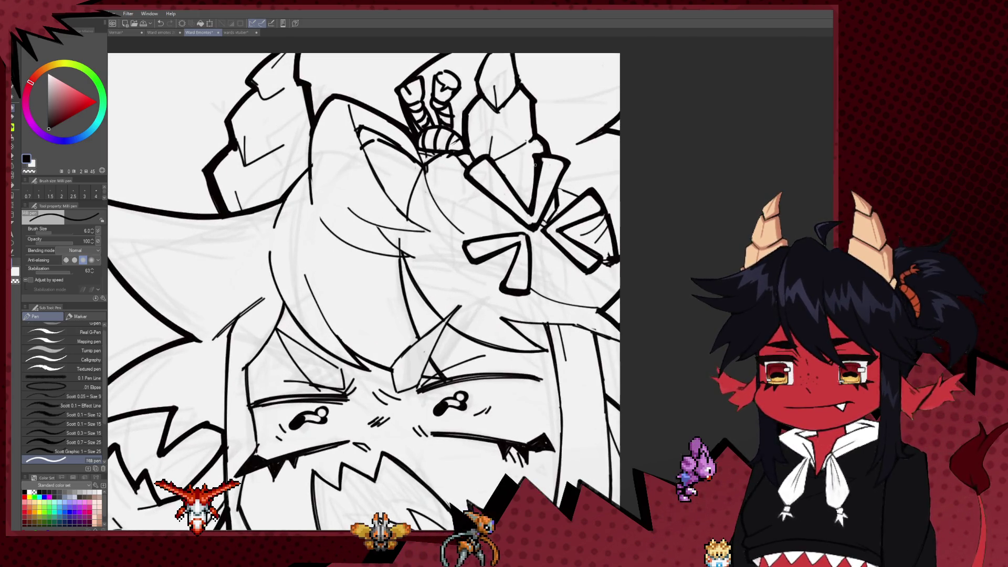
pyautogui.scroll(-4, 535, 165)
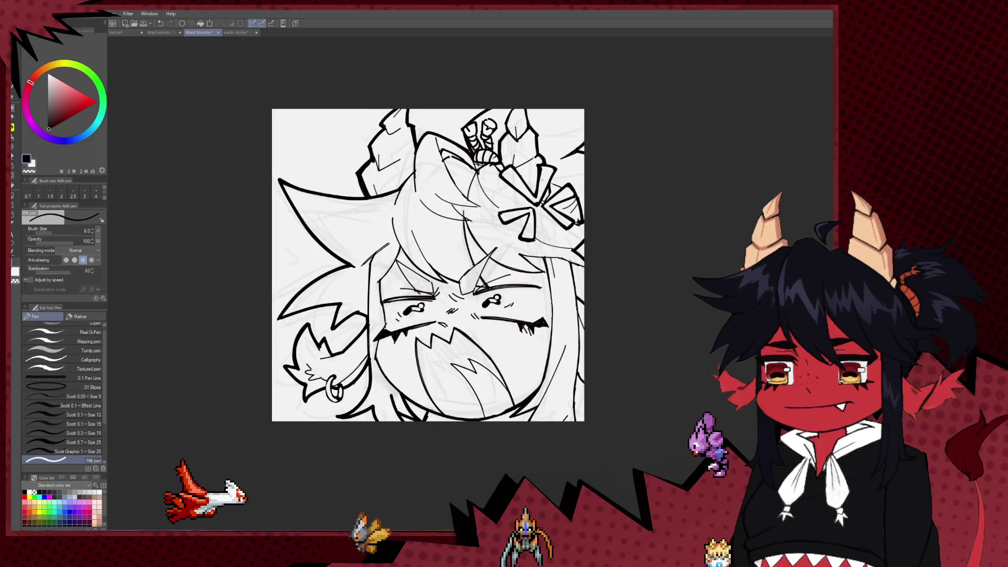
pyautogui.press('h')
pyautogui.moveTo(678, 233); pyautogui.dragTo(627, 229)
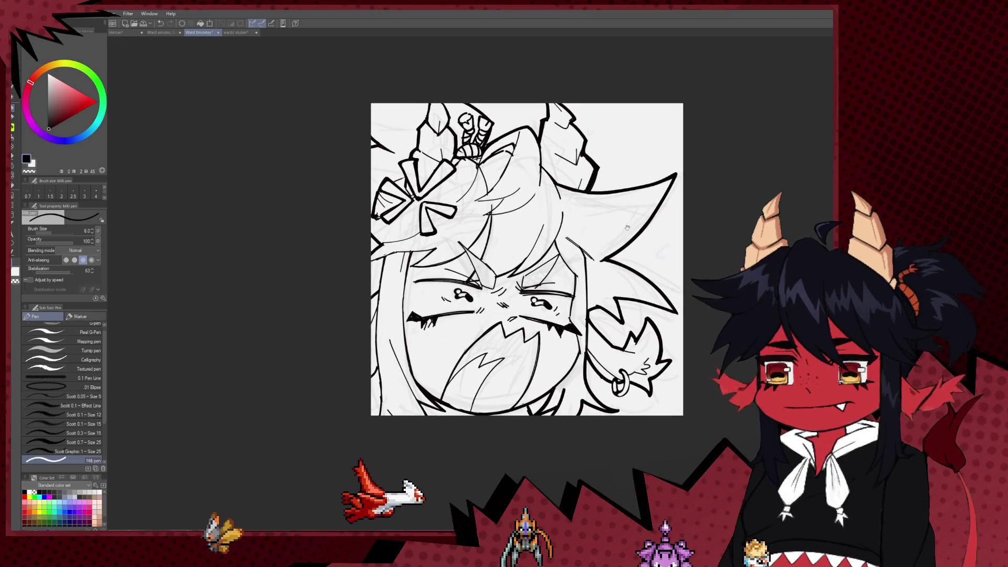
pyautogui.scroll(2, 538, 159)
# Add a short ink stroke to the hair with the pen
pyautogui.press('e')
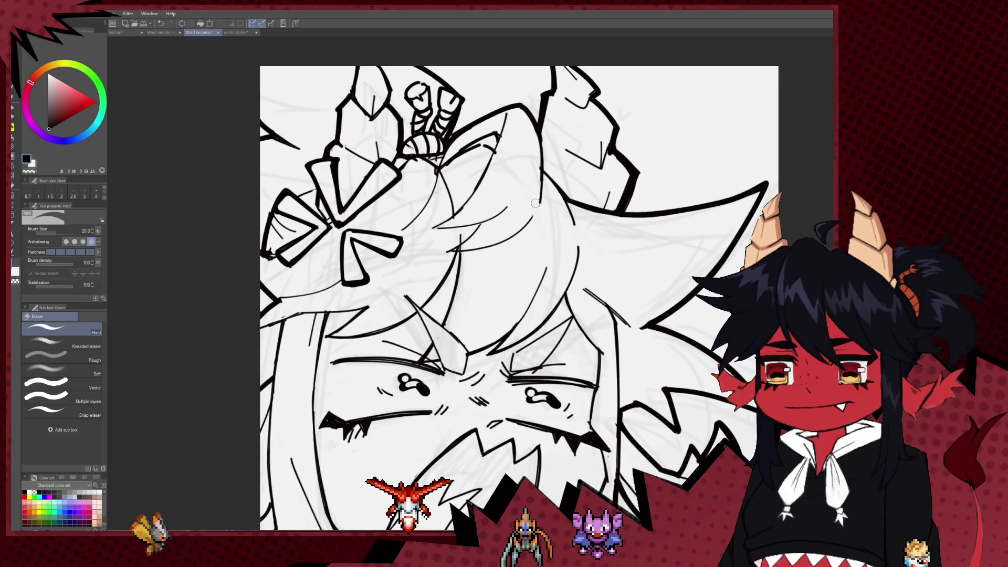
pyautogui.press('p')
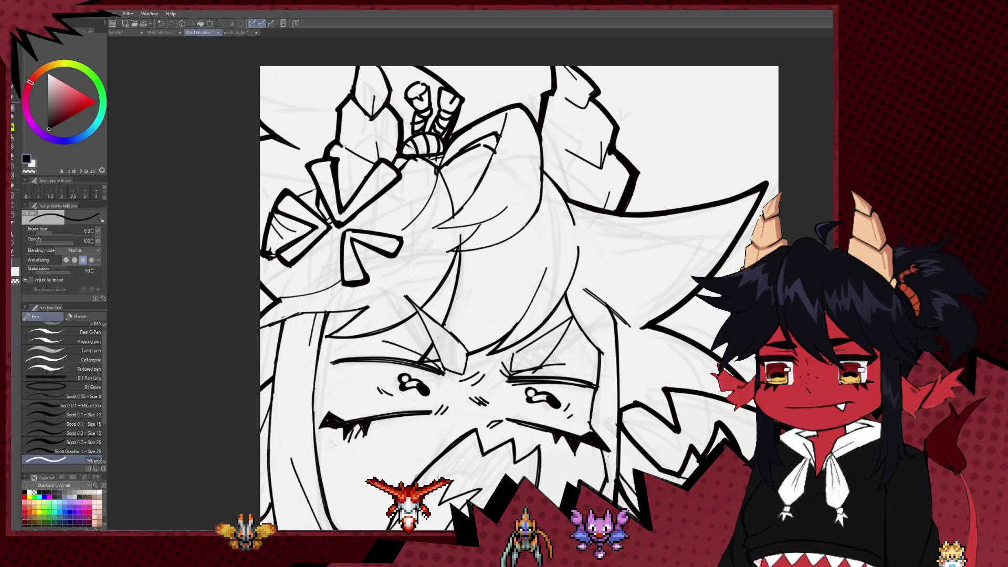
pyautogui.press('e')
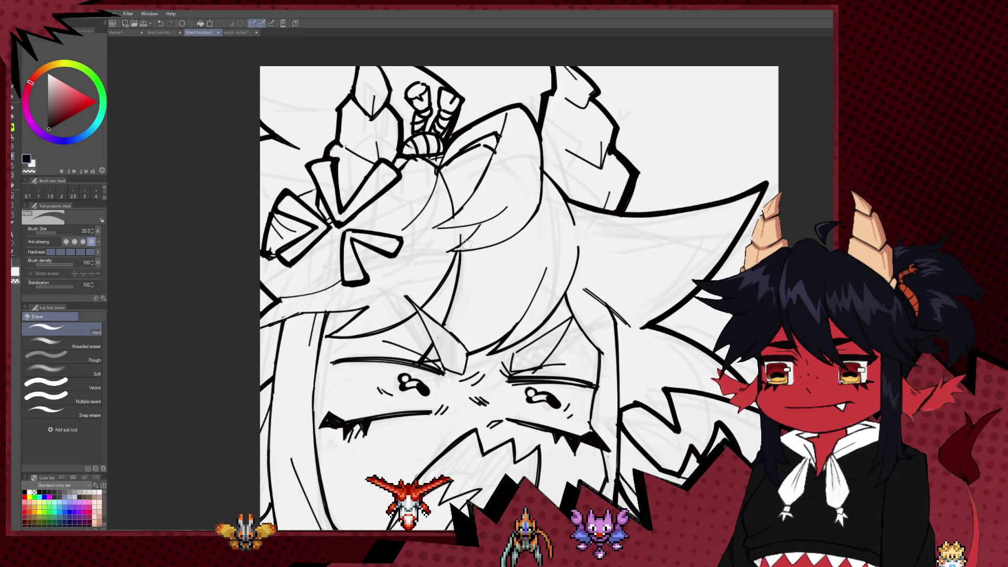
pyautogui.press('p')
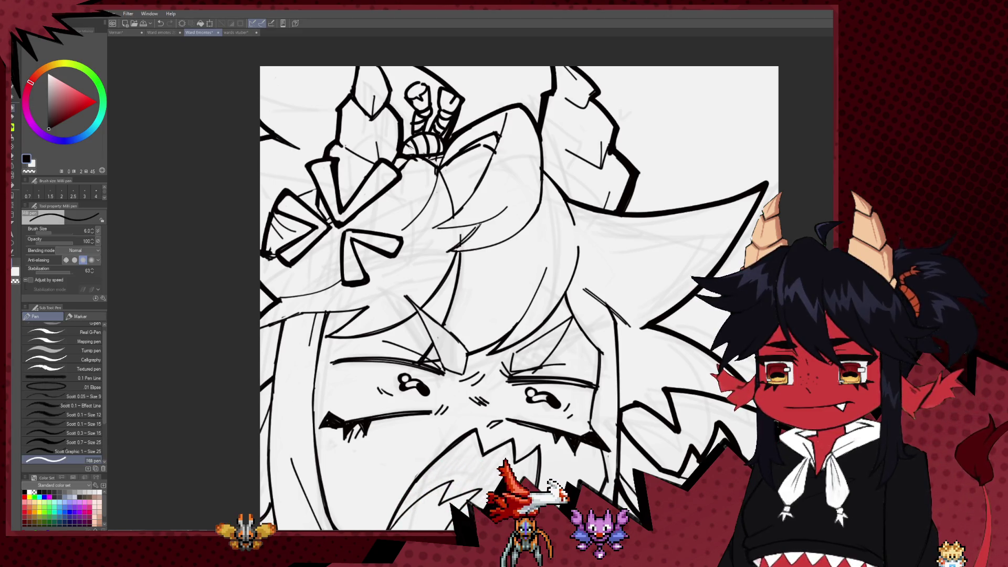
pyautogui.moveTo(480, 225); pyautogui.dragTo(483, 225)
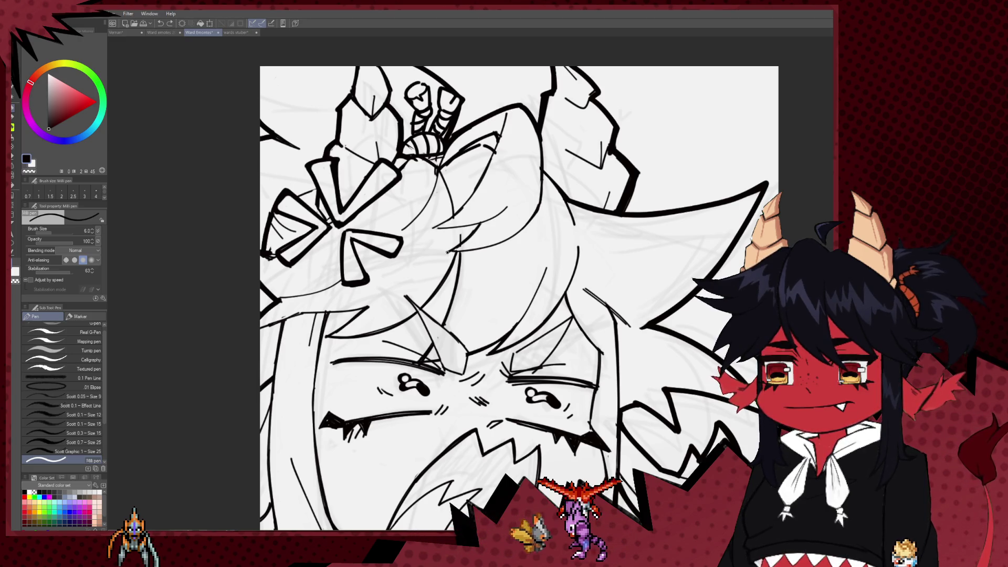
# Make the pen slightly thinner, zoom out to judge the whole panel, then zoom back in
pyautogui.scroll(2, 489, 199)
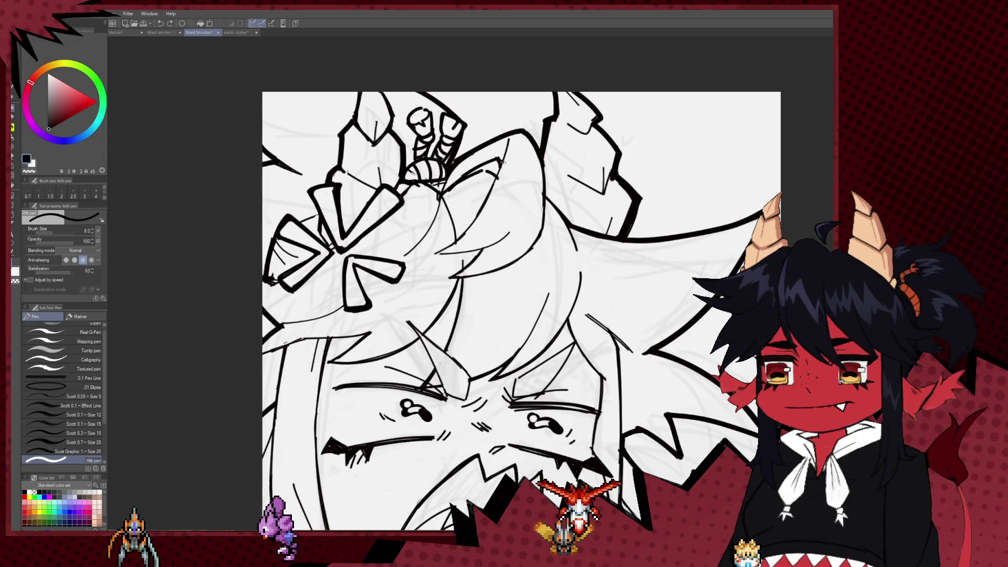
pyautogui.press('[')
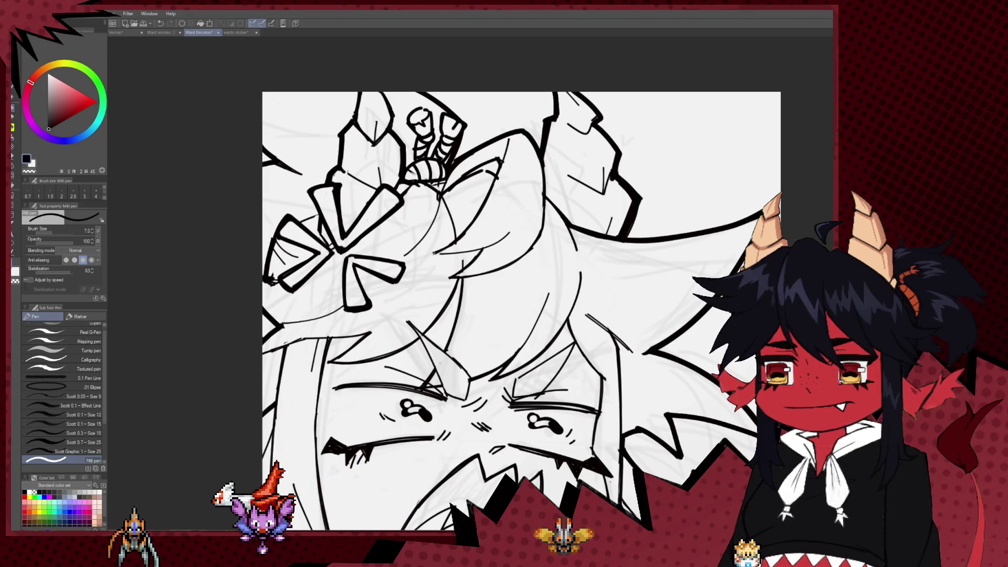
pyautogui.hotkey('ctrl', '-')
pyautogui.hotkey('ctrl', '-')
pyautogui.hotkey('ctrl', '-')
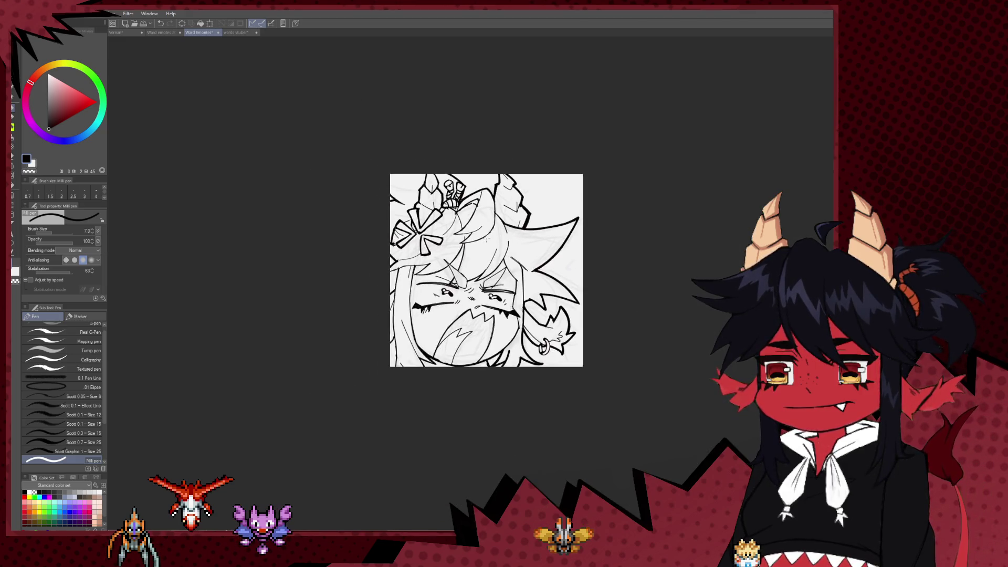
pyautogui.hotkey('ctrl', '-')
pyautogui.hotkey('ctrl', '-')
pyautogui.hotkey('ctrl', '-')
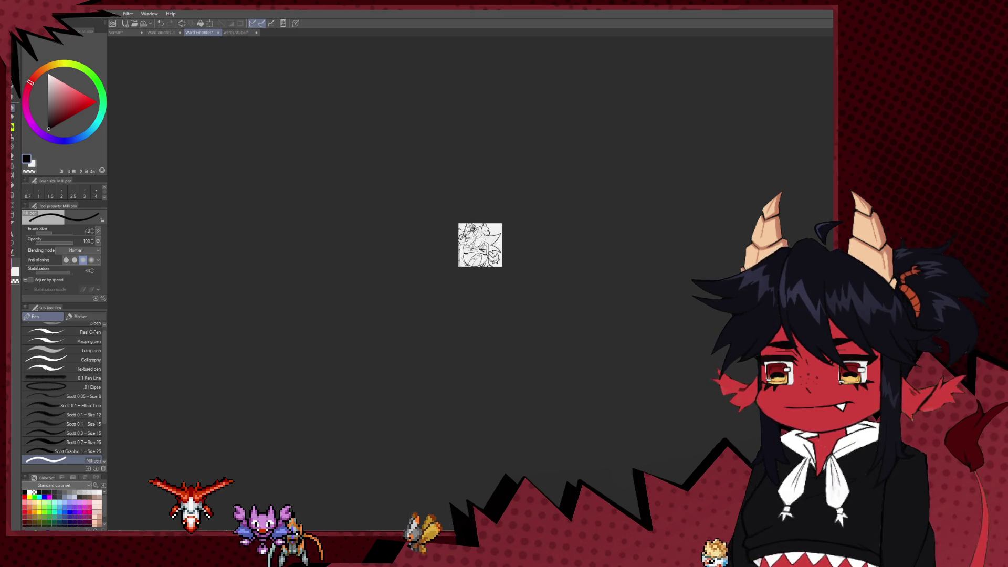
pyautogui.hotkey('ctrl', '+')
pyautogui.hotkey('ctrl', '+')
pyautogui.hotkey('ctrl', '+')
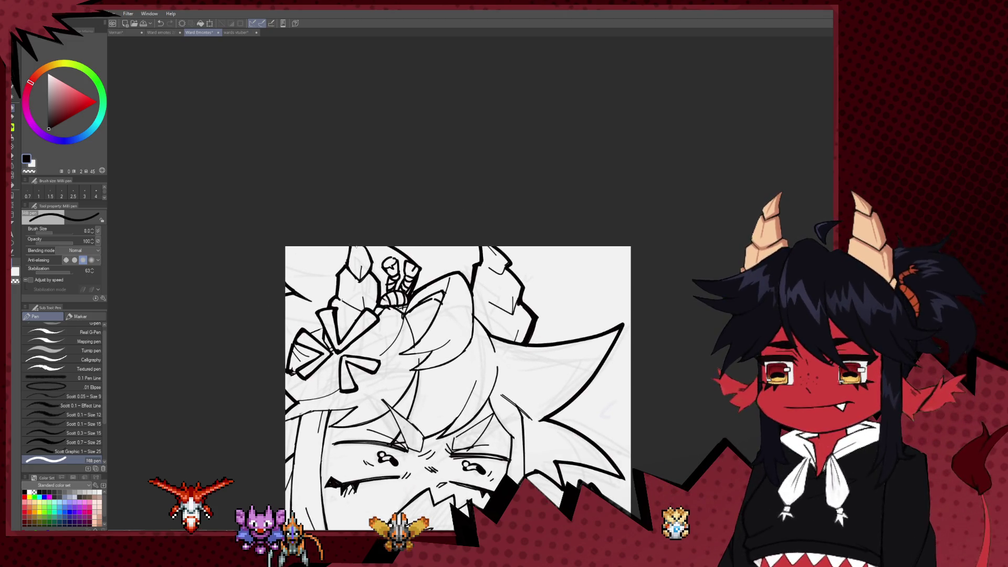
# Ink dark strokes at the hair top, retrace and thicken the spike outline, and add a spiky ear contour
pyautogui.moveTo(393, 246)
pyautogui.mouseDown()
pyautogui.moveTo(423, 268)
pyautogui.moveTo(455, 270)
pyautogui.mouseUp()
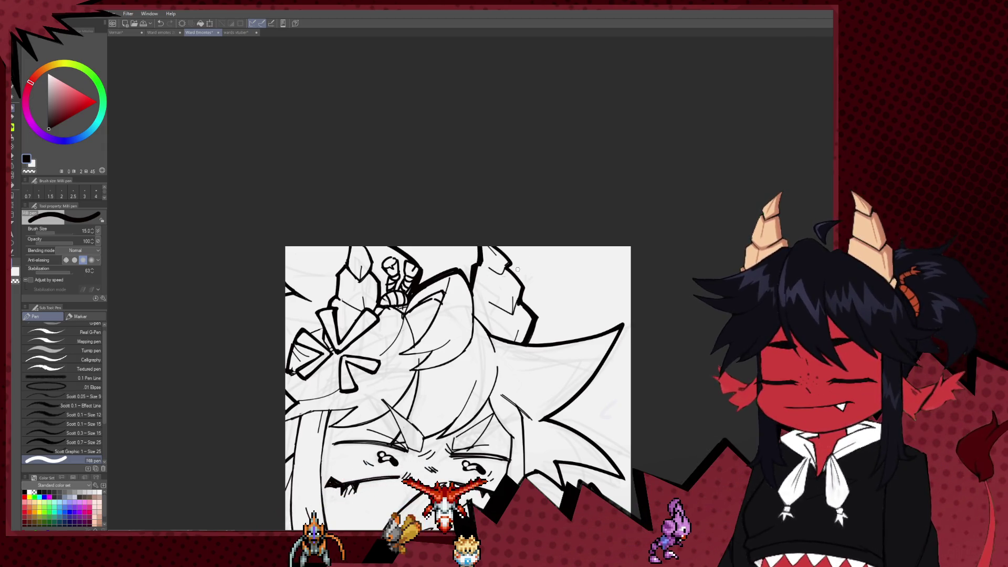
pyautogui.moveTo(496, 247); pyautogui.dragTo(514, 261)
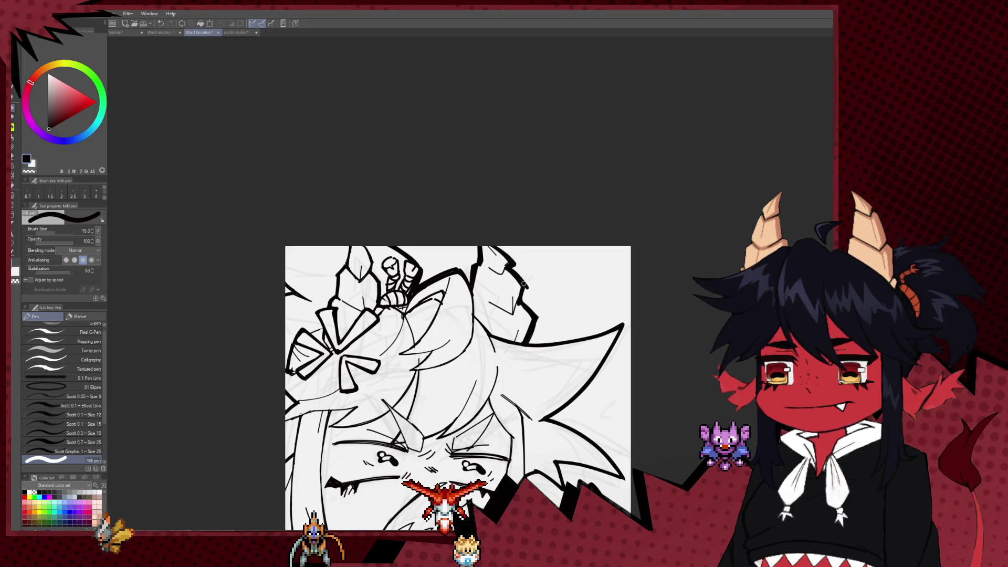
pyautogui.scroll(-2, 528, 311)
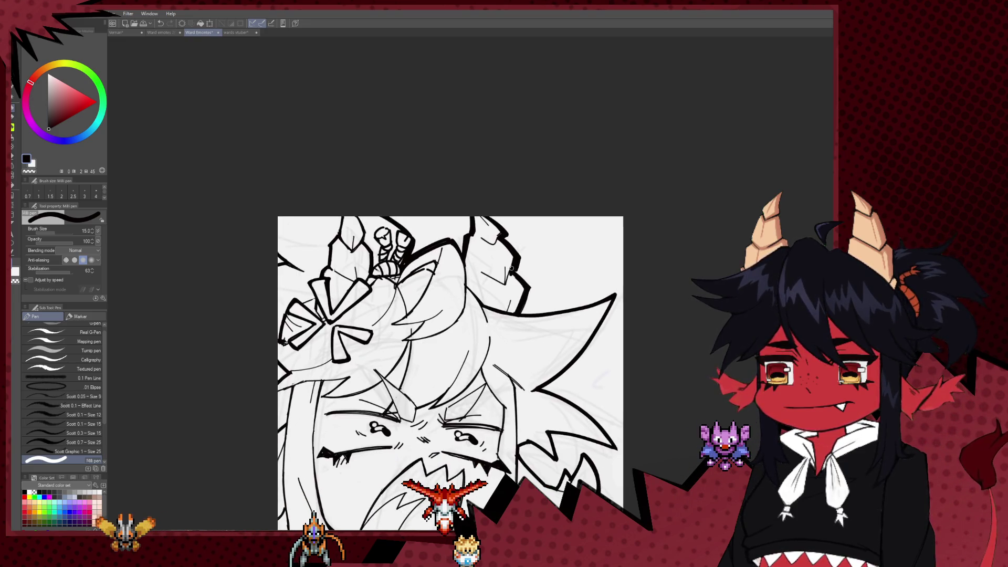
pyautogui.scroll(-1, 525, 304)
pyautogui.scroll(-1, 526, 304)
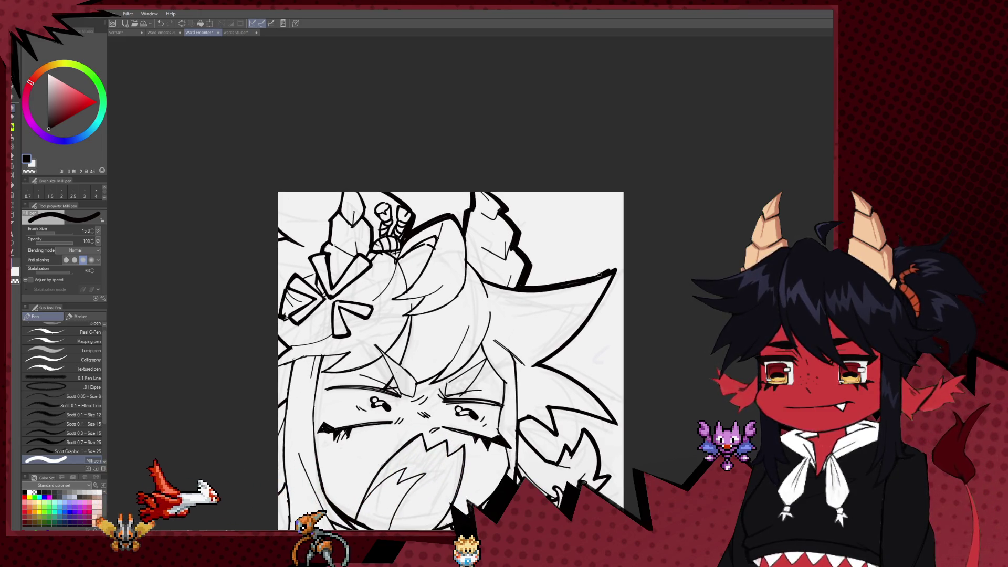
pyautogui.scroll(-2, 617, 271)
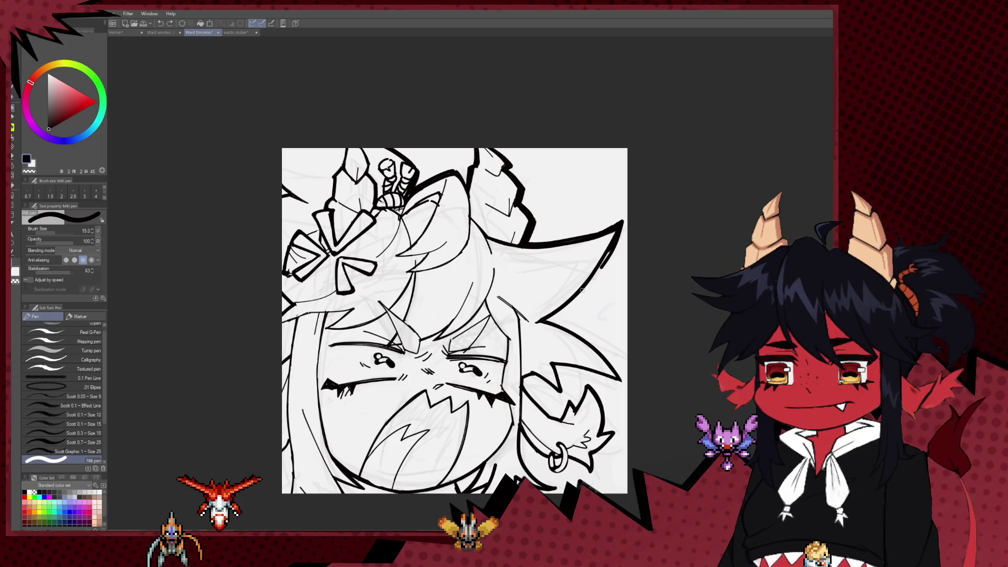
pyautogui.moveTo(623, 226)
pyautogui.mouseDown()
pyautogui.moveTo(533, 321)
pyautogui.moveTo(546, 277)
pyautogui.mouseUp()
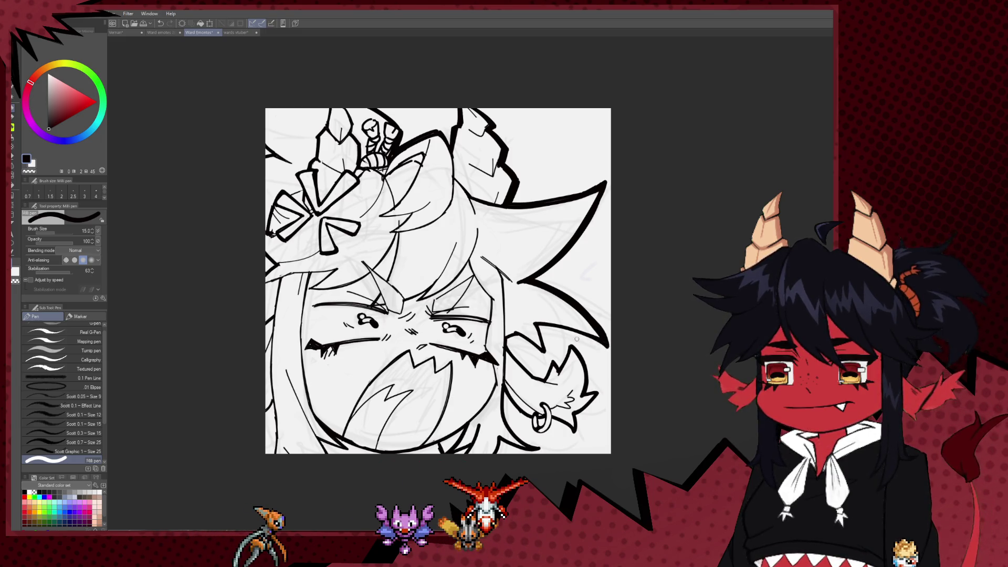
pyautogui.moveTo(538, 324); pyautogui.dragTo(520, 336)
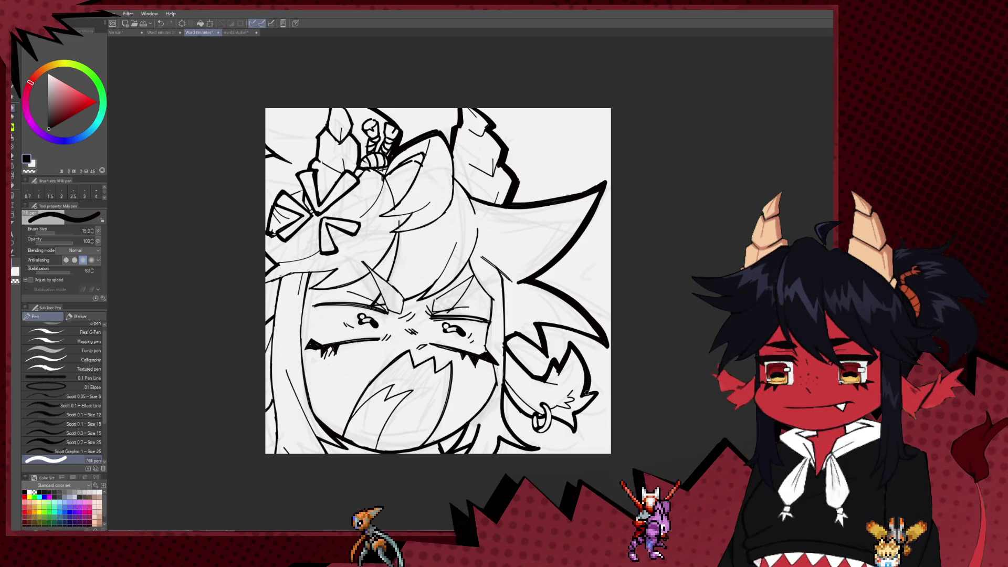
pyautogui.moveTo(602, 390)
pyautogui.mouseDown()
pyautogui.moveTo(577, 414)
pyautogui.moveTo(569, 342)
pyautogui.mouseUp()
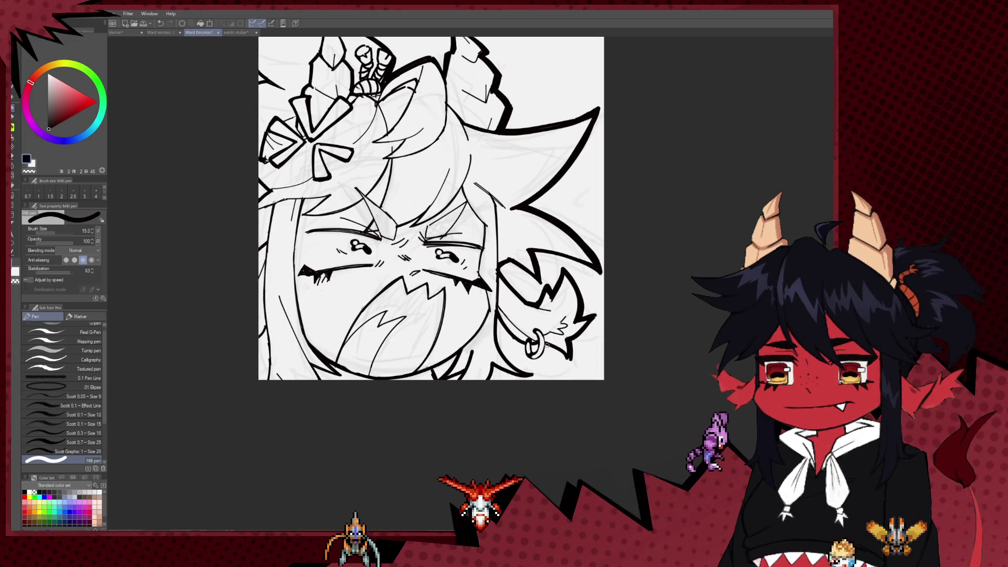
# Undo the stray marks beside the earring and near the left edge, comparing with redo
pyautogui.moveTo(562, 360); pyautogui.dragTo(574, 354)
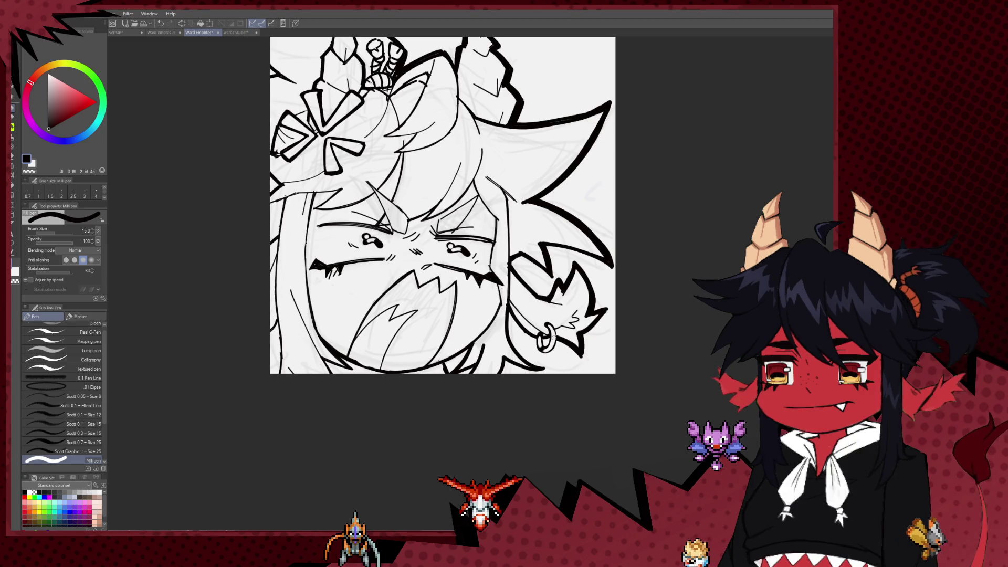
pyautogui.hotkey('ctrl', 'z')
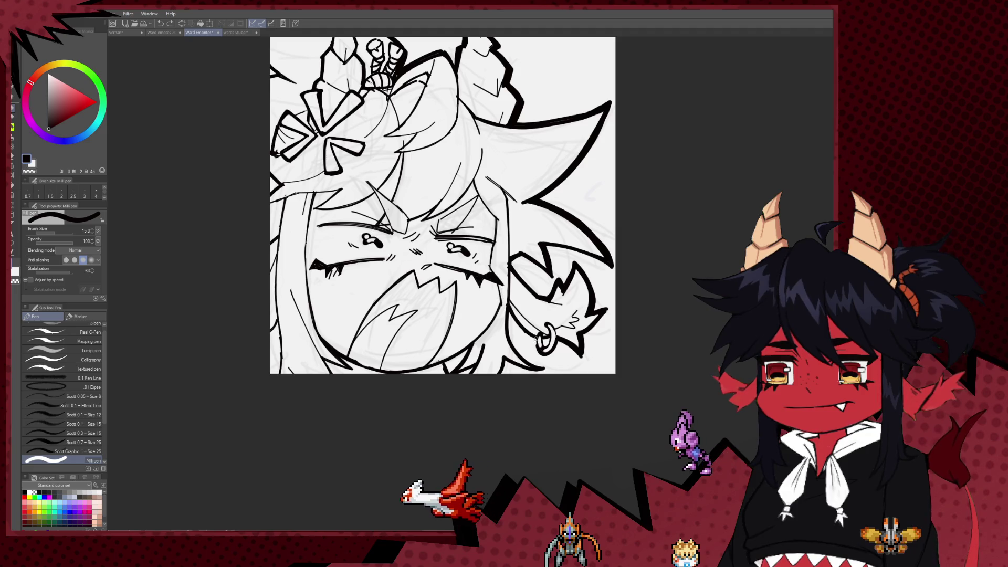
pyautogui.hscroll(-2, 541, 333)
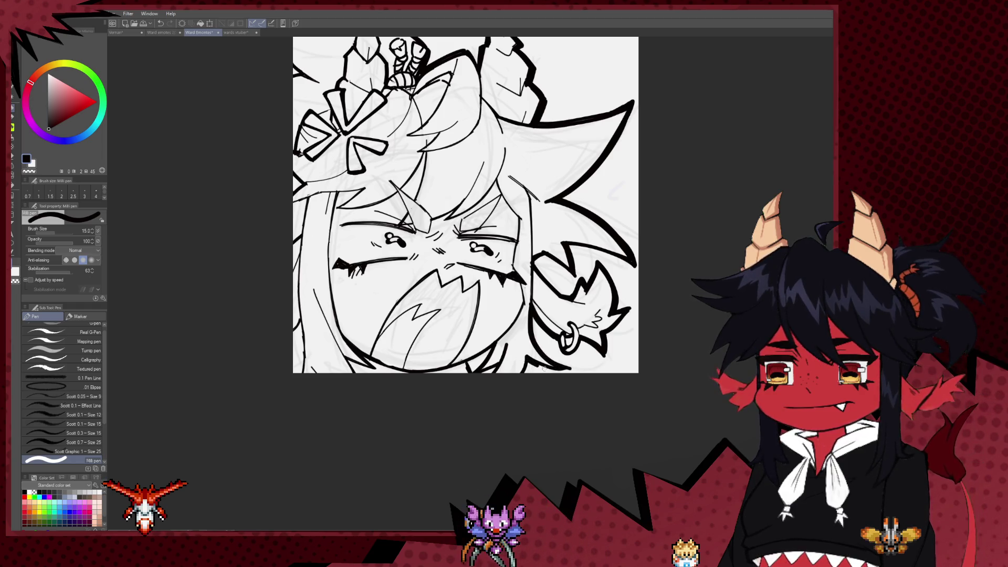
pyautogui.moveTo(518, 375); pyautogui.dragTo(551, 415)
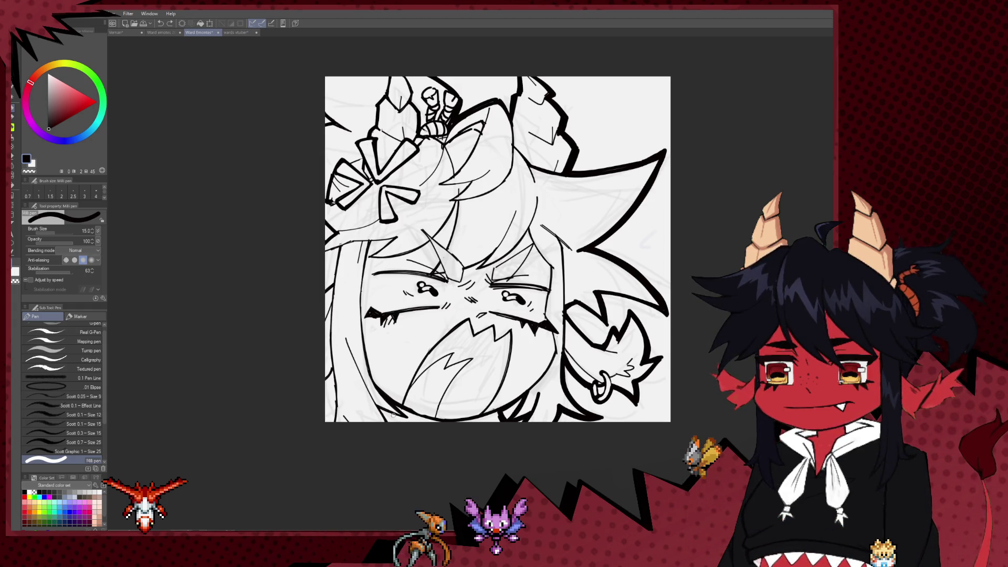
pyautogui.moveTo(411, 415); pyautogui.dragTo(455, 422)
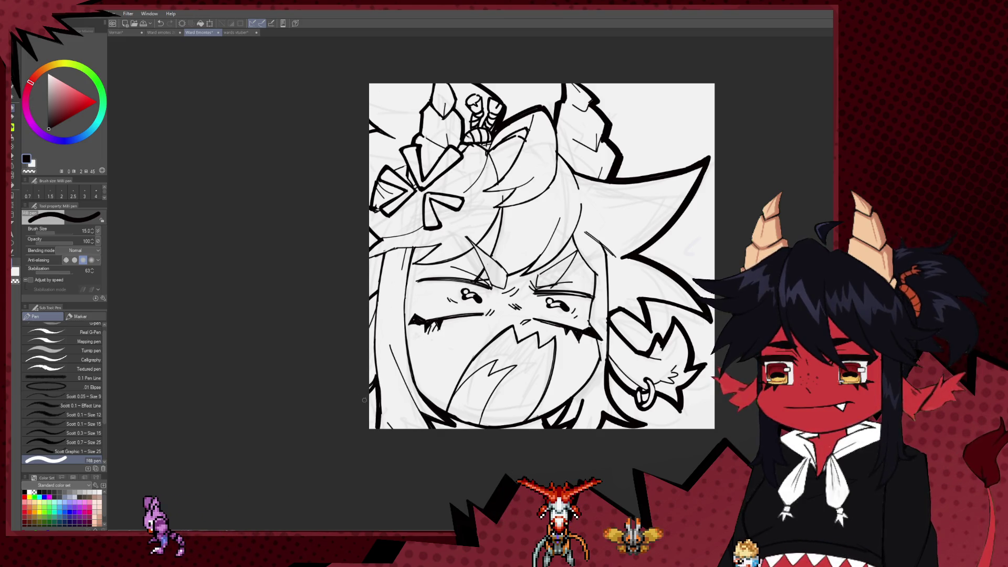
pyautogui.moveTo(372, 384); pyautogui.dragTo(313, 405)
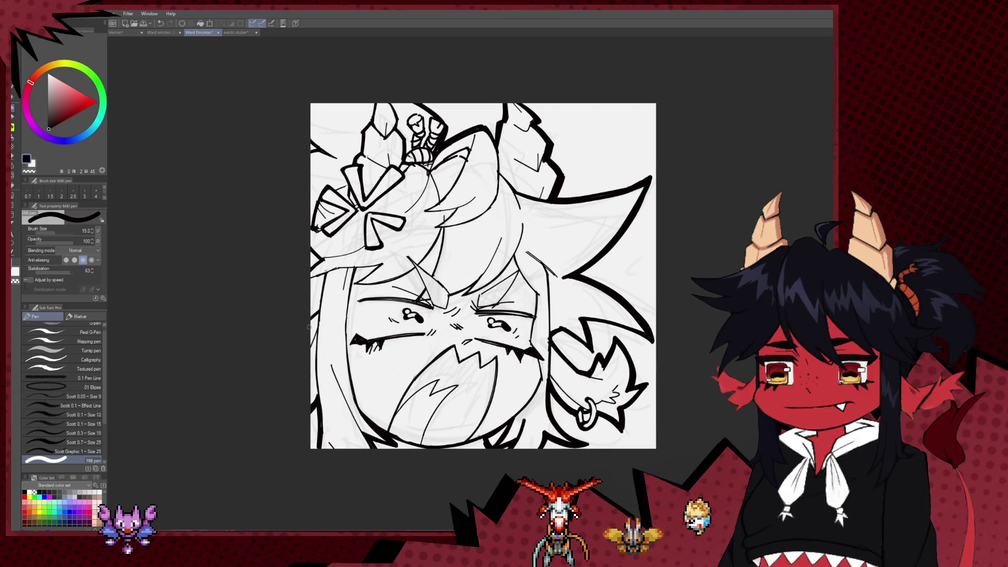
pyautogui.hotkey('ctrl', 'z')
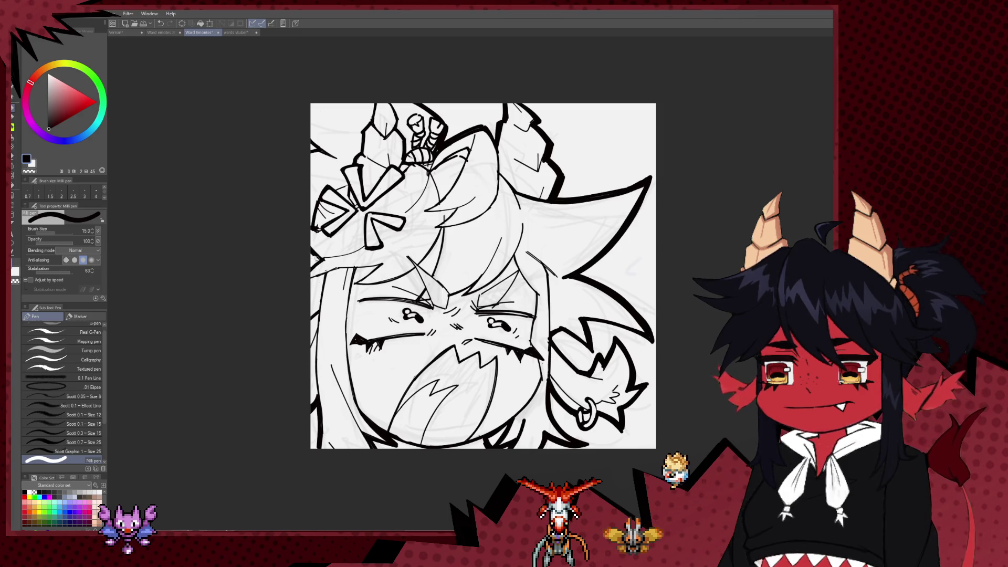
pyautogui.hotkey('ctrl', 'y')
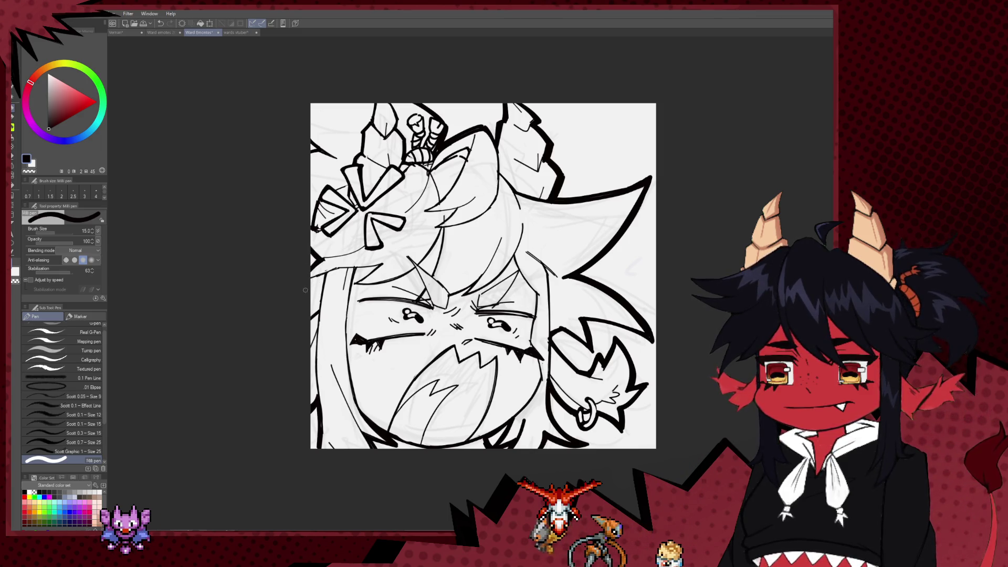
pyautogui.hotkey('ctrl', 'z')
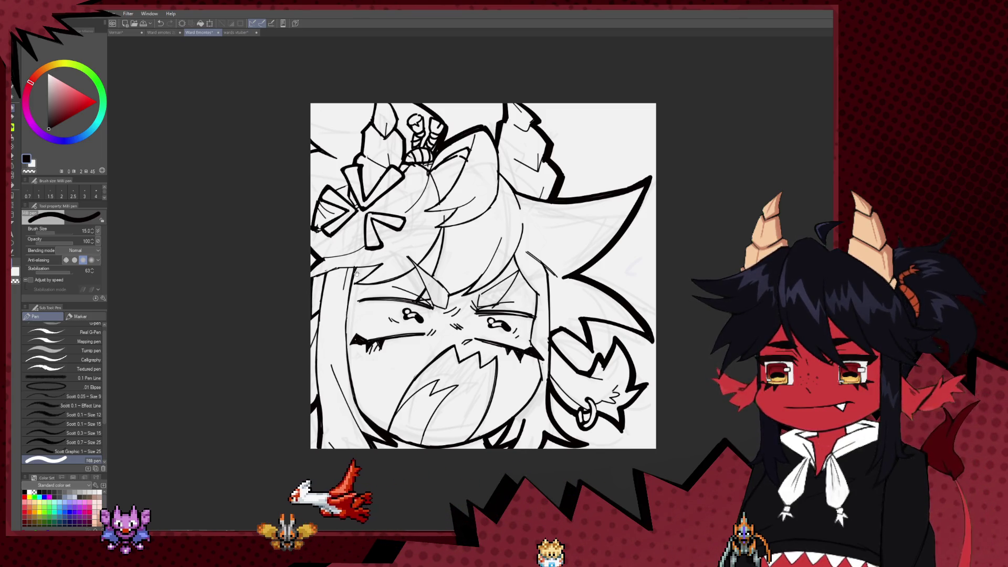
pyautogui.hotkey('ctrl', '-')
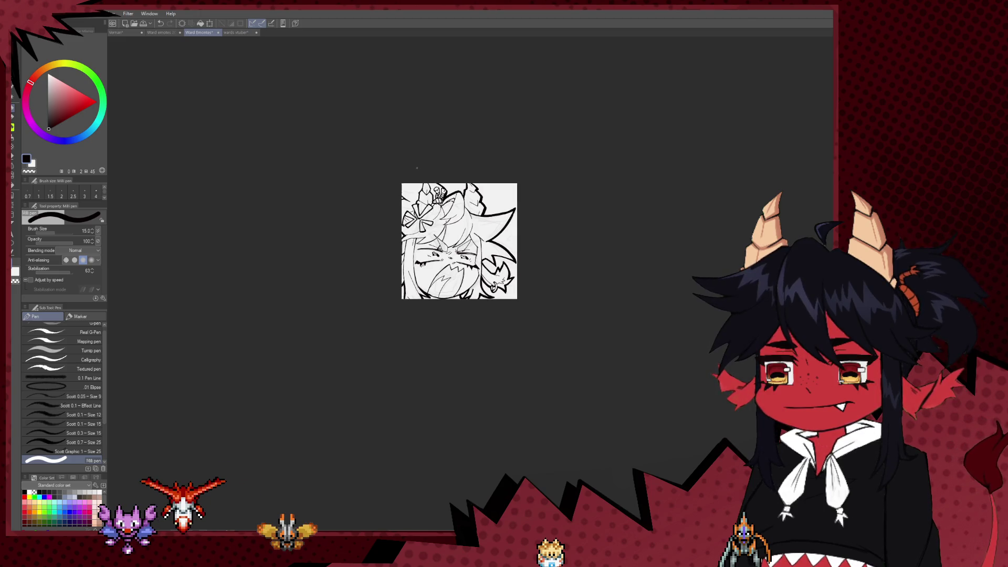
# Zoom in, frame the panel and mirror the view horizontally
pyautogui.hotkey('ctrl', '+')
pyautogui.moveTo(533, 268); pyautogui.dragTo(469, 260)
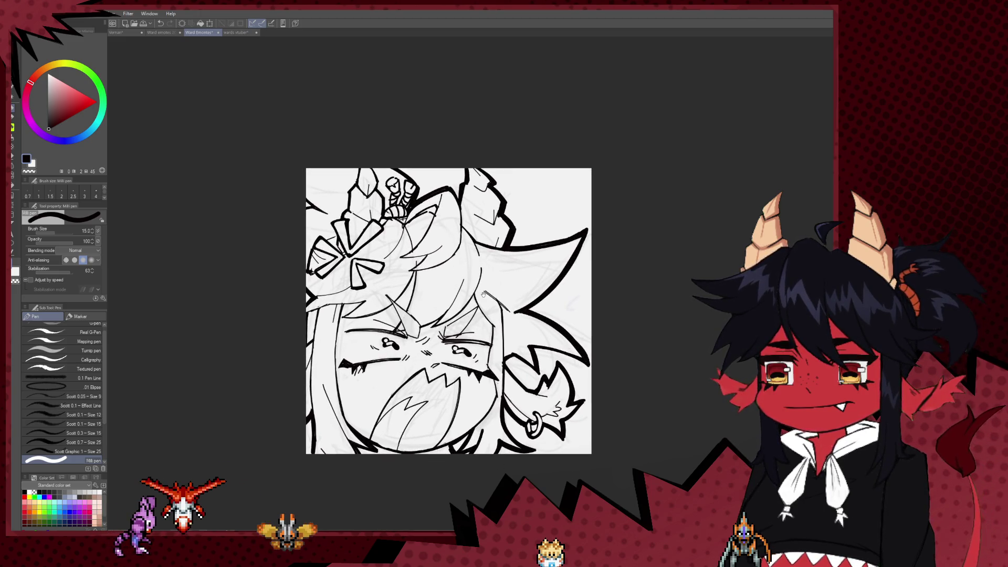
pyautogui.moveTo(524, 285); pyautogui.dragTo(494, 253)
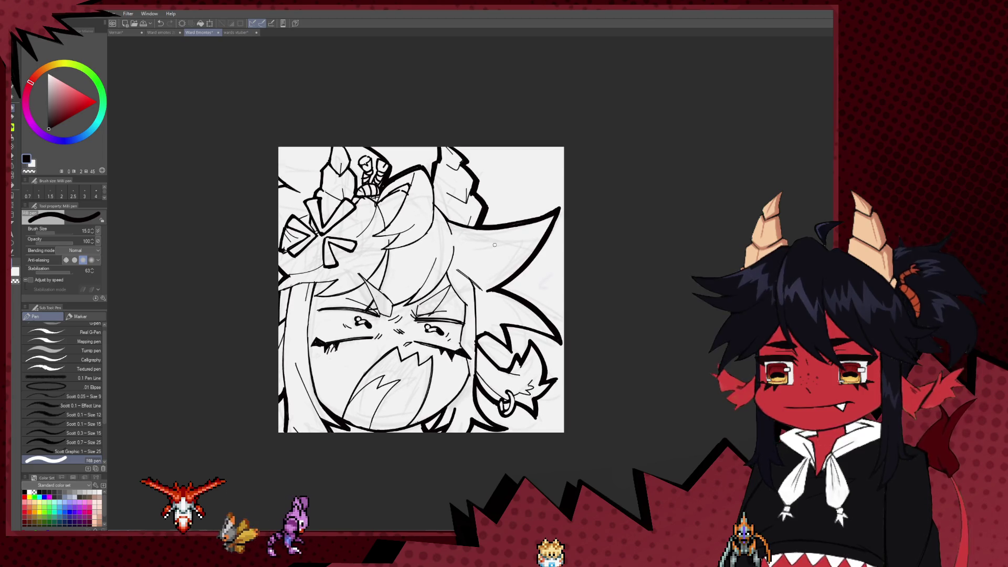
pyautogui.scroll(-1, 351, 415)
pyautogui.scroll(1, 351, 416)
pyautogui.scroll(-2, 351, 416)
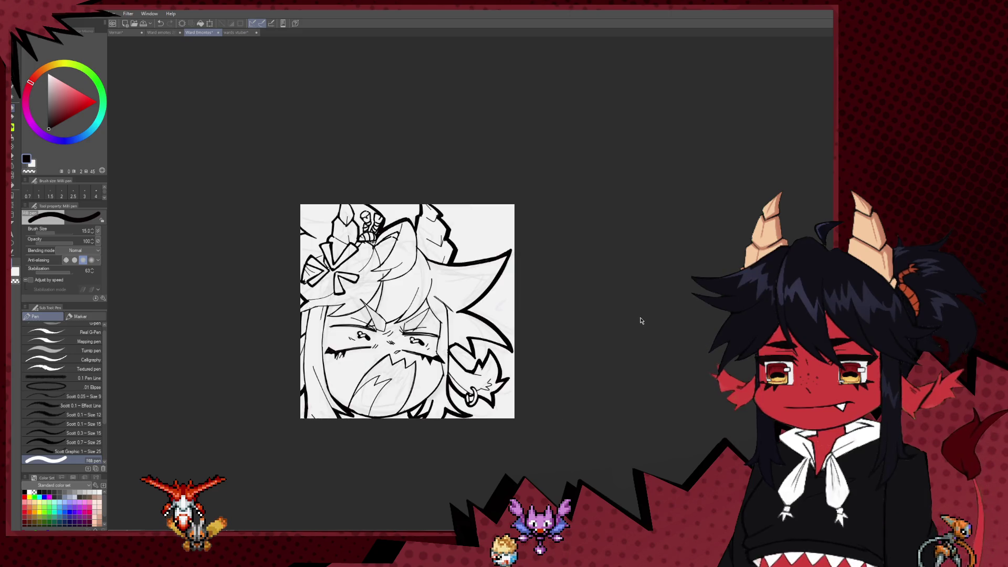
pyautogui.press('h')
pyautogui.scroll(3, 414, 342)
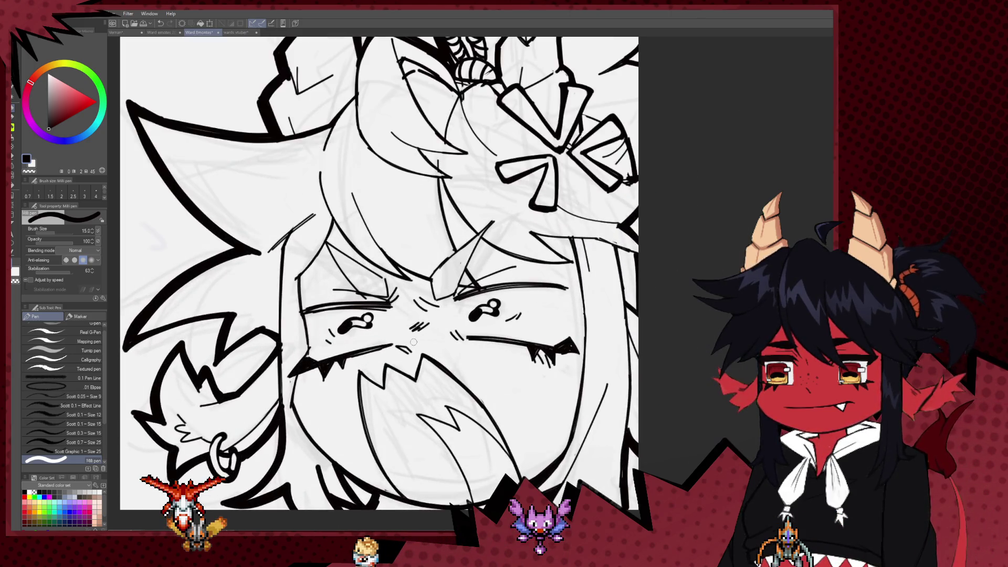
# Thin the pen for hatching the mouth interior, then zoom out to review the panel
pyautogui.press('[')
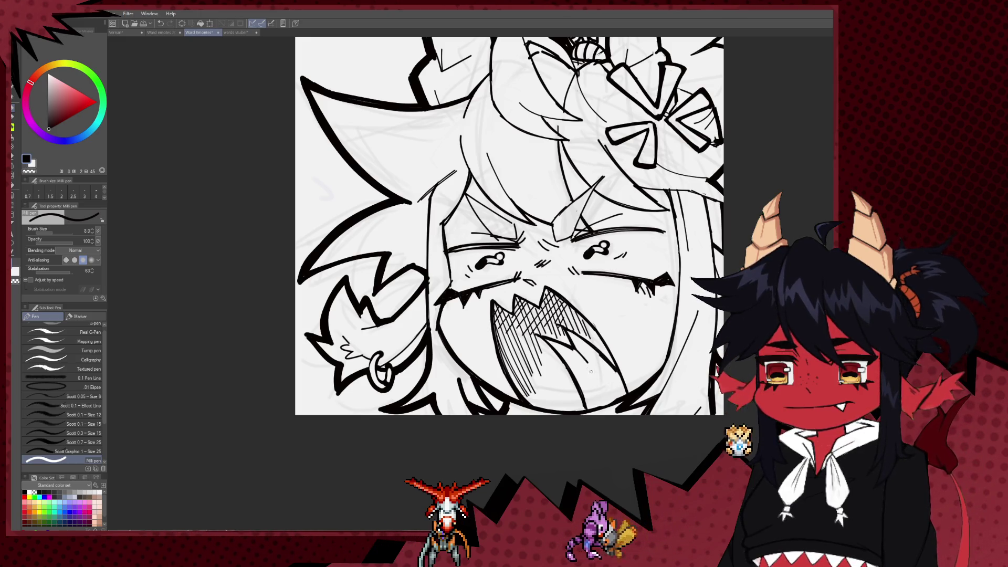
pyautogui.scroll(-5, 595, 371)
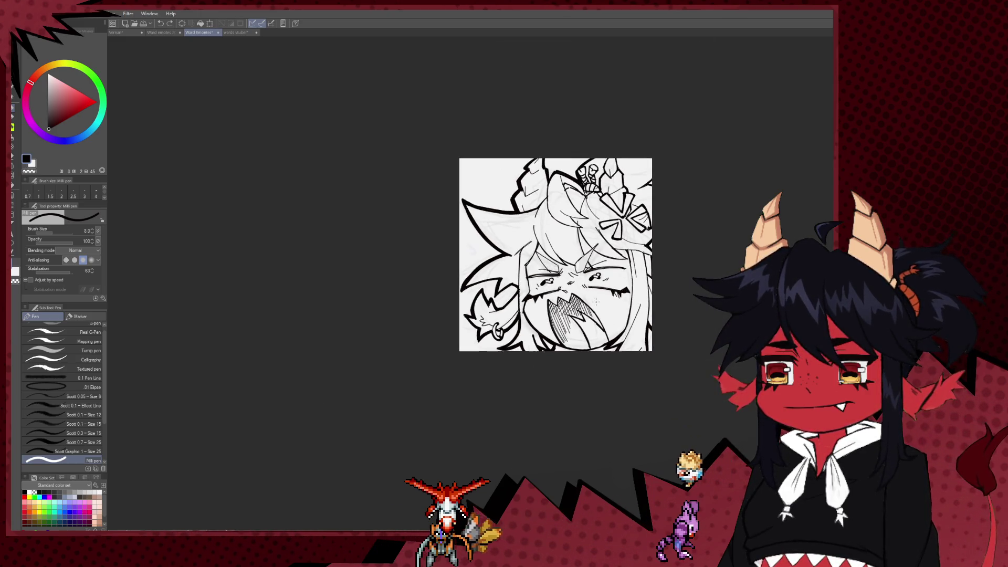
pyautogui.scroll(-1, 617, 310)
pyautogui.moveTo(637, 301); pyautogui.dragTo(543, 308)
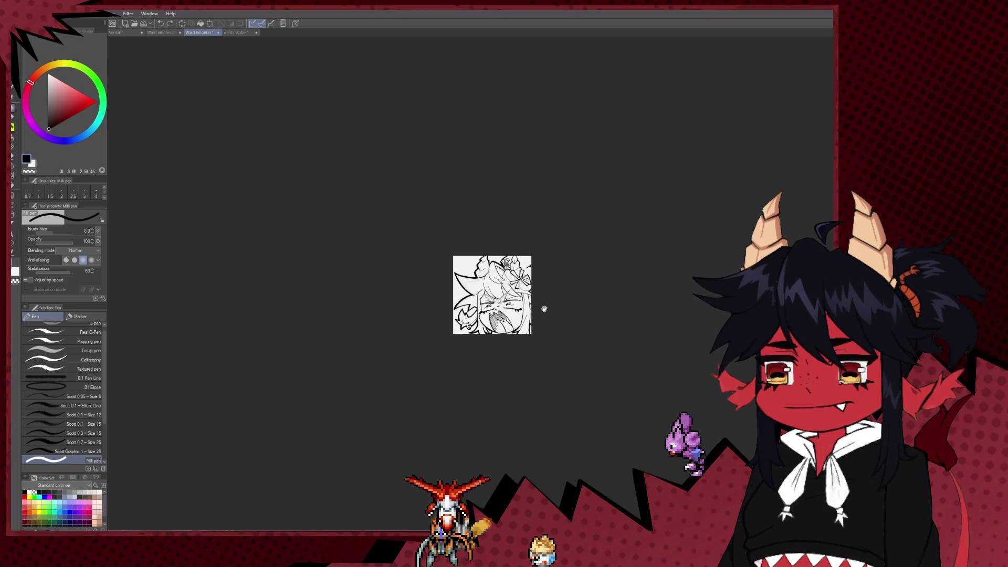
pyautogui.scroll(3, 542, 308)
pyautogui.scroll(3, 452, 278)
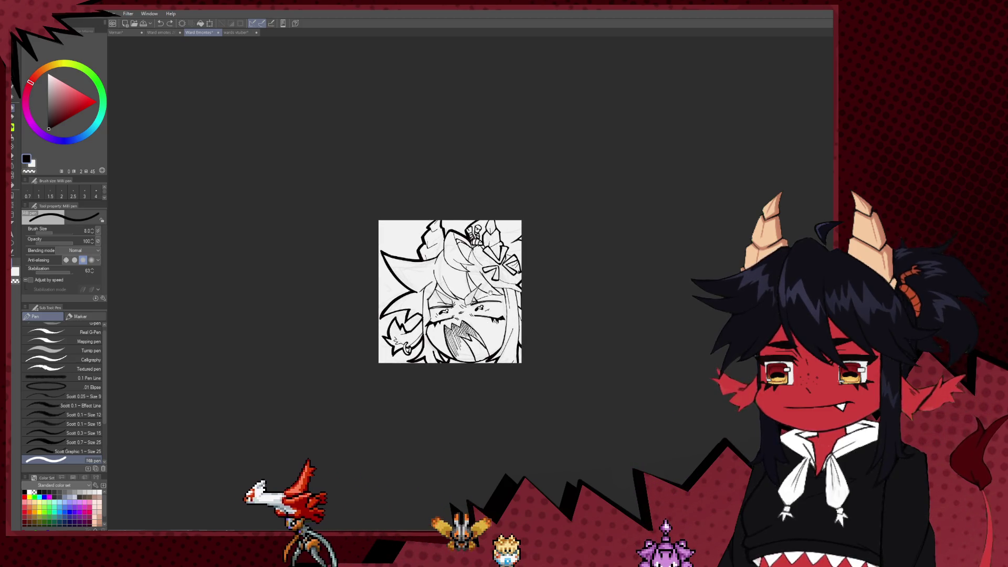
pyautogui.scroll(-3, 453, 277)
pyautogui.scroll(2, 453, 278)
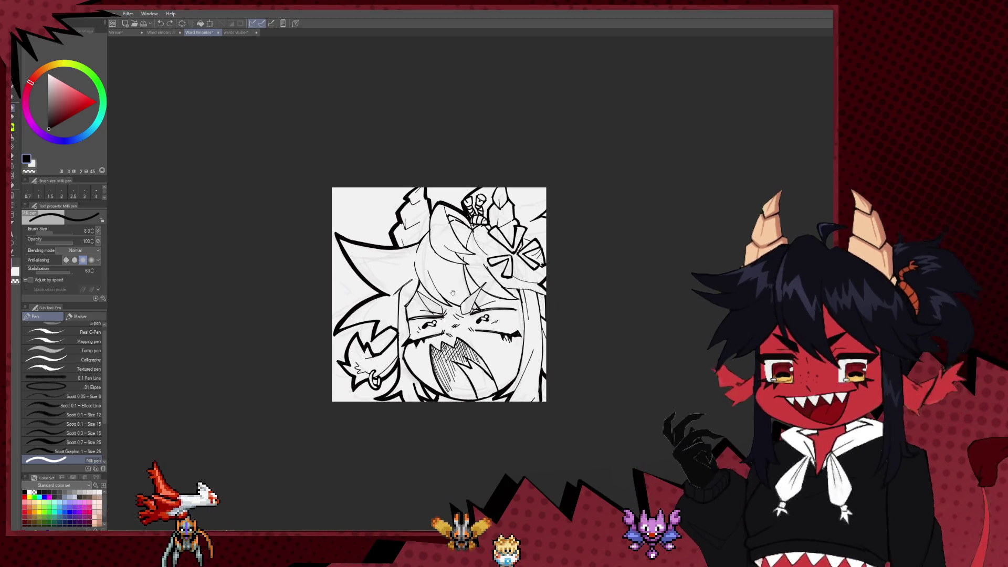
# Zoom back in on the inked face and set the pen size to 12
pyautogui.scroll(1, 452, 278)
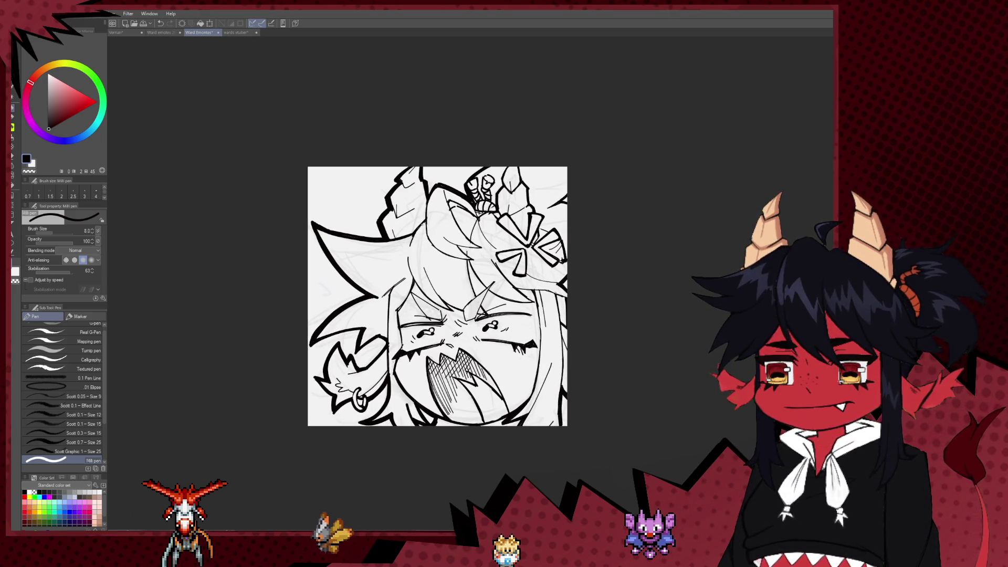
pyautogui.moveTo(464, 313)
pyautogui.mouseDown()
pyautogui.moveTo(461, 298)
pyautogui.moveTo(440, 328)
pyautogui.mouseUp()
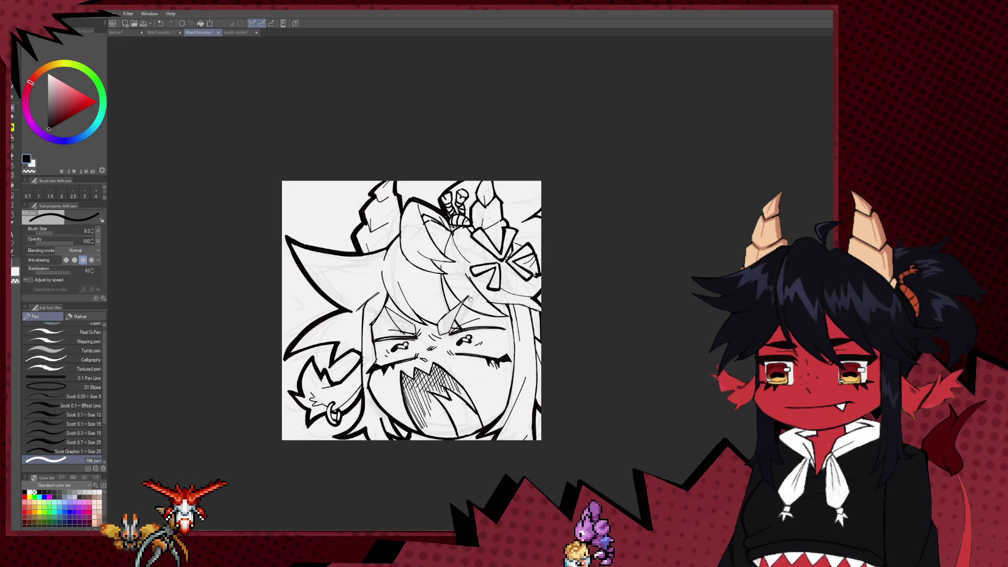
pyautogui.press(']')
pyautogui.press(']')
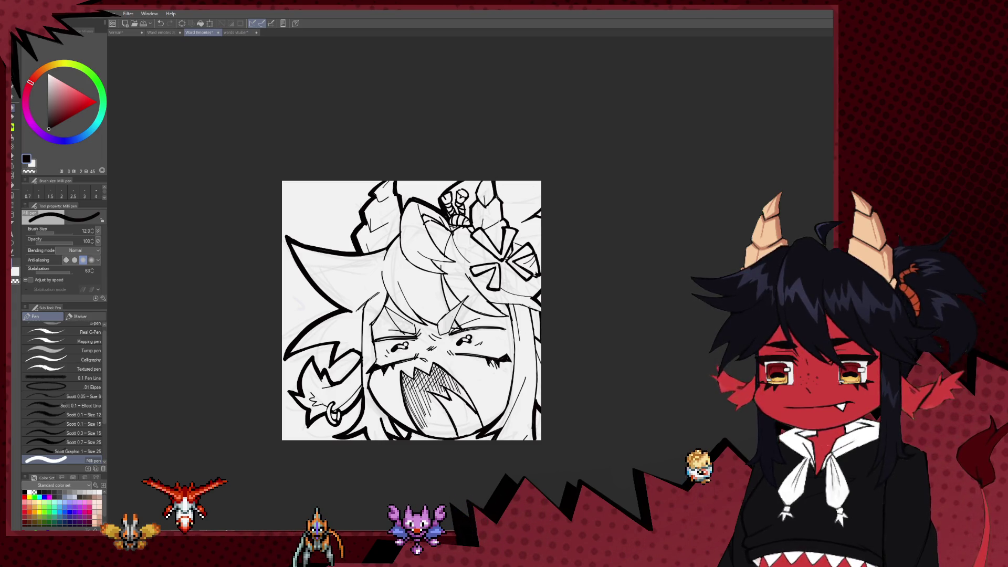
pyautogui.scroll(-2, 545, 184)
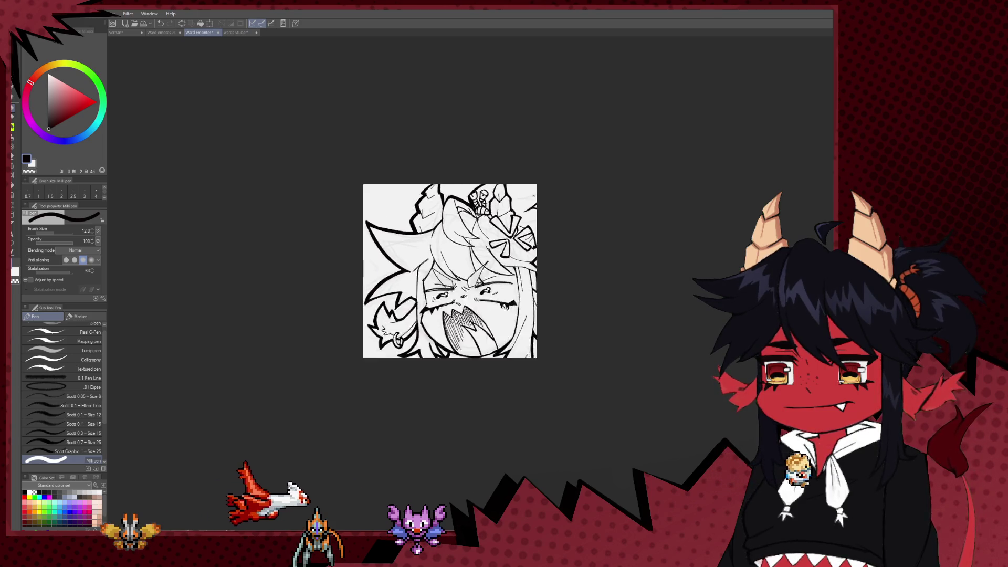
pyautogui.moveTo(595, 201); pyautogui.dragTo(488, 250)
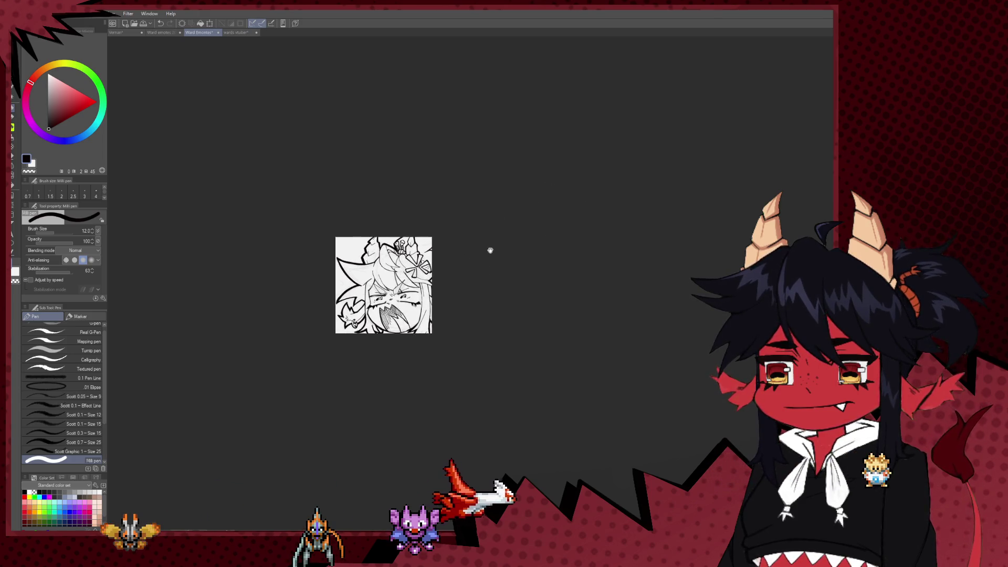
pyautogui.scroll(2, 452, 251)
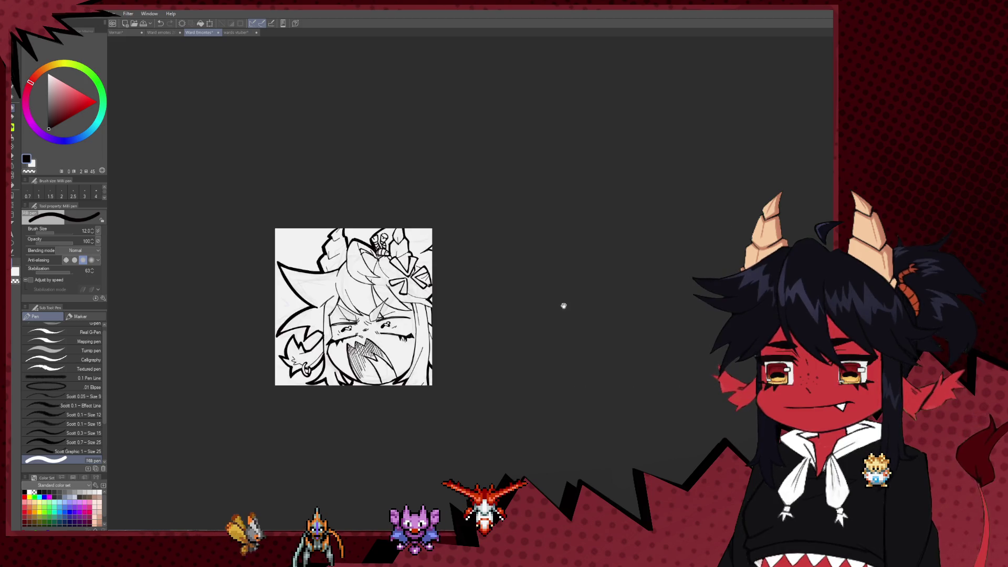
pyautogui.scroll(-3, 560, 304)
pyautogui.moveTo(556, 315)
pyautogui.mouseDown()
pyautogui.moveTo(540, 313)
pyautogui.moveTo(558, 315)
pyautogui.mouseUp()
# Flip the view back and forth to check proportions, ending unmirrored, then adjust the zoom
pyautogui.press('h')
pyautogui.press('h')
pyautogui.press('h')
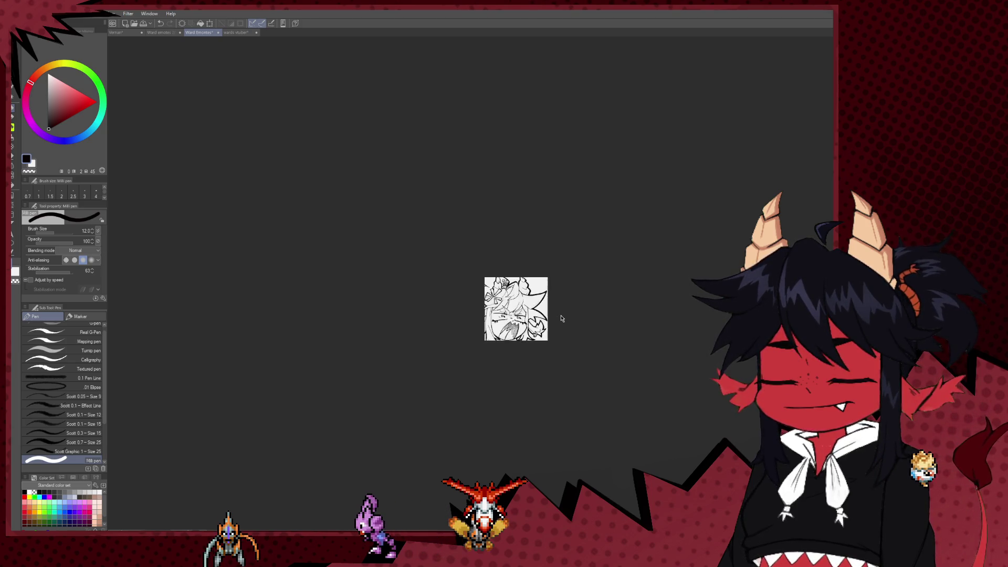
pyautogui.press('h')
pyautogui.press('h')
pyautogui.press('h')
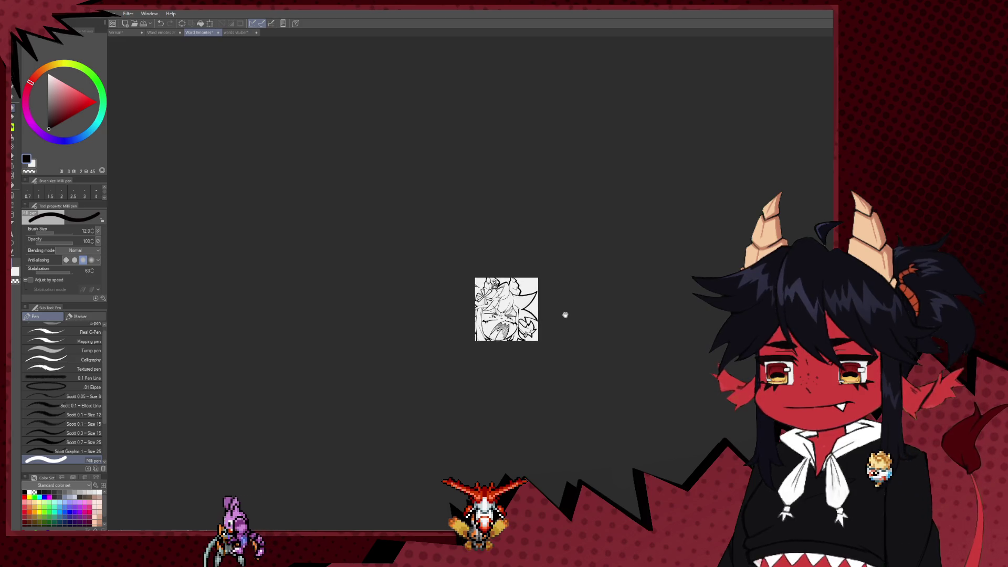
pyautogui.press('h')
pyautogui.press('h')
pyautogui.press('h')
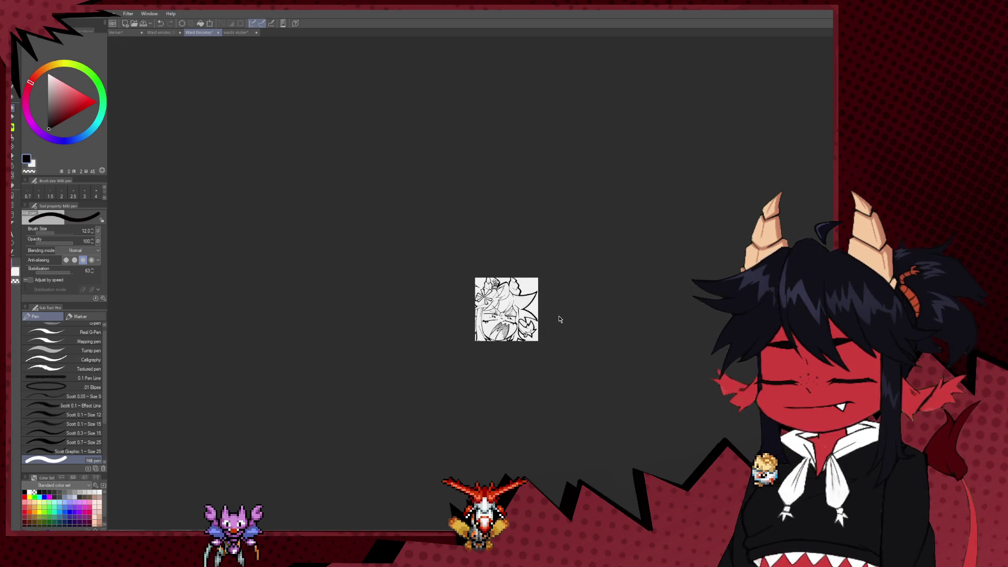
pyautogui.press('h')
pyautogui.press('h')
pyautogui.press('h')
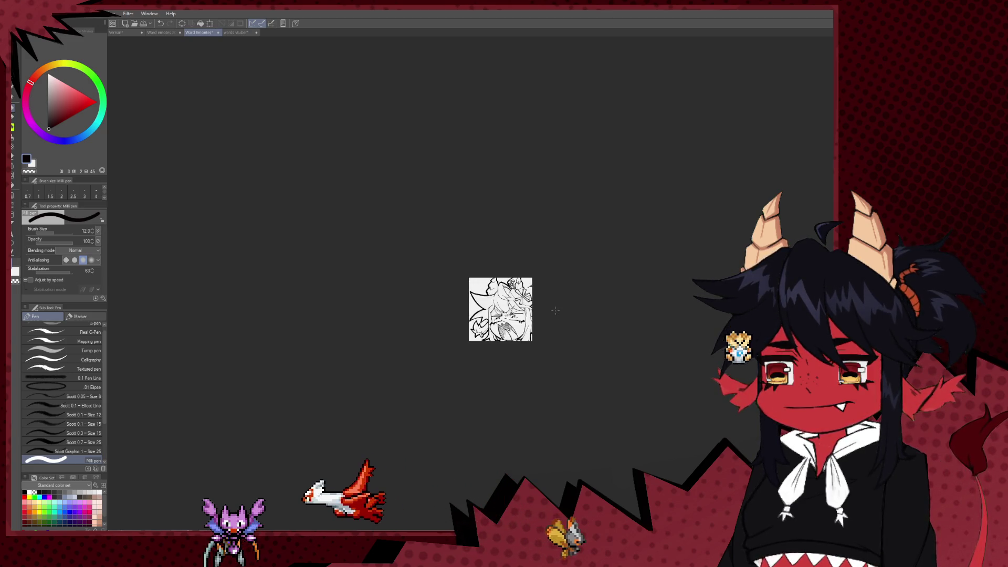
pyautogui.scroll(-2, 573, 323)
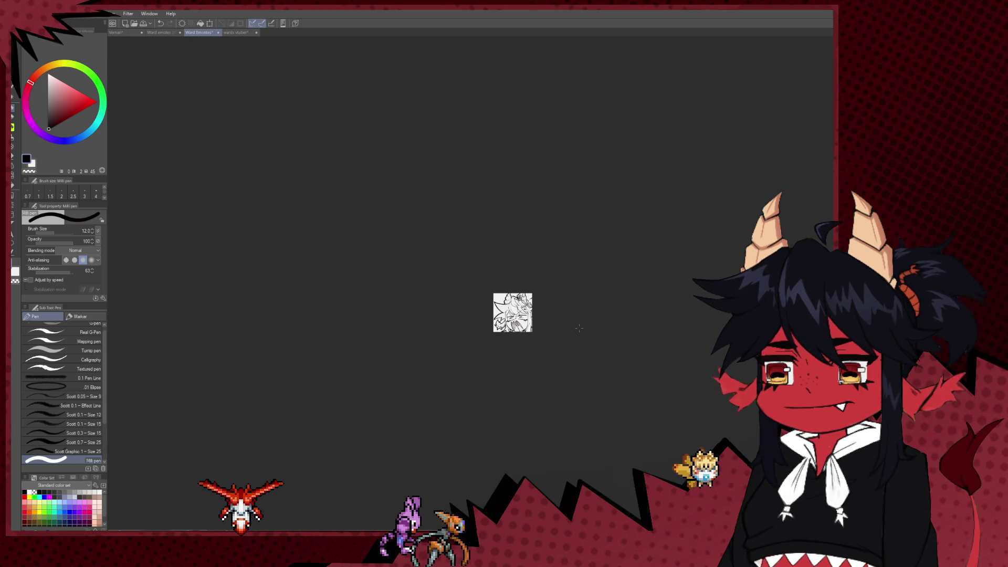
pyautogui.scroll(-1, 583, 331)
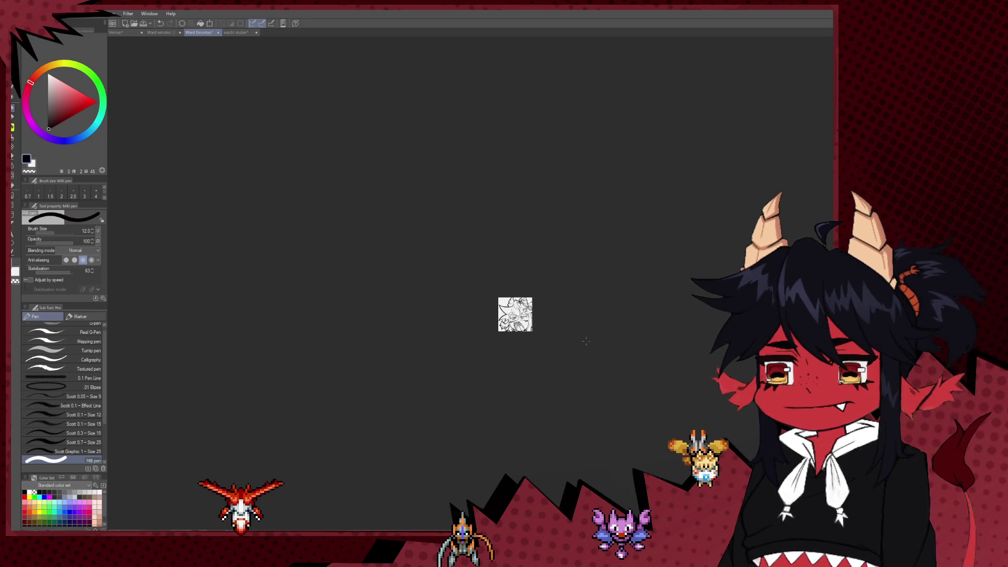
pyautogui.scroll(5, 586, 341)
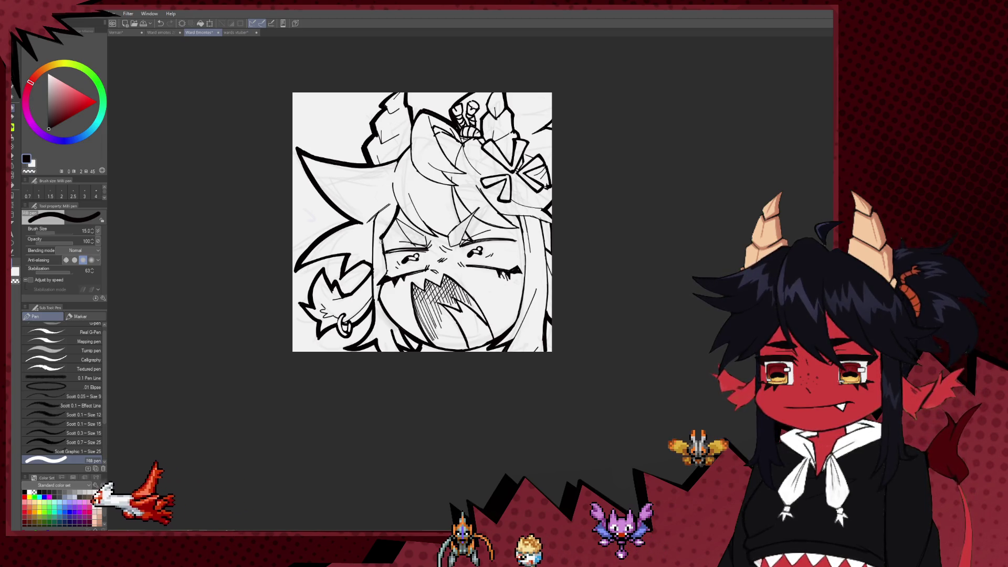
# Lower the pen size from 15 to 12, then to 10, and shift the view upward
pyautogui.press('[')
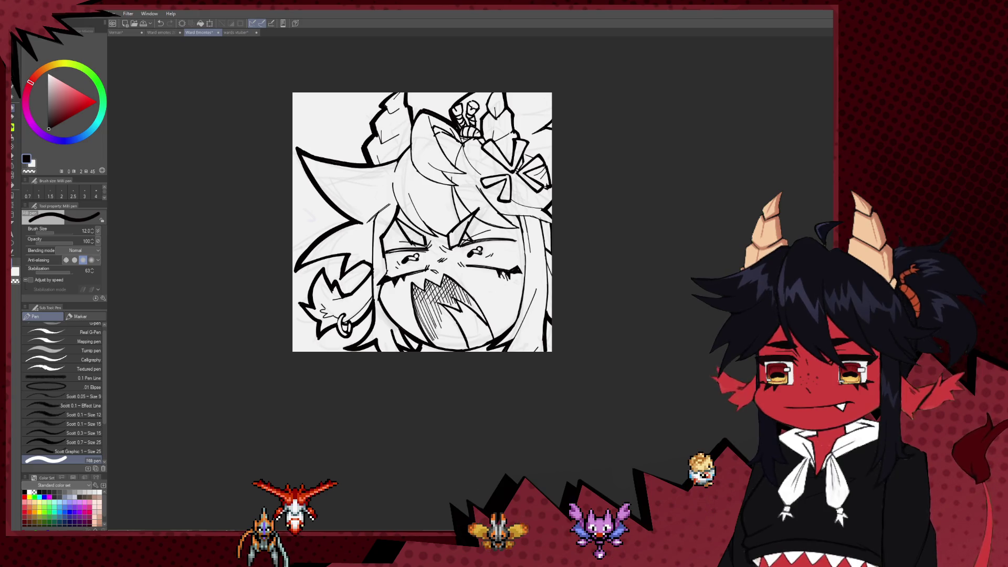
pyautogui.scroll(-8, 528, 287)
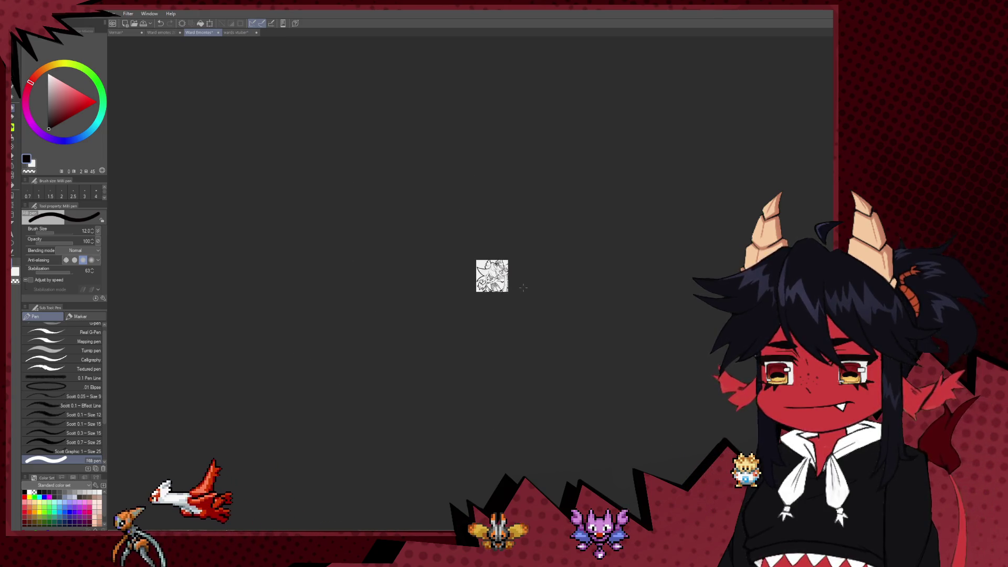
pyautogui.scroll(8, 525, 286)
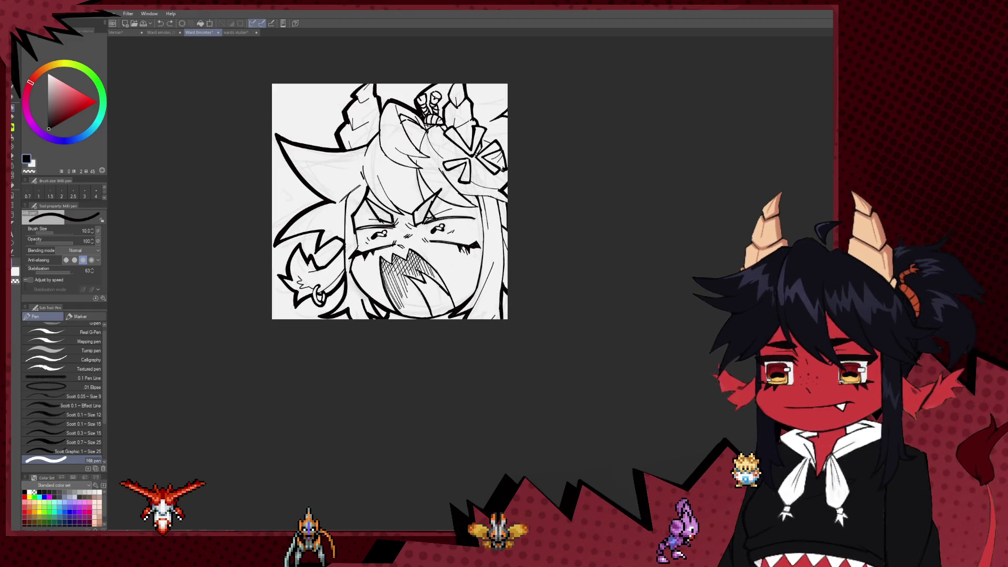
pyautogui.press('[')
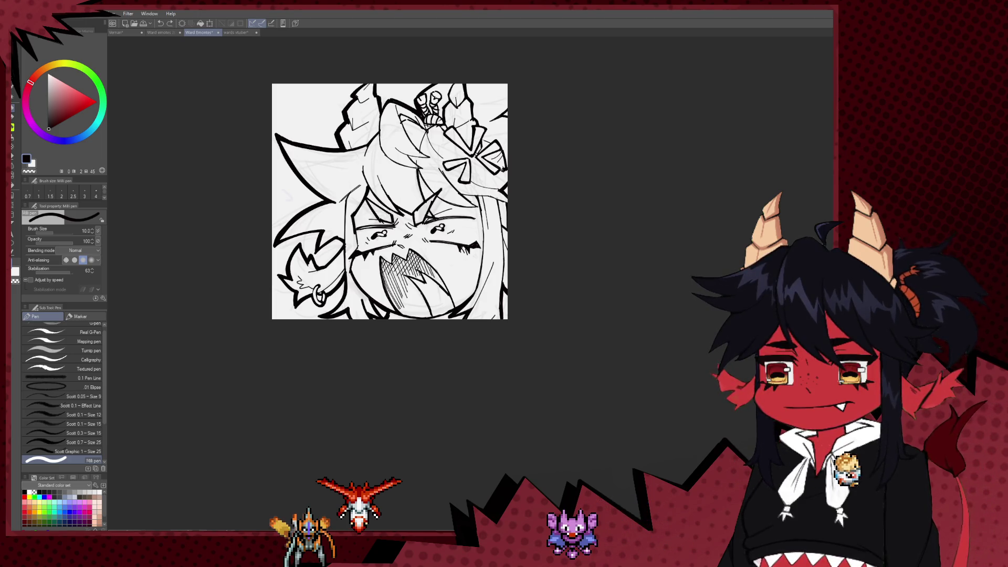
pyautogui.moveTo(447, 199); pyautogui.dragTo(445, 192)
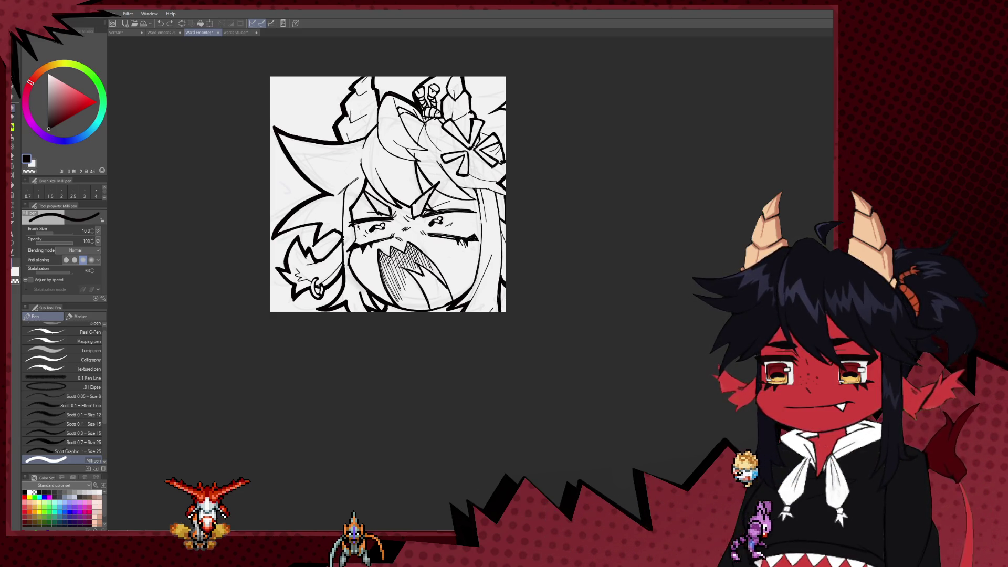
pyautogui.moveTo(388, 194); pyautogui.dragTo(398, 174)
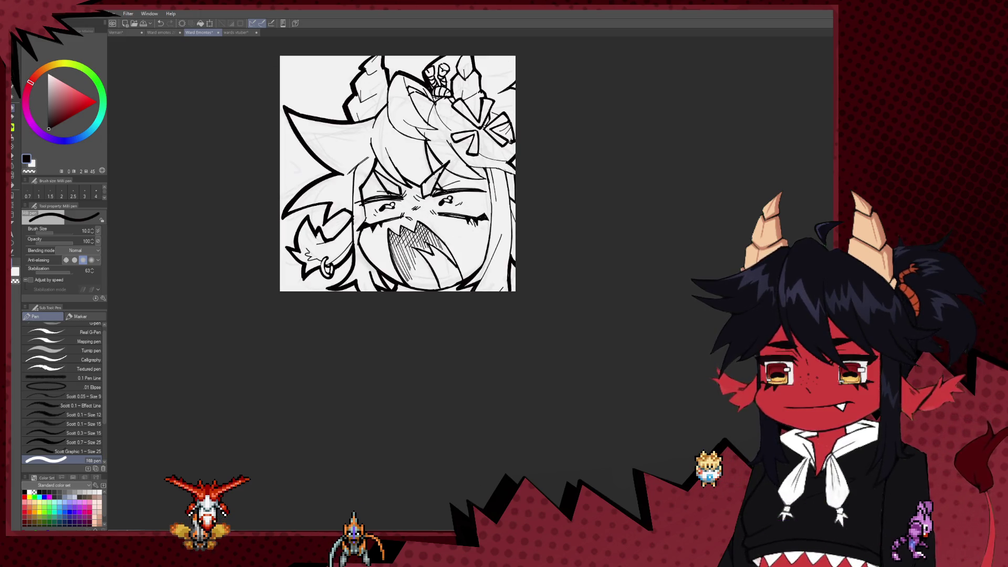
# Pull back to the whole panel, then undo and redo the last hatching stroke
pyautogui.scroll(-5, 530, 186)
pyautogui.moveTo(530, 186); pyautogui.dragTo(534, 248)
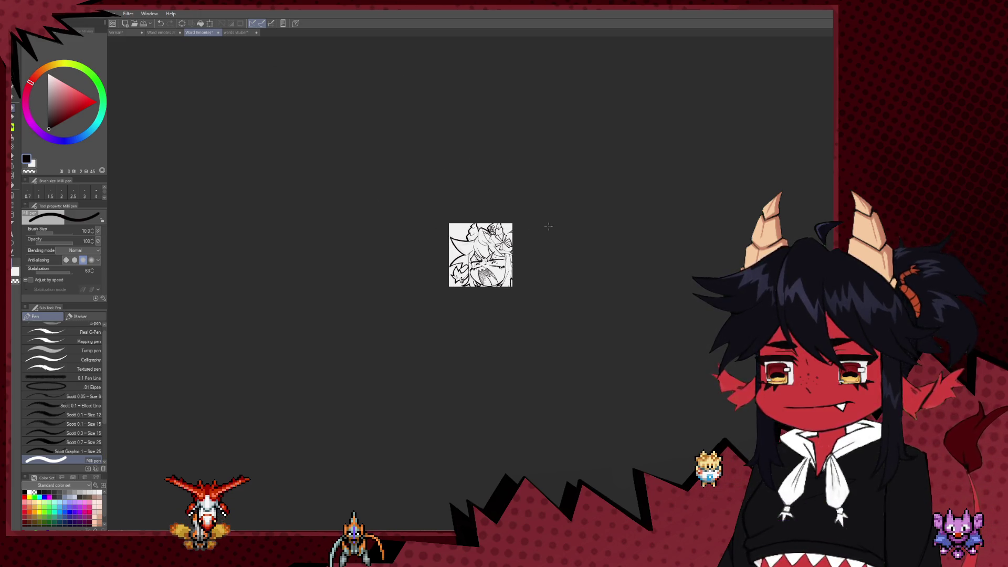
pyautogui.scroll(-2, 548, 235)
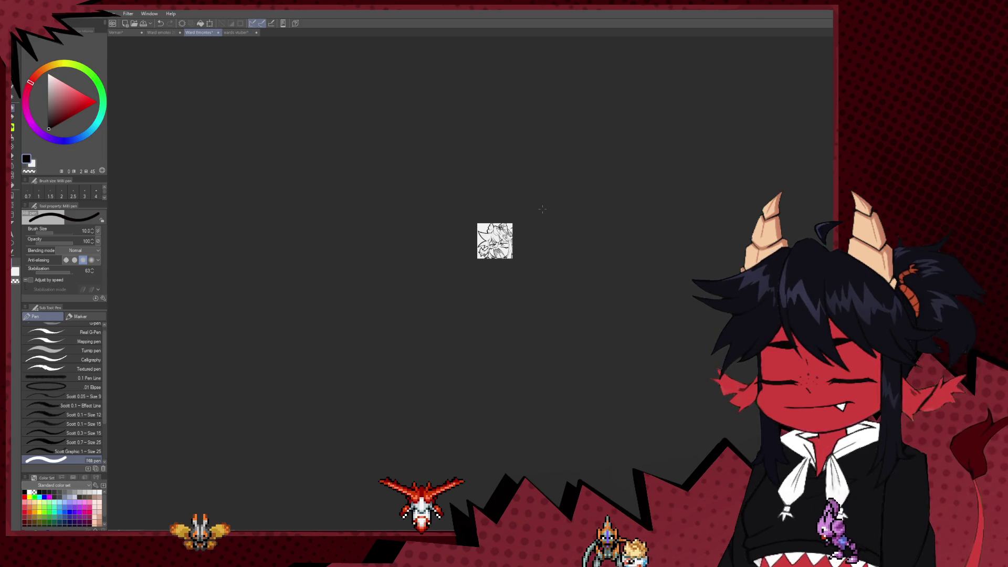
pyautogui.scroll(10, 511, 254)
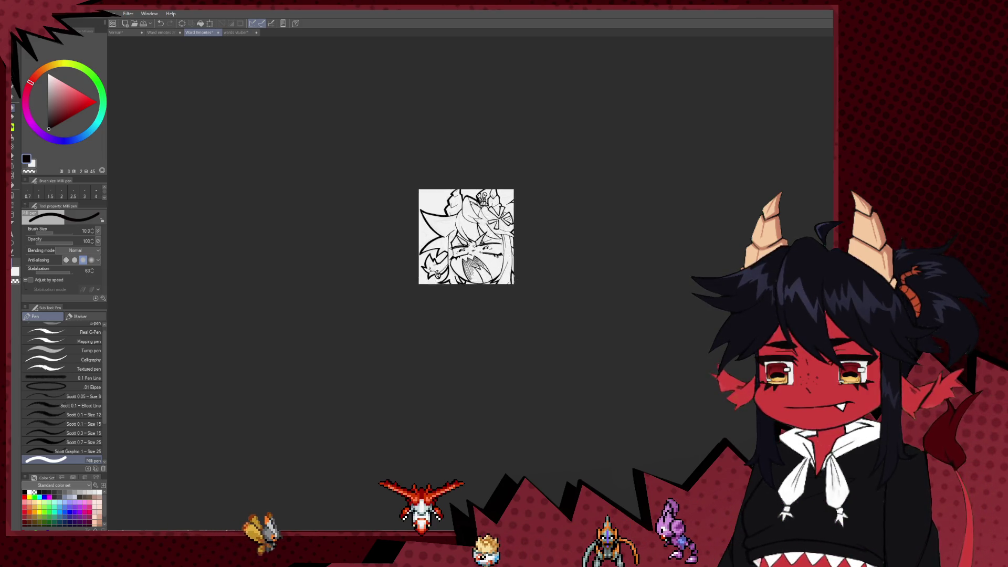
pyautogui.hotkey('ctrl', 'z')
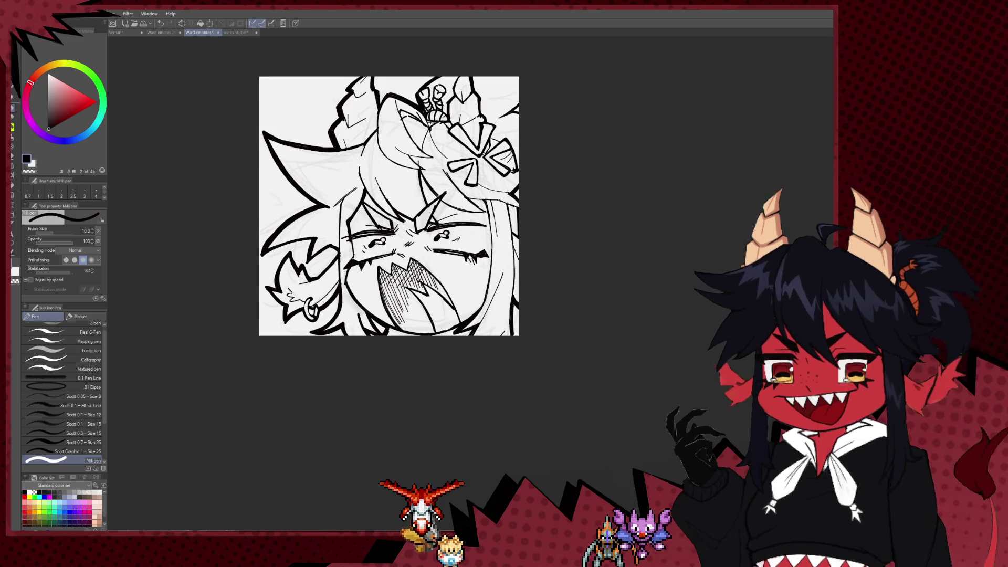
pyautogui.hotkey('ctrl', 'y')
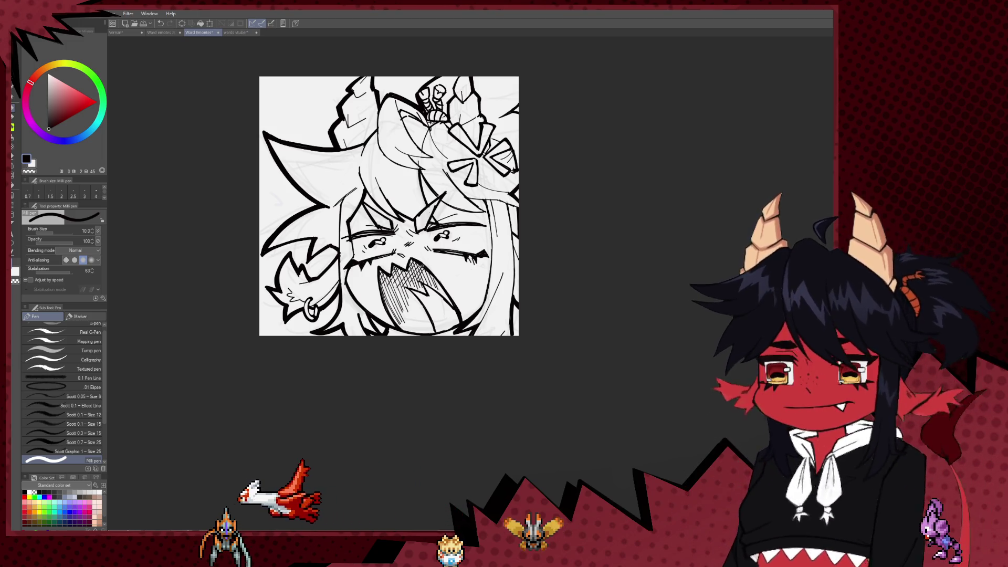
# Zoom out and center the small panel to review it from a distance
pyautogui.scroll(-1, 462, 260)
pyautogui.scroll(-6, 471, 248)
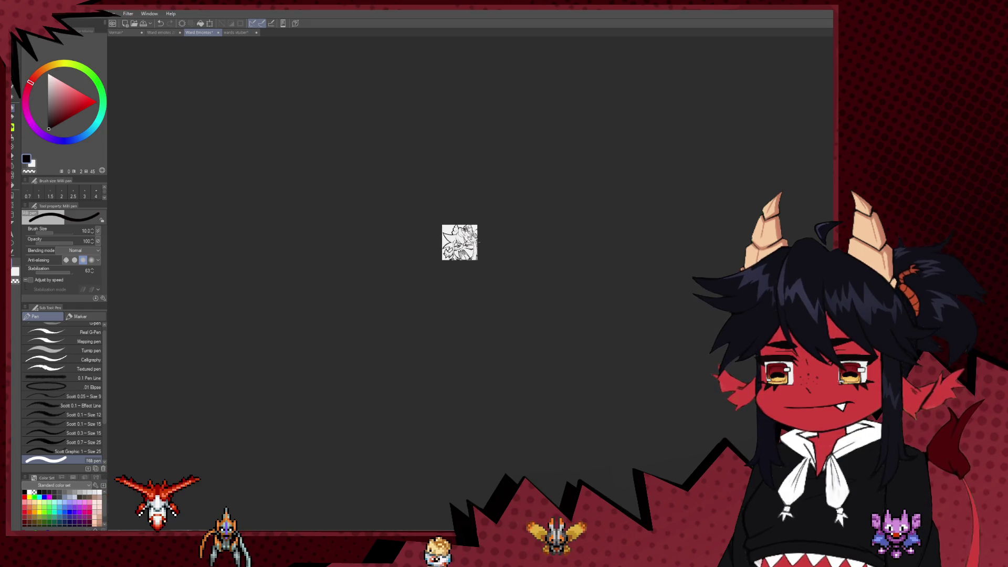
pyautogui.scroll(-2, 493, 242)
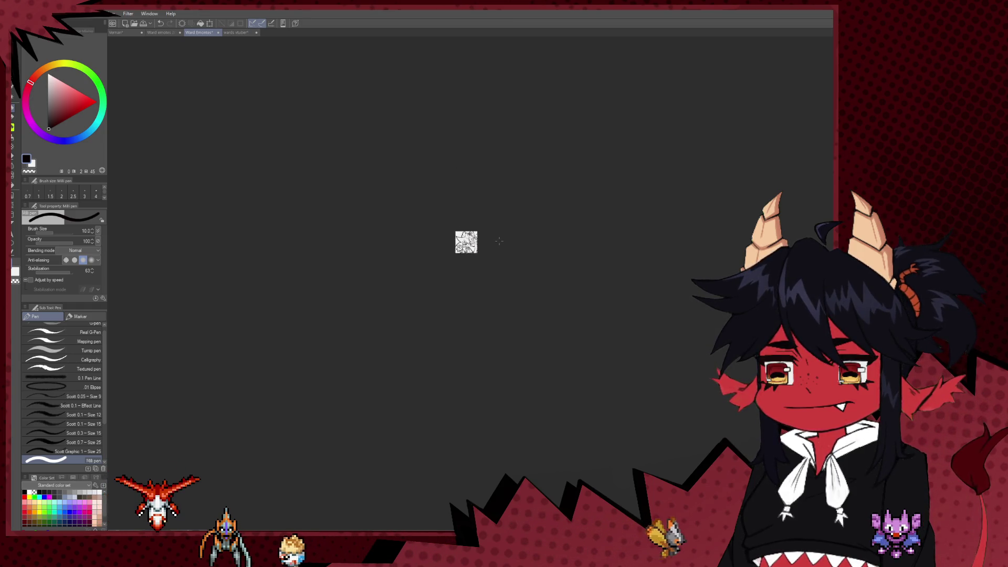
pyautogui.scroll(2, 498, 241)
pyautogui.moveTo(512, 247); pyautogui.dragTo(501, 295)
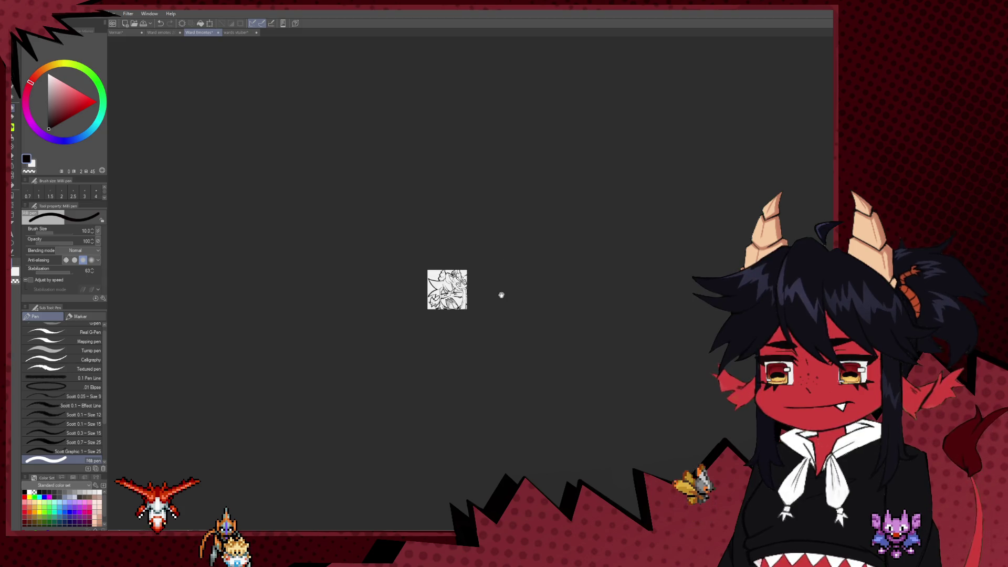
pyautogui.scroll(5, 495, 290)
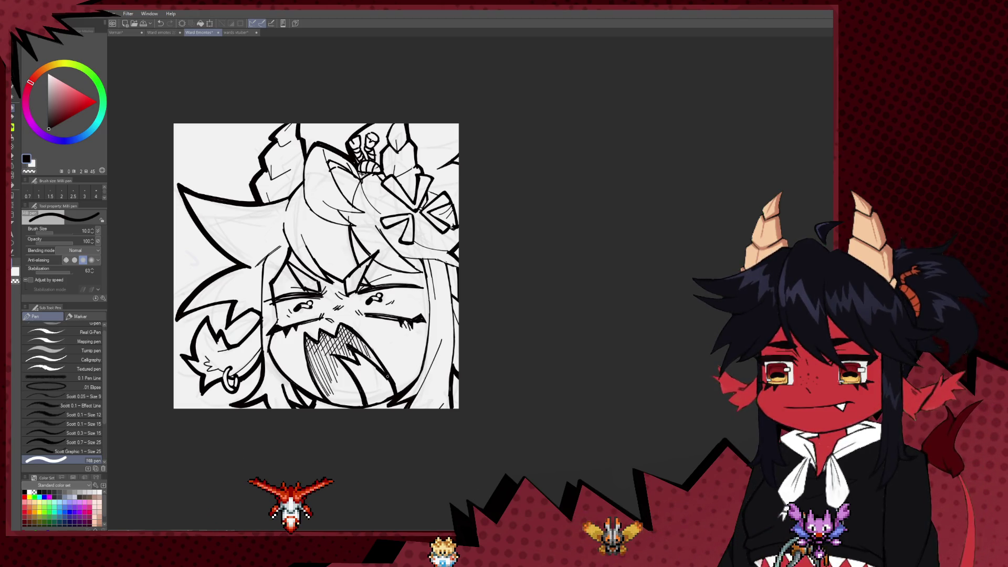
pyautogui.scroll(-8, 523, 241)
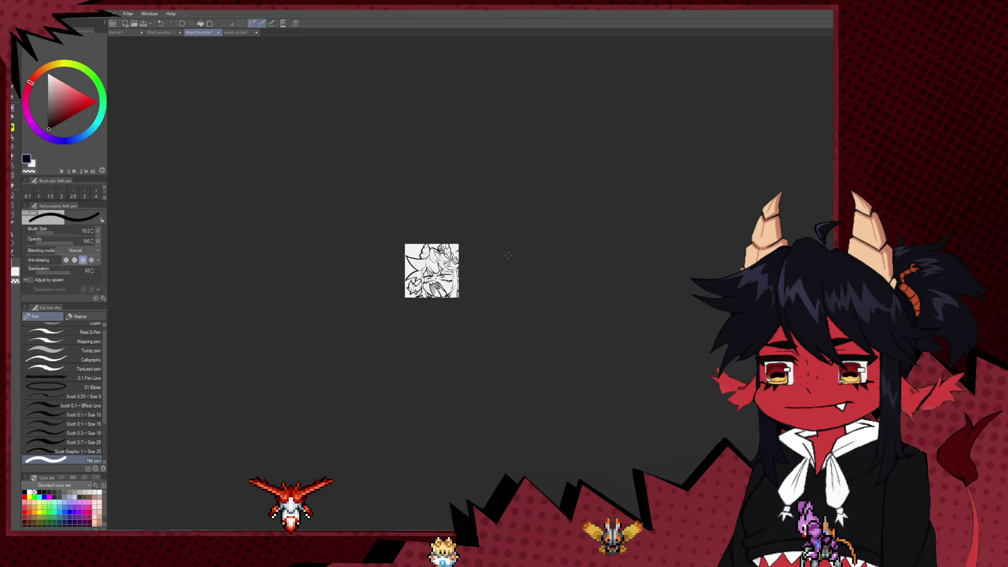
pyautogui.scroll(6, 468, 261)
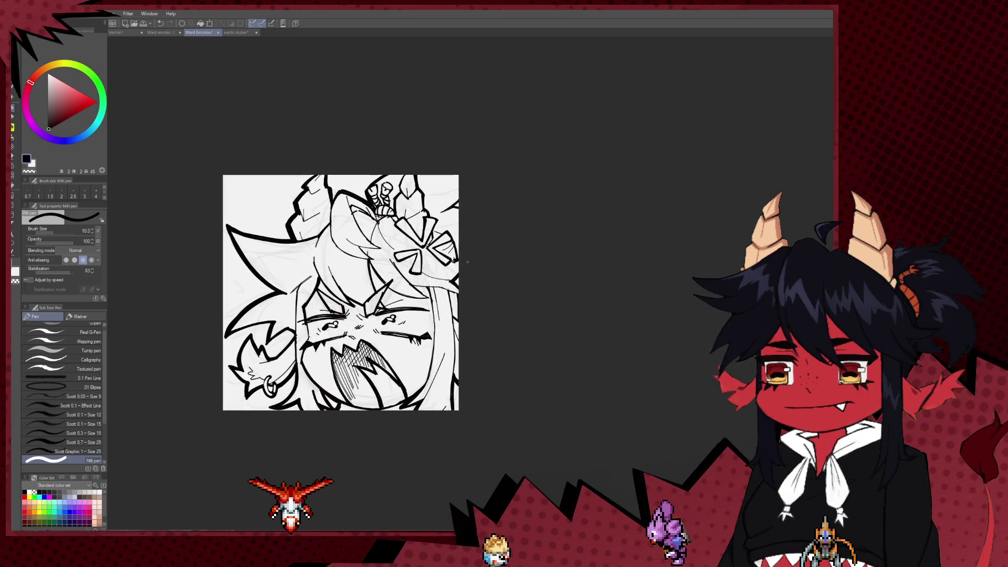
# Nudge and zoom the view around the mouth to review the cross-hatching
pyautogui.moveTo(458, 342); pyautogui.dragTo(456, 333)
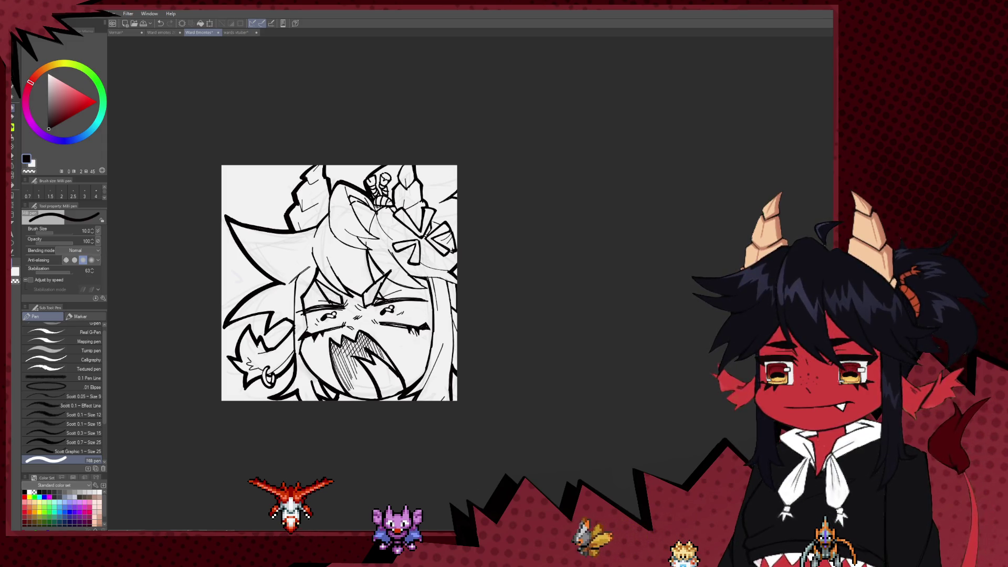
pyautogui.scroll(-6, 459, 235)
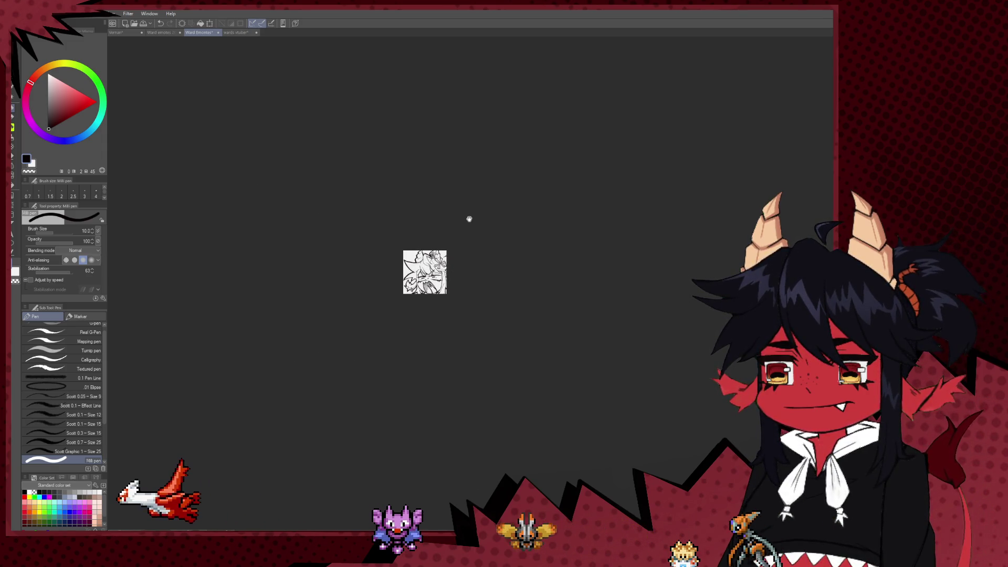
pyautogui.scroll(6, 469, 219)
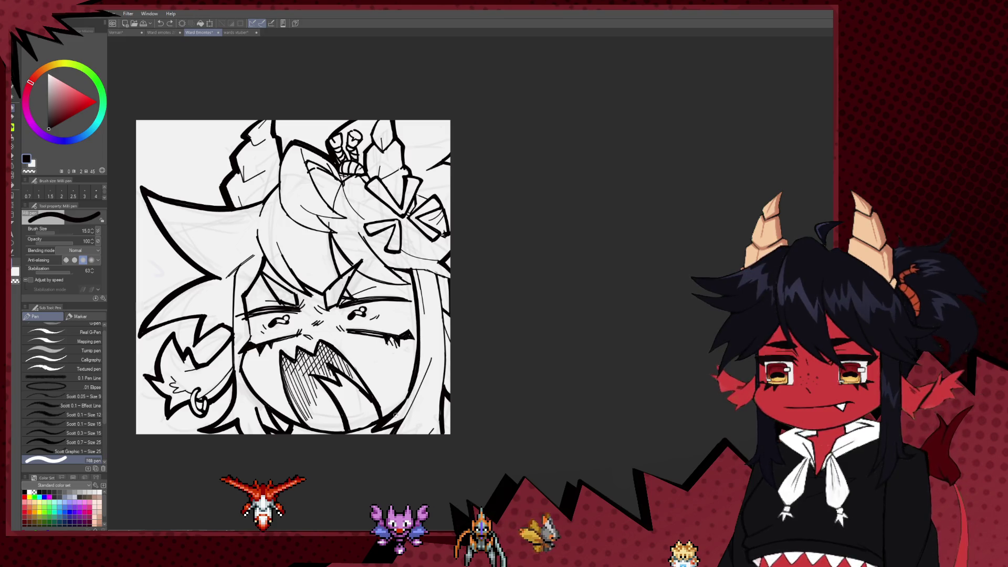
pyautogui.moveTo(257, 261); pyautogui.dragTo(306, 229)
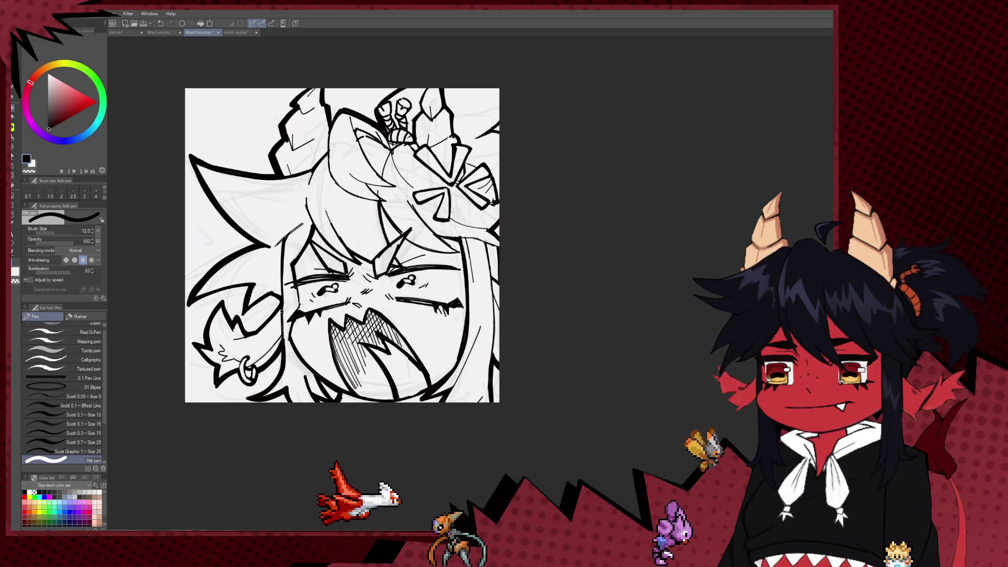
pyautogui.scroll(-8, 286, 273)
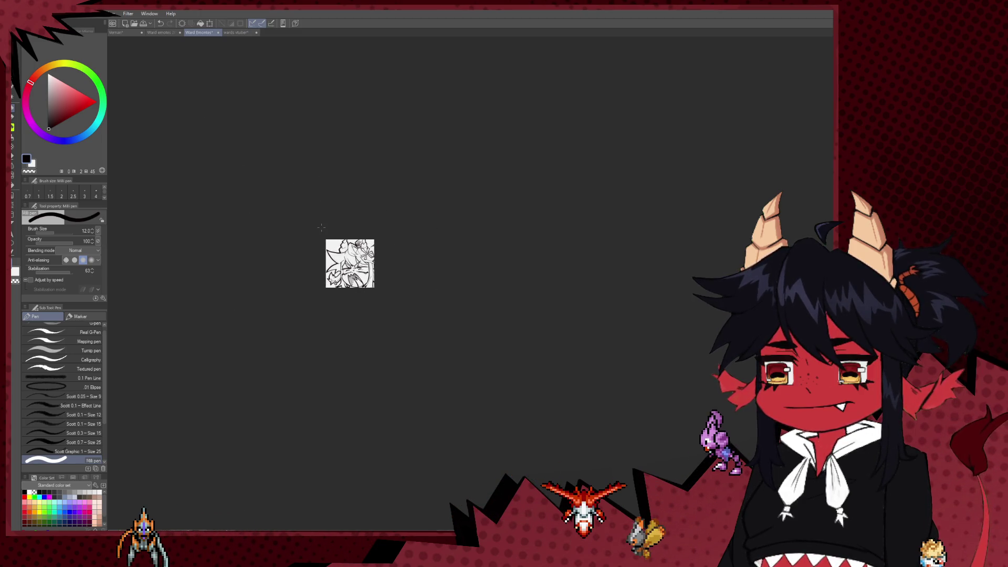
pyautogui.scroll(8, 322, 227)
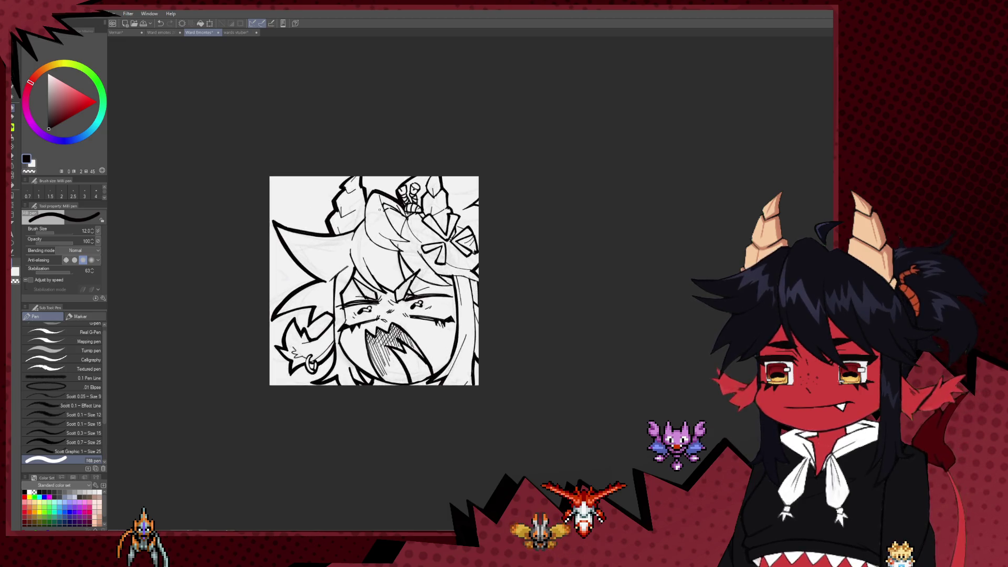
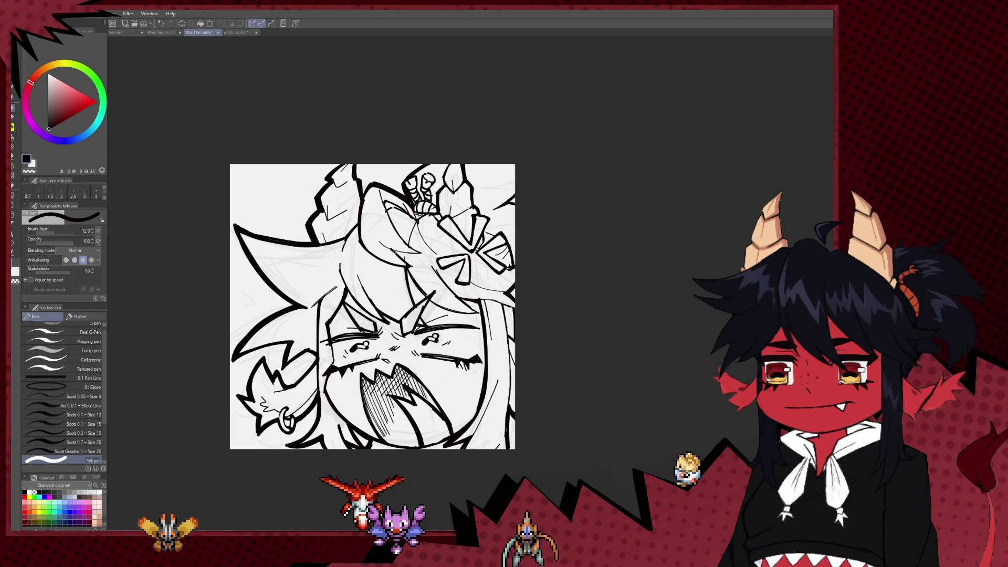
# Navigate around the blank emote canvas and pick a smaller eraser
pyautogui.scroll(-6, 413, 210)
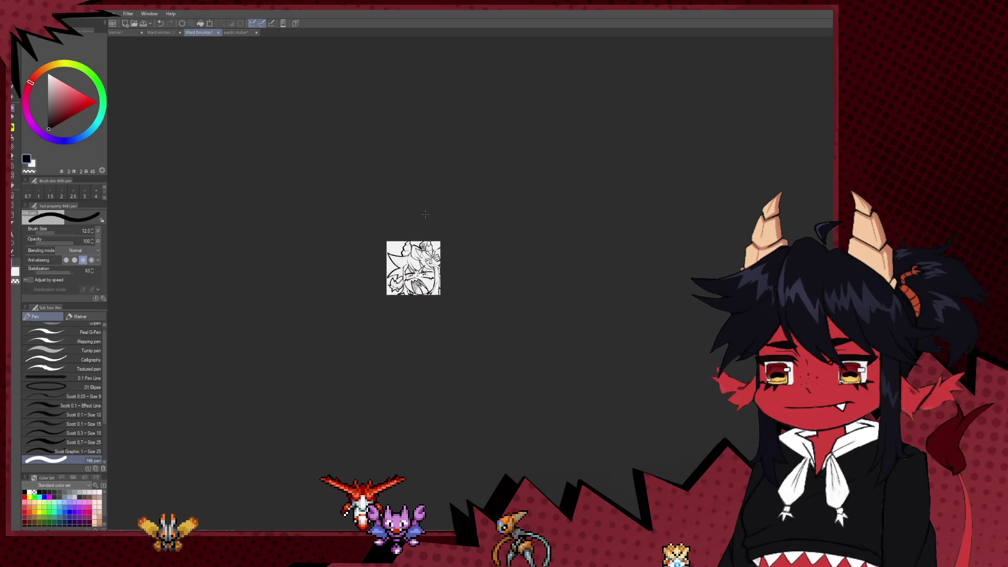
pyautogui.moveTo(457, 229)
pyautogui.mouseDown()
pyautogui.moveTo(467, 242)
pyautogui.moveTo(405, 248)
pyautogui.moveTo(504, 248)
pyautogui.mouseUp()
pyautogui.scroll(2, 505, 249)
pyautogui.scroll(2, 509, 278)
pyautogui.scroll(2, 549, 286)
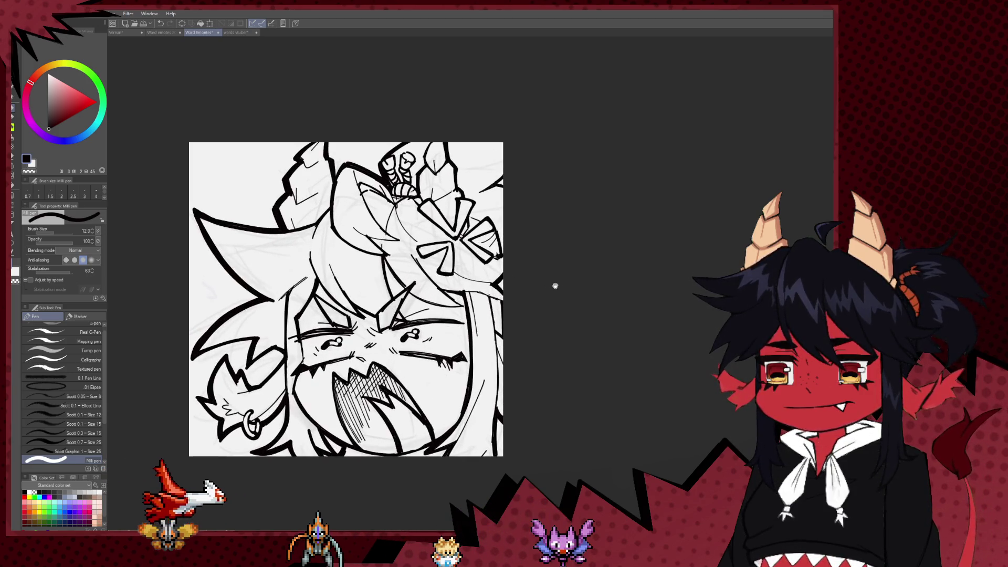
pyautogui.scroll(3, 550, 310)
pyautogui.press('e')
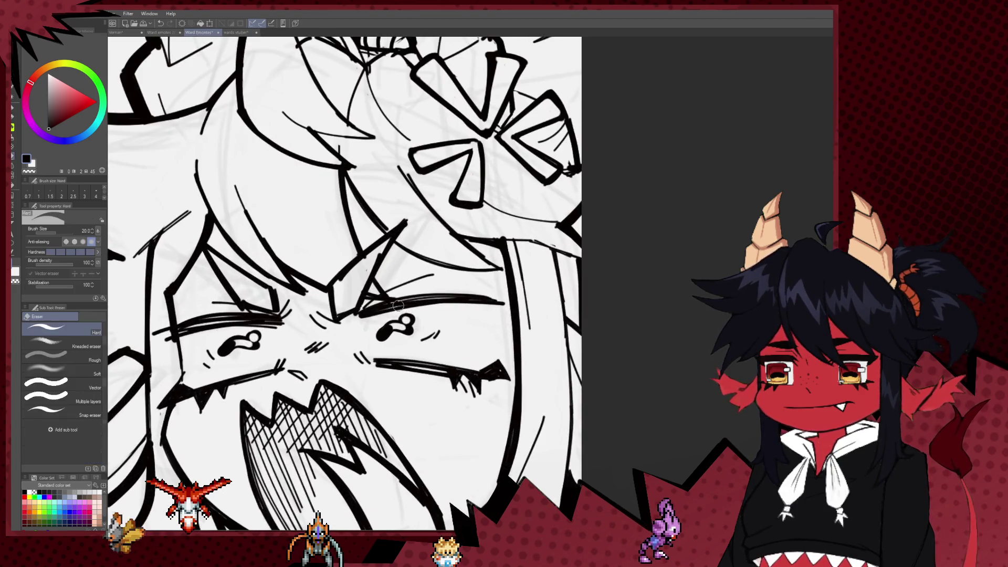
pyautogui.press('[')
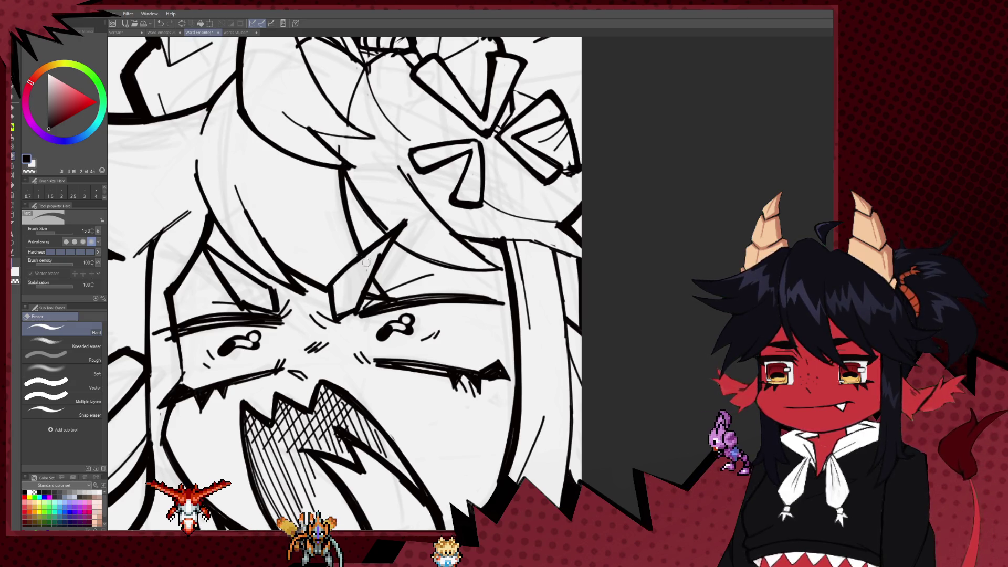
# Survey the face area while toggling between the pen and eraser
pyautogui.moveTo(294, 312); pyautogui.dragTo(373, 284)
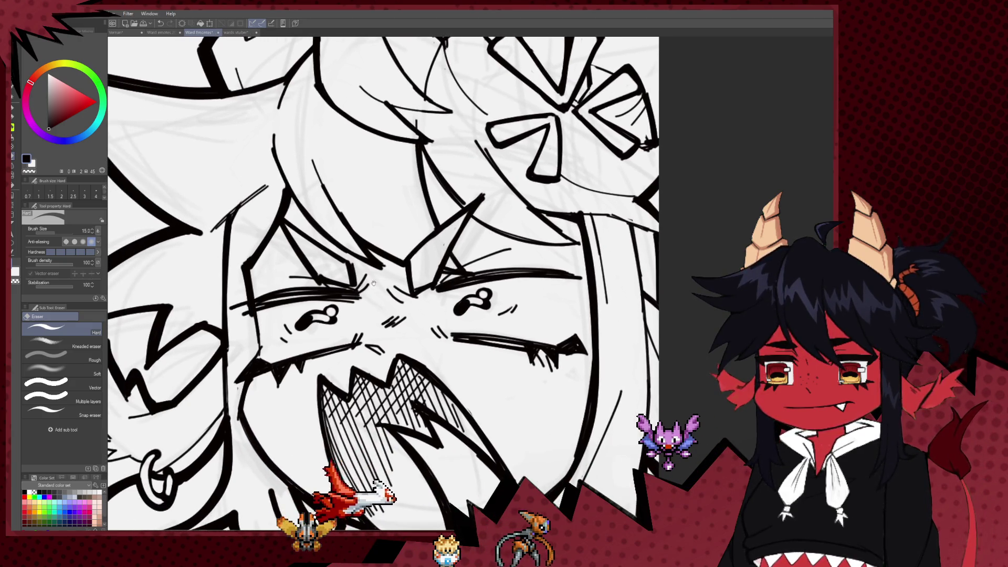
pyautogui.scroll(-5, 372, 284)
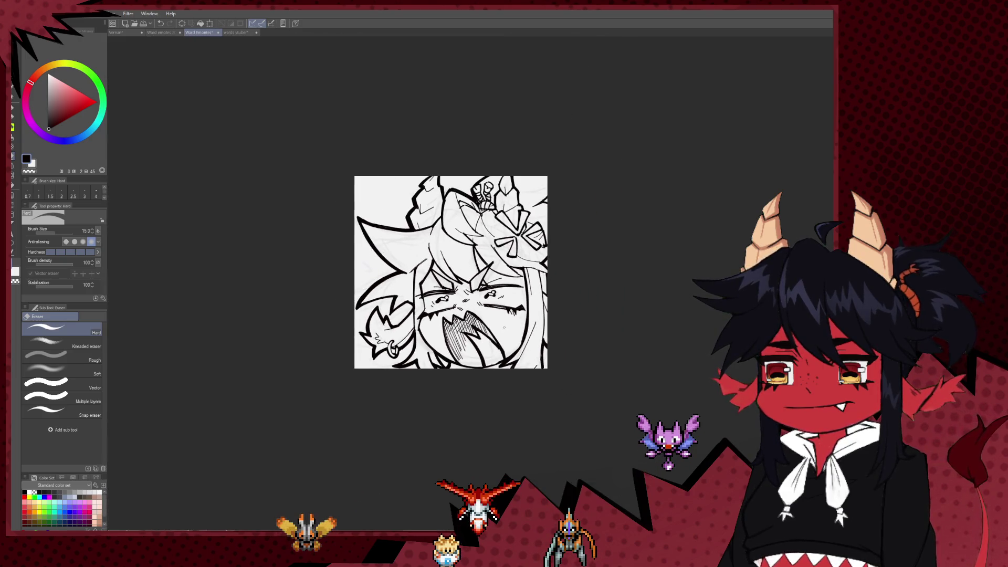
pyautogui.scroll(1, 504, 327)
pyautogui.scroll(-2, 494, 315)
pyautogui.scroll(5, 478, 297)
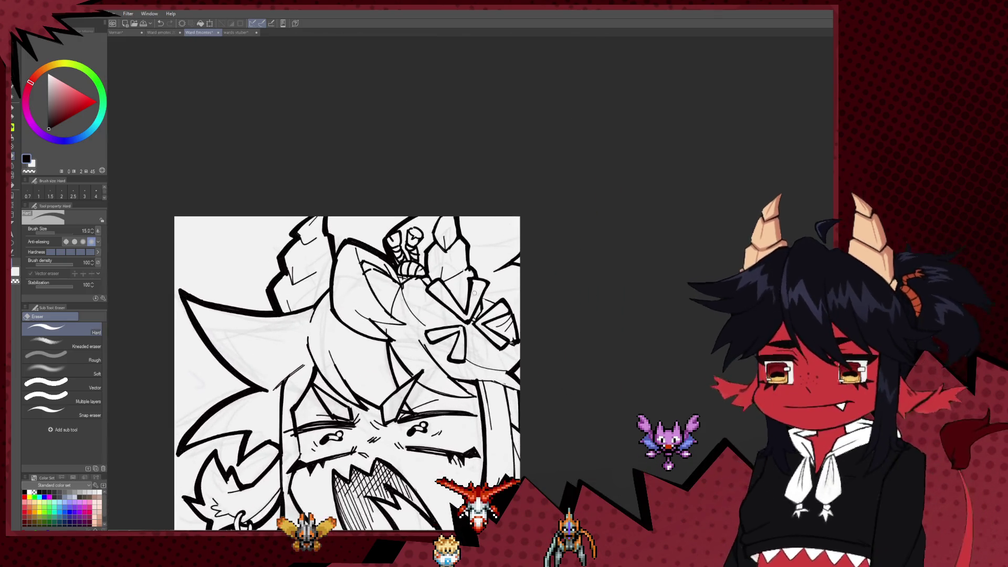
pyautogui.scroll(2, 474, 292)
pyautogui.press('p')
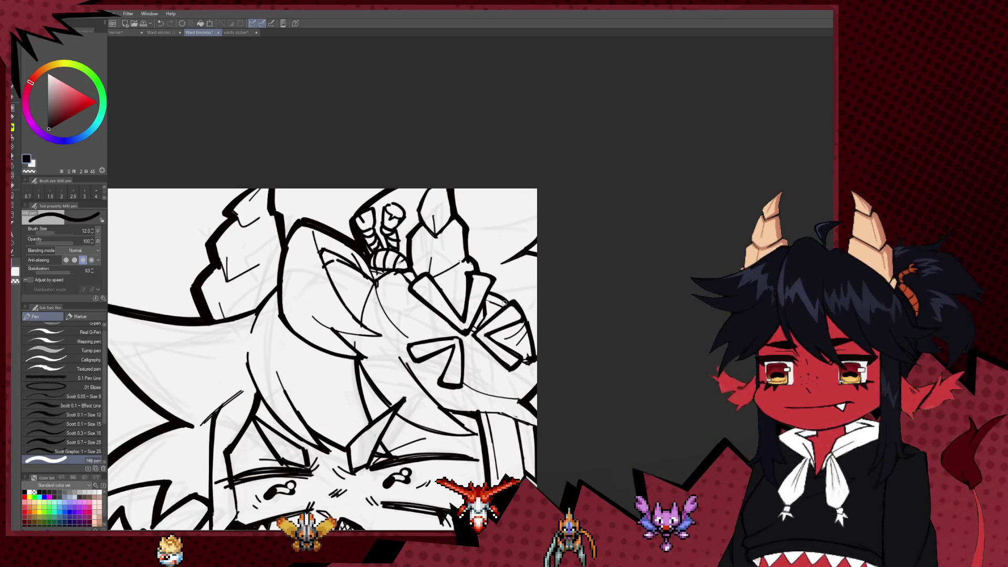
pyautogui.press('e')
pyautogui.press('p')
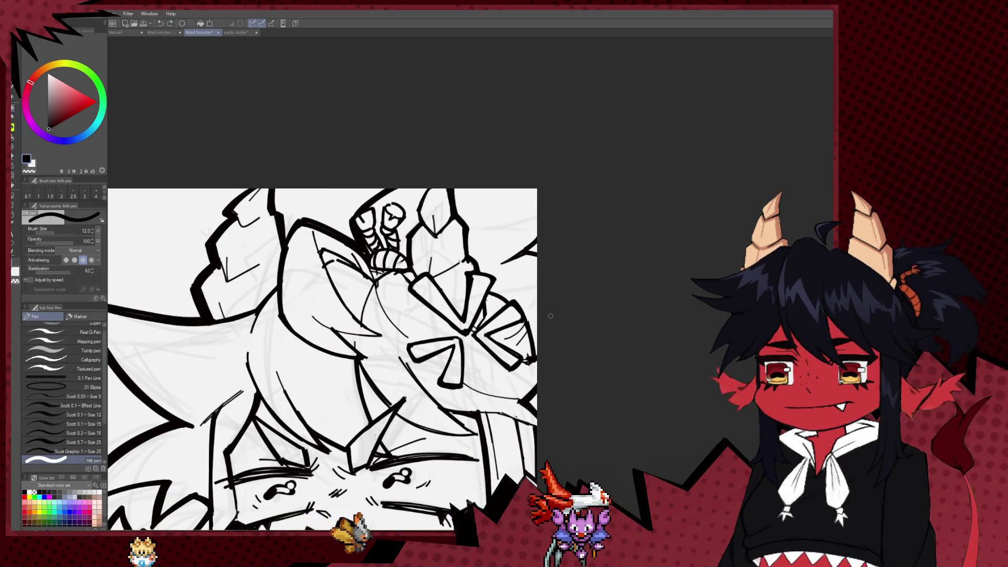
pyautogui.scroll(-5, 550, 315)
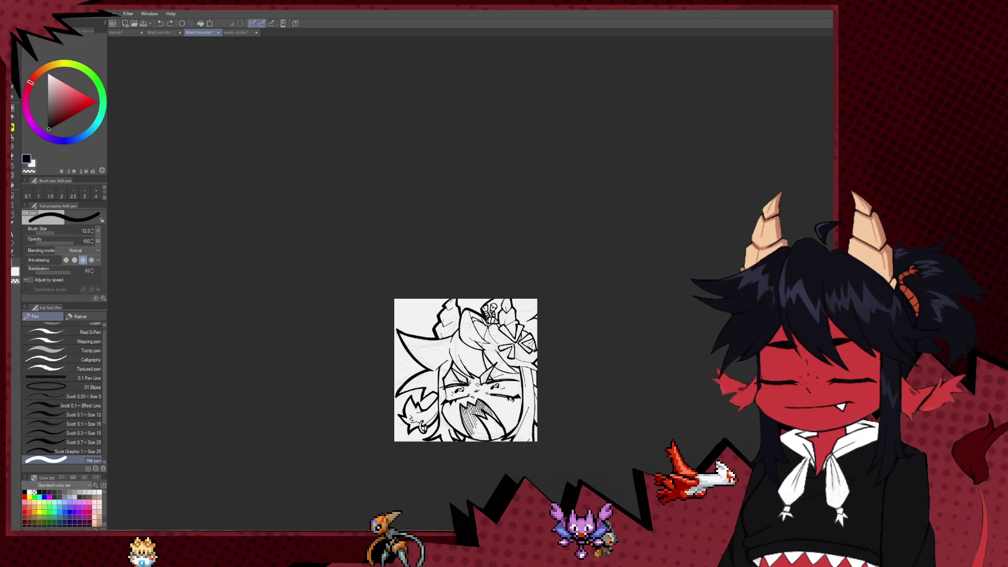
pyautogui.scroll(1, 570, 328)
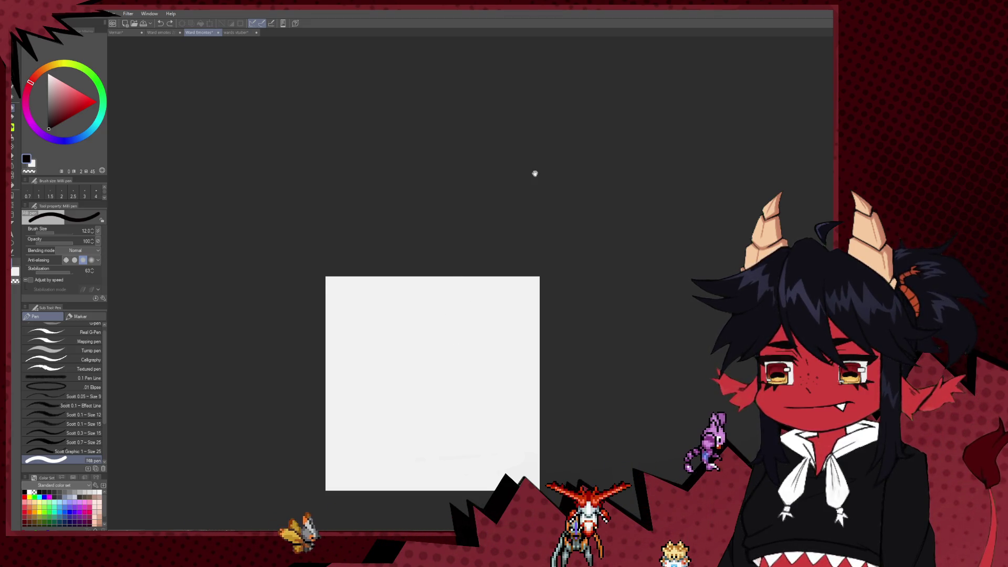
# Switch to the emote sketch sheet document
pyautogui.scroll(-3, 482, 173)
pyautogui.scroll(3, 472, 253)
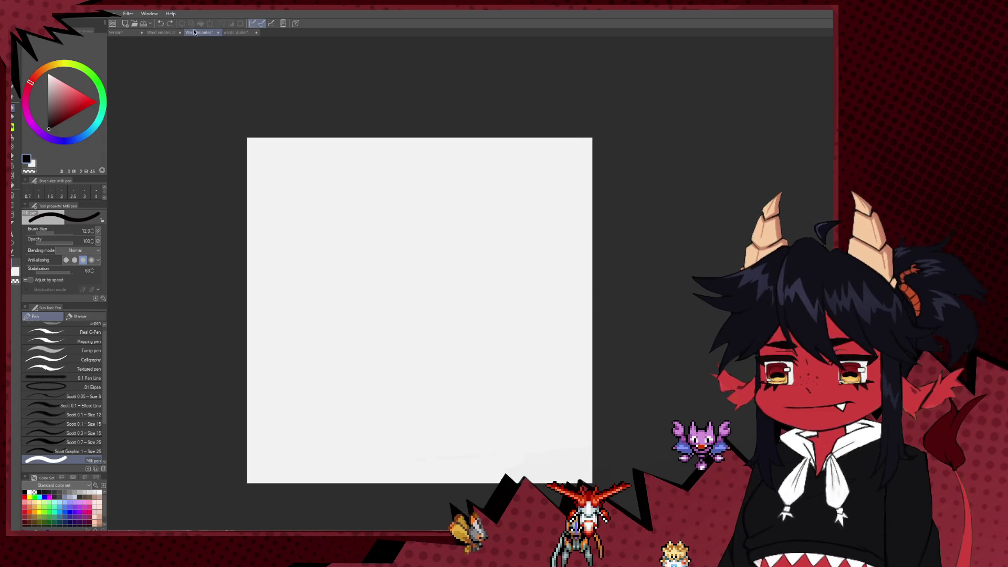
pyautogui.click(164, 32)
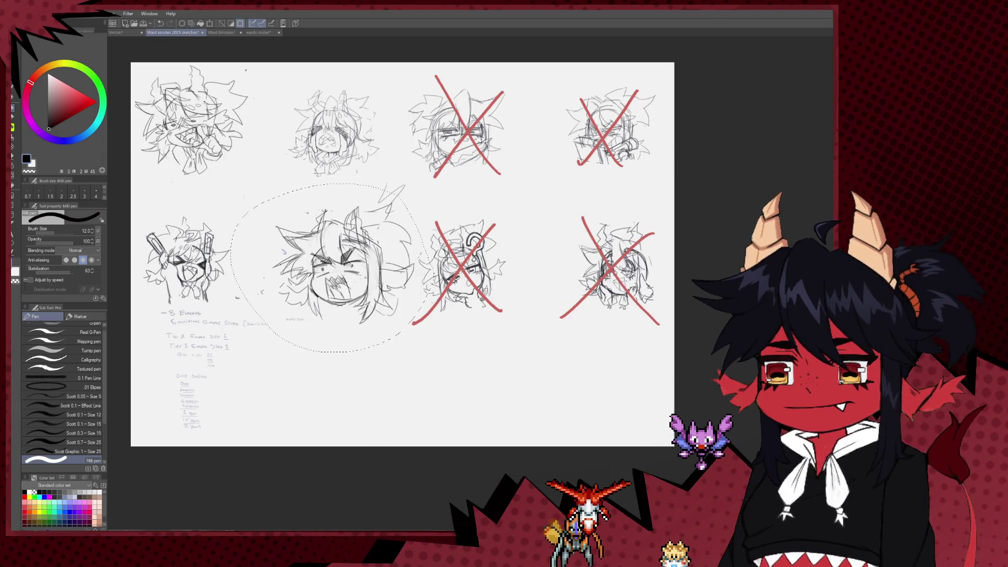
# Pick the freehand lasso and pan across the sketch sheet
pyautogui.press('m')
pyautogui.scroll(2, 359, 281)
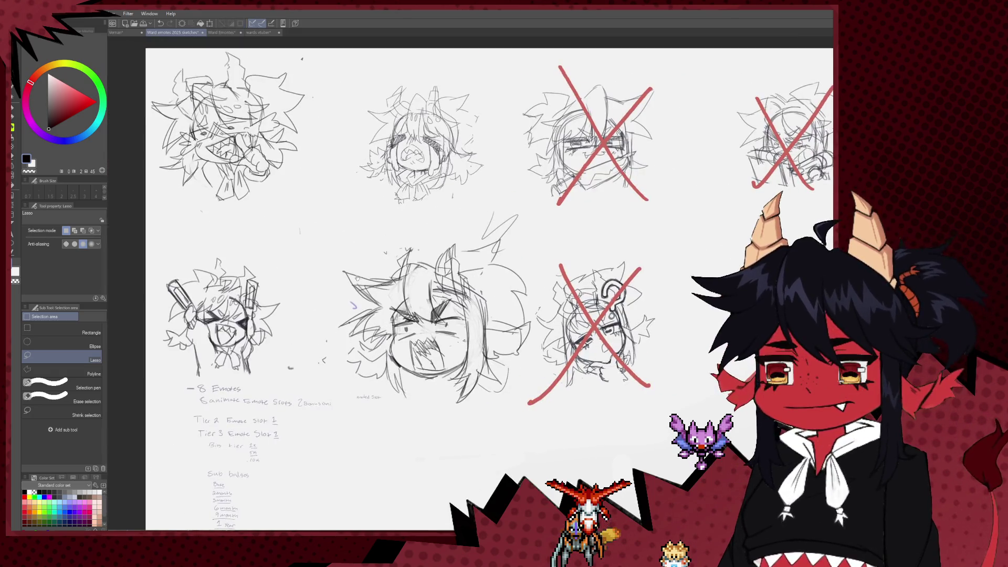
pyautogui.moveTo(503, 201); pyautogui.dragTo(485, 208)
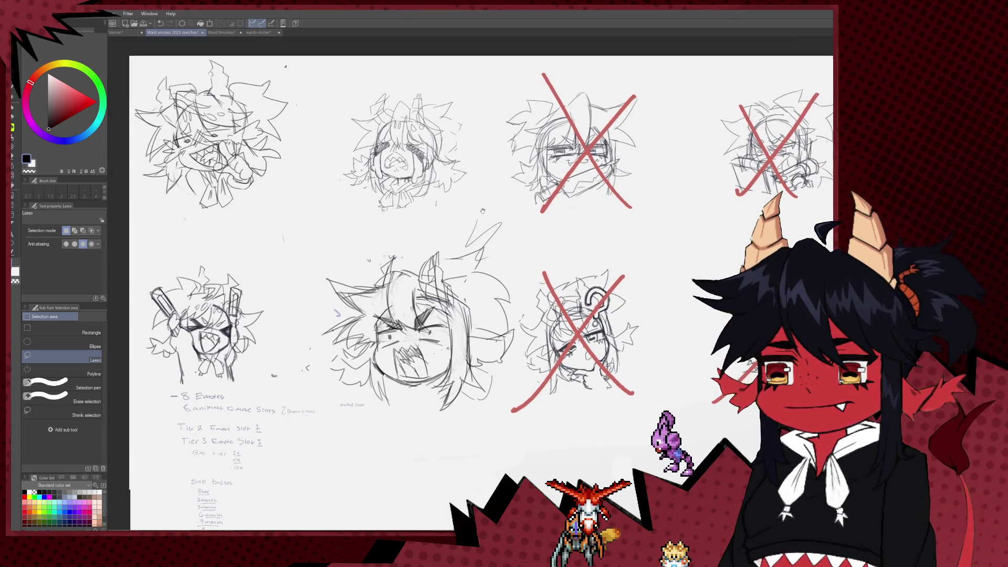
pyautogui.moveTo(494, 246)
pyautogui.mouseDown()
pyautogui.moveTo(517, 213)
pyautogui.moveTo(500, 247)
pyautogui.mouseUp()
pyautogui.moveTo(478, 184); pyautogui.dragTo(474, 214)
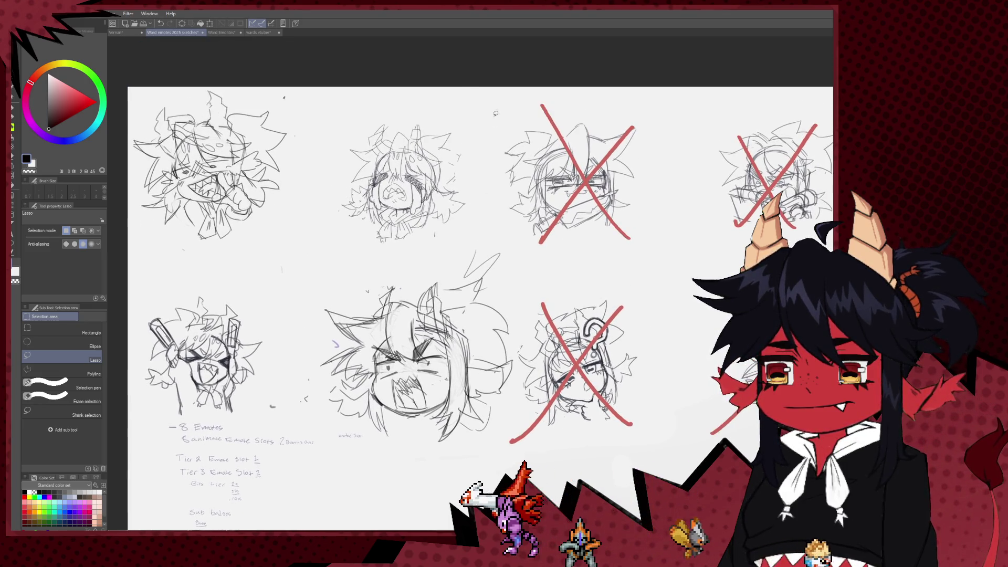
pyautogui.moveTo(257, 46); pyautogui.dragTo(303, 47)
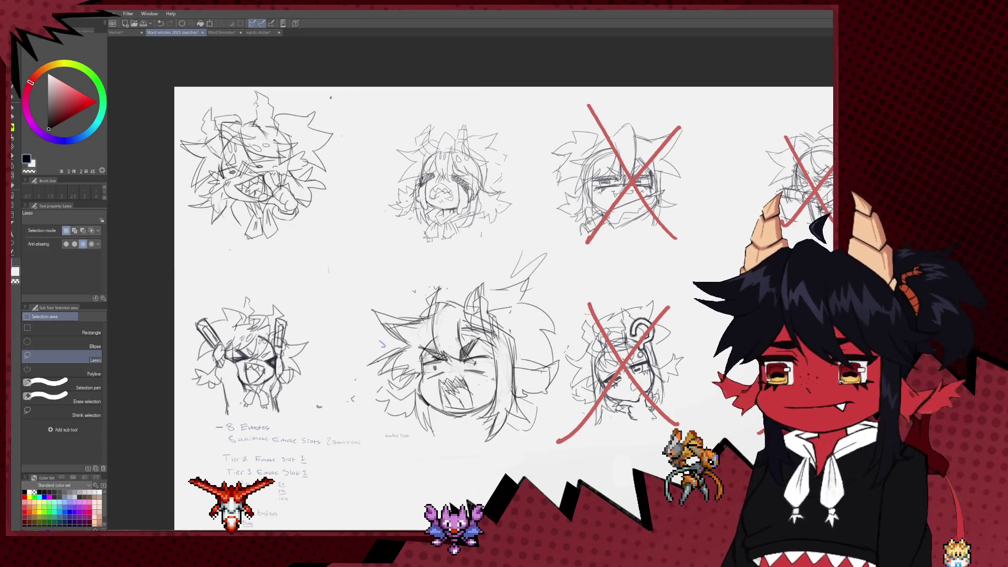
# Cross out the bottom-middle laughing sketch with a red X and return to the emote canvas
pyautogui.press('b')
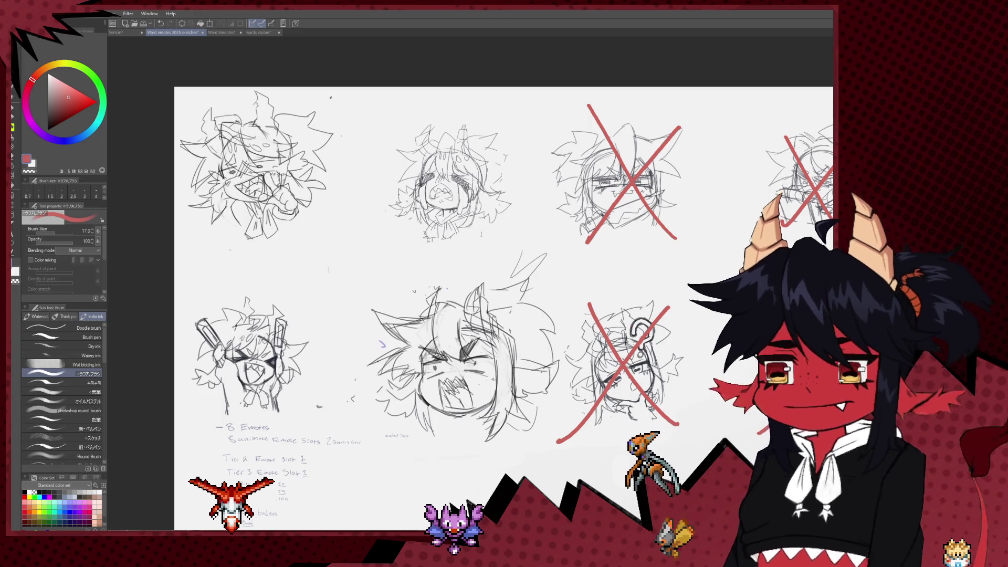
pyautogui.moveTo(509, 276); pyautogui.dragTo(403, 451)
pyautogui.moveTo(407, 277); pyautogui.dragTo(434, 326)
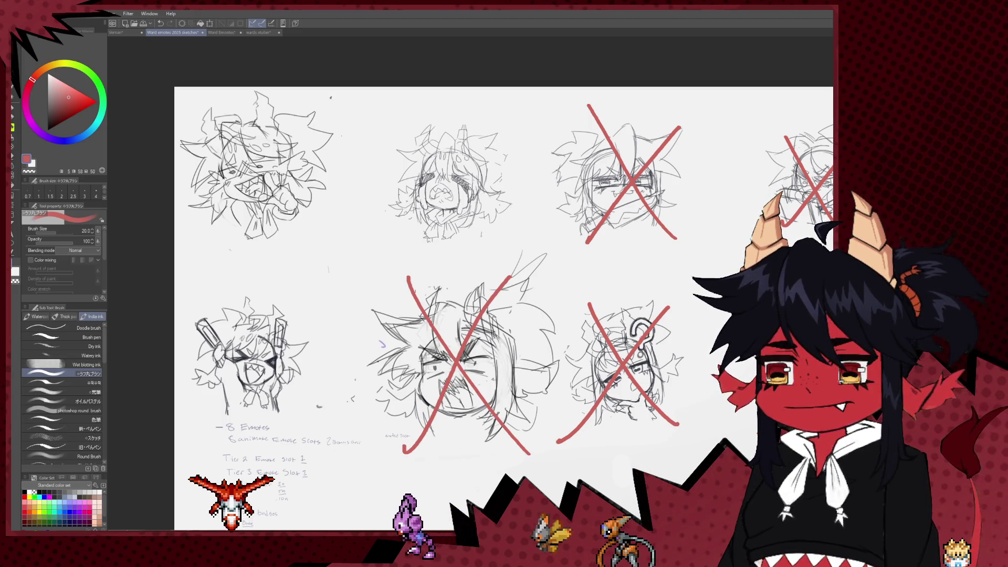
pyautogui.press('m')
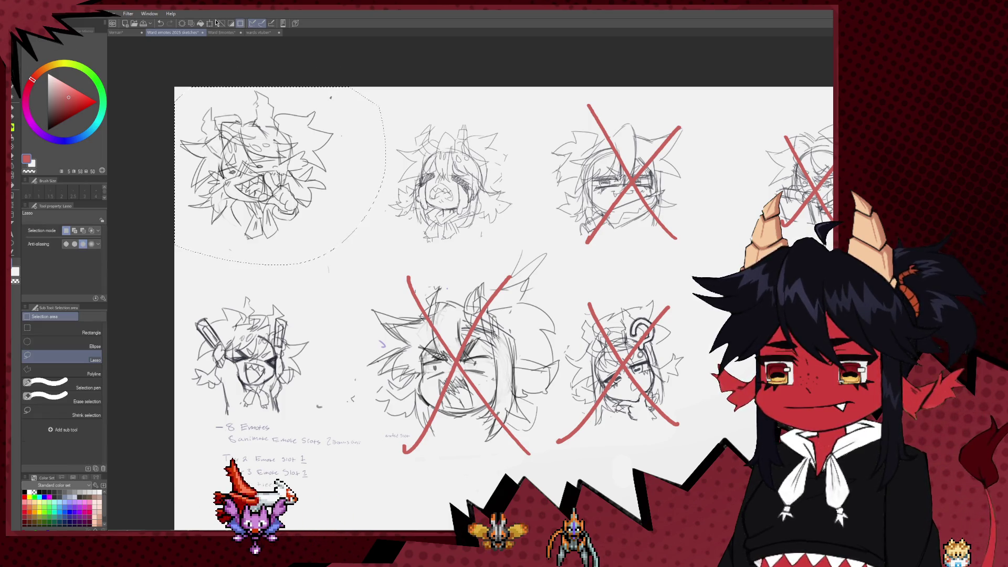
pyautogui.hotkey('ctrl', 'Tab')
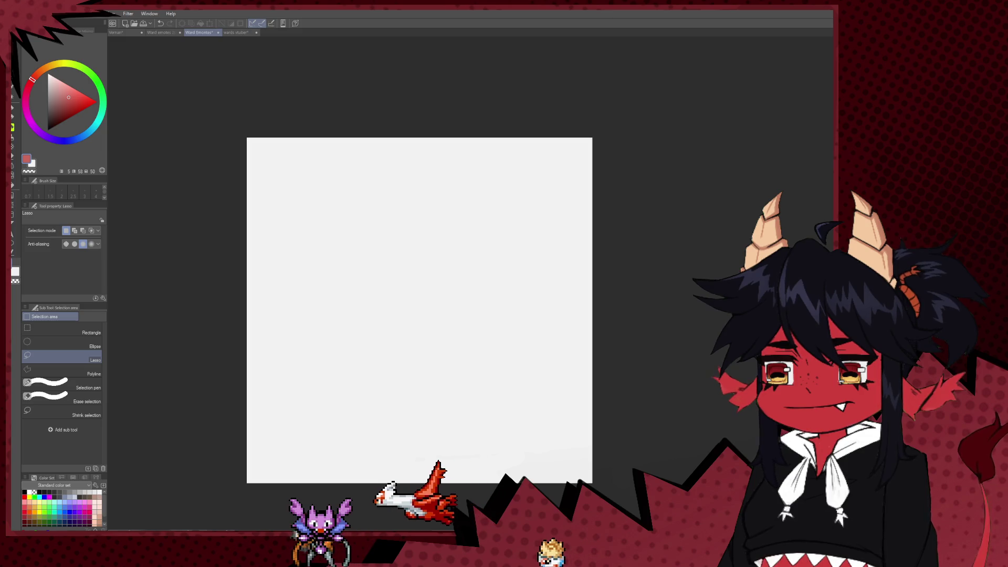
# Paste the sketch, enlarge it to about 174%, and move it lower on the canvas
pyautogui.hotkey('ctrl', 'z')
pyautogui.scroll(-1, 464, 253)
pyautogui.scroll(-1, 464, 254)
pyautogui.hotkey('ctrl', 't')
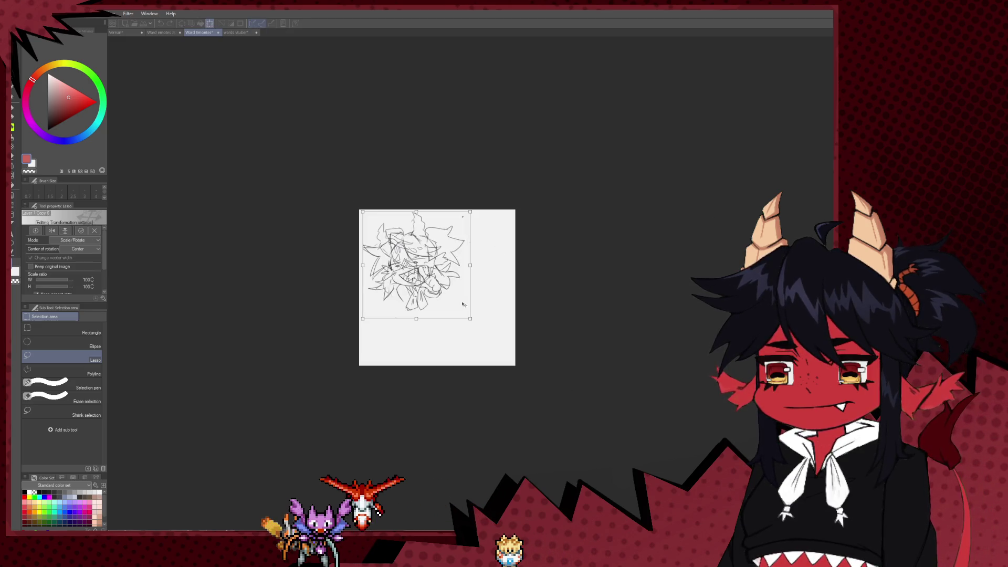
pyautogui.moveTo(548, 383); pyautogui.dragTo(483, 371)
pyautogui.scroll(2, 444, 228)
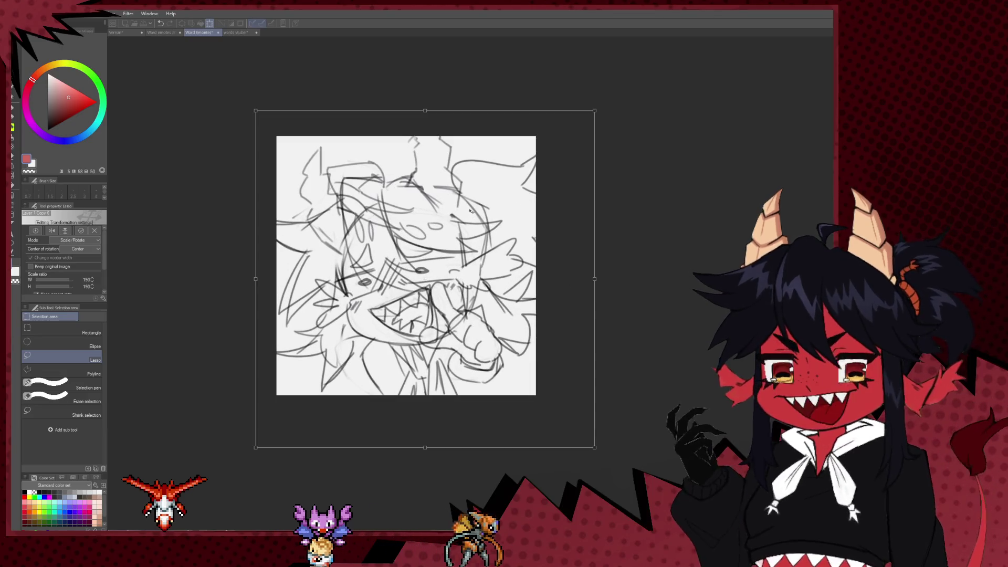
pyautogui.moveTo(455, 352)
pyautogui.mouseDown()
pyautogui.moveTo(451, 374)
pyautogui.moveTo(459, 338)
pyautogui.moveTo(451, 343)
pyautogui.mouseUp()
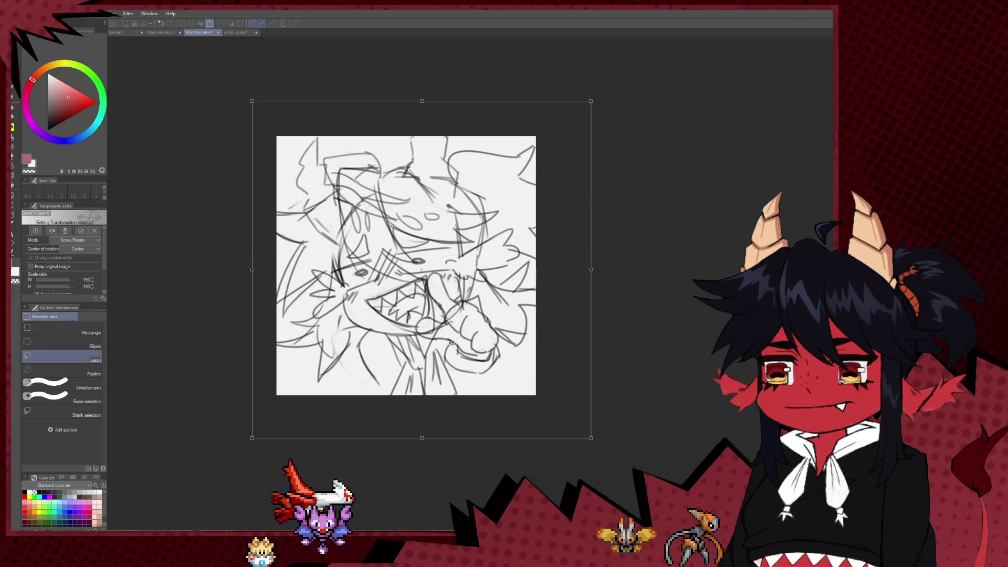
pyautogui.moveTo(428, 441); pyautogui.dragTo(423, 427)
pyautogui.moveTo(454, 343)
pyautogui.mouseDown()
pyautogui.moveTo(457, 358)
pyautogui.moveTo(453, 329)
pyautogui.mouseUp()
pyautogui.scroll(-3, 457, 358)
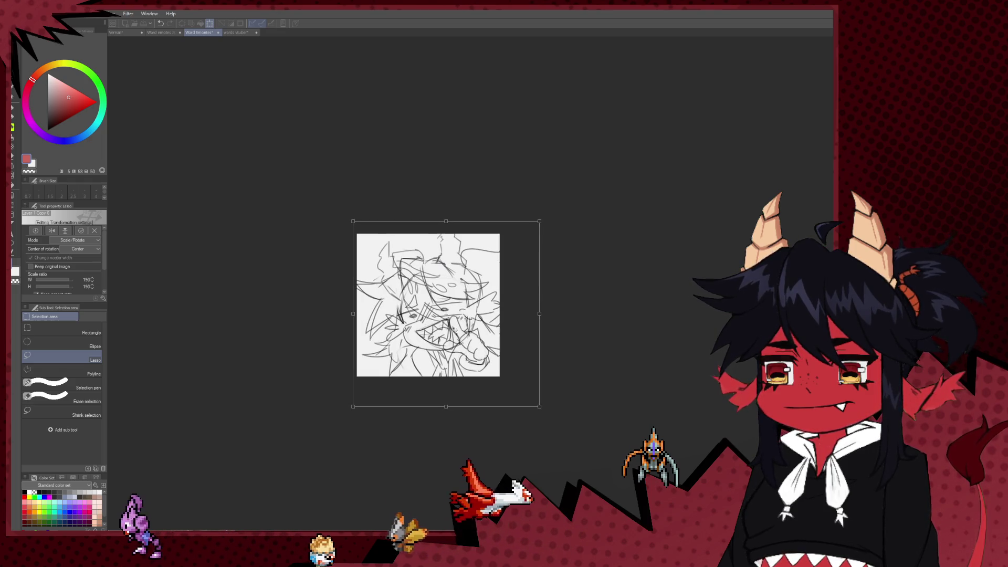
pyautogui.scroll(2, 449, 310)
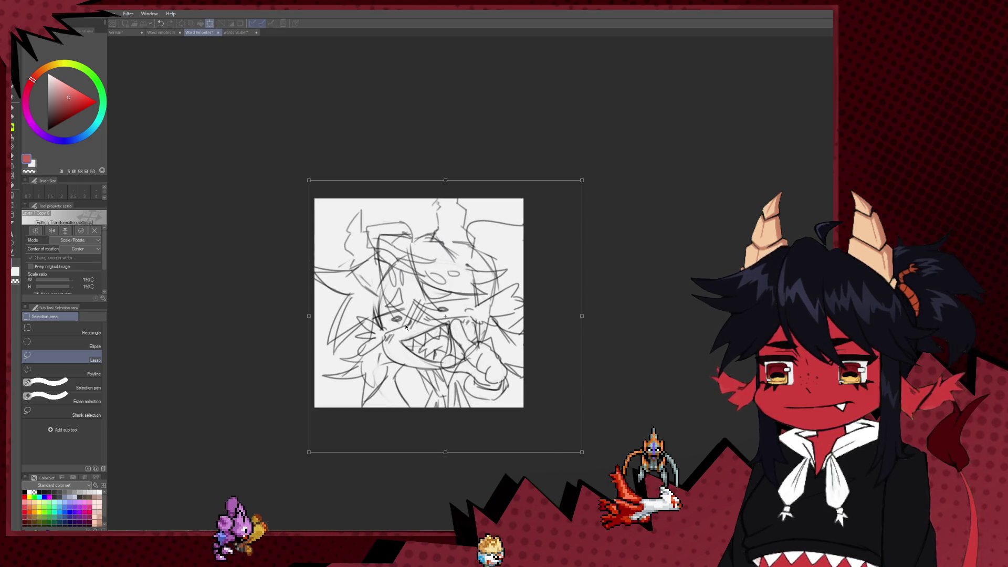
# Skew the sketch by pulling its top-left corner outward, then apply the transform
pyautogui.press('ctrl')
pyautogui.moveTo(308, 180); pyautogui.dragTo(294, 170)
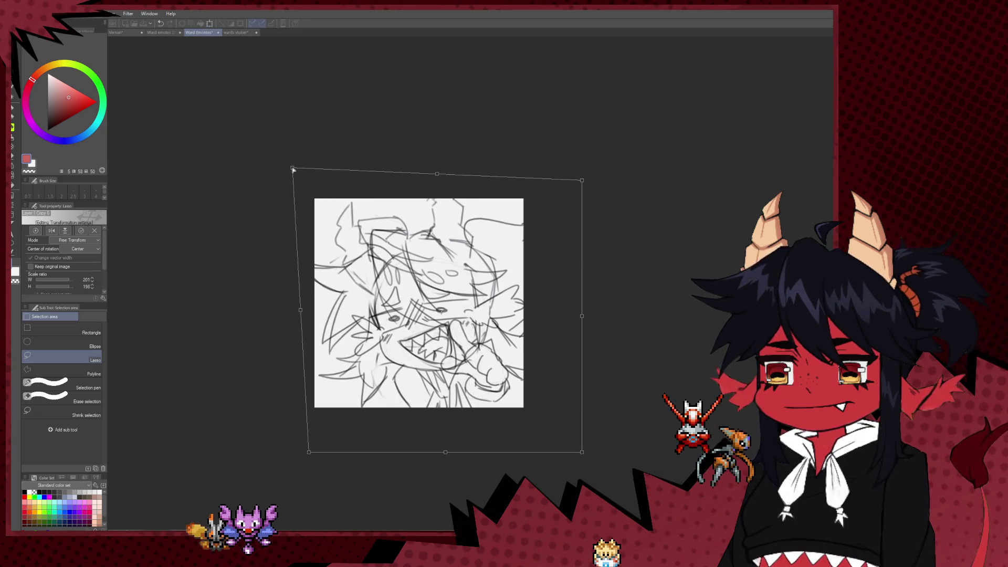
pyautogui.scroll(-2, 502, 299)
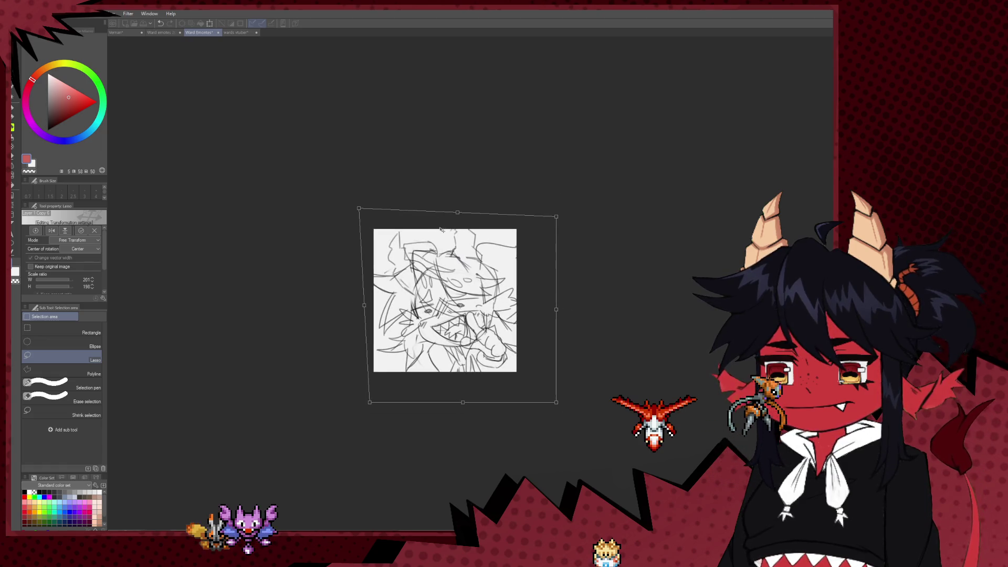
pyautogui.press('Return')
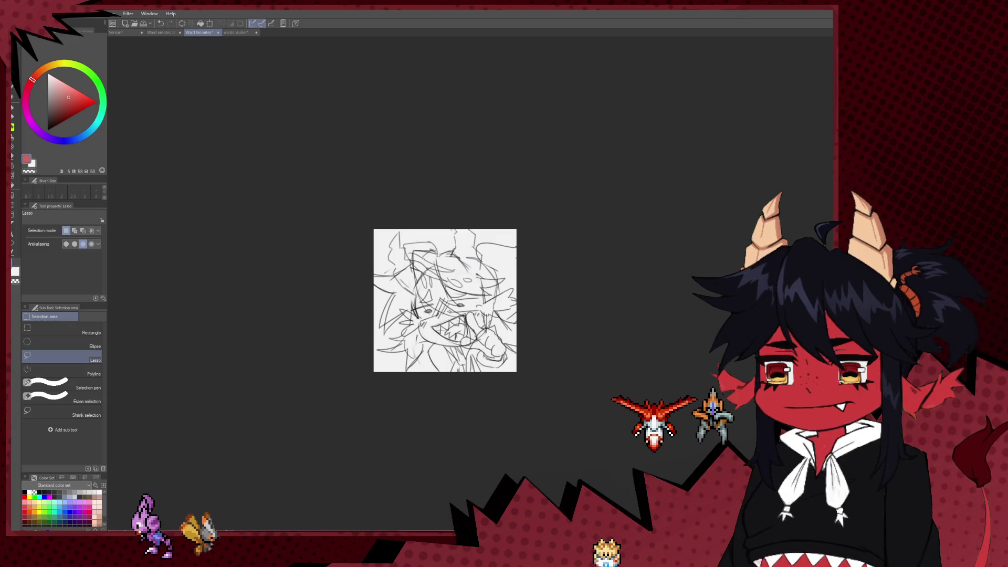
# Fade the pasted sketch to faint grey
pyautogui.hotkey('ctrl', 'shift', 'o')
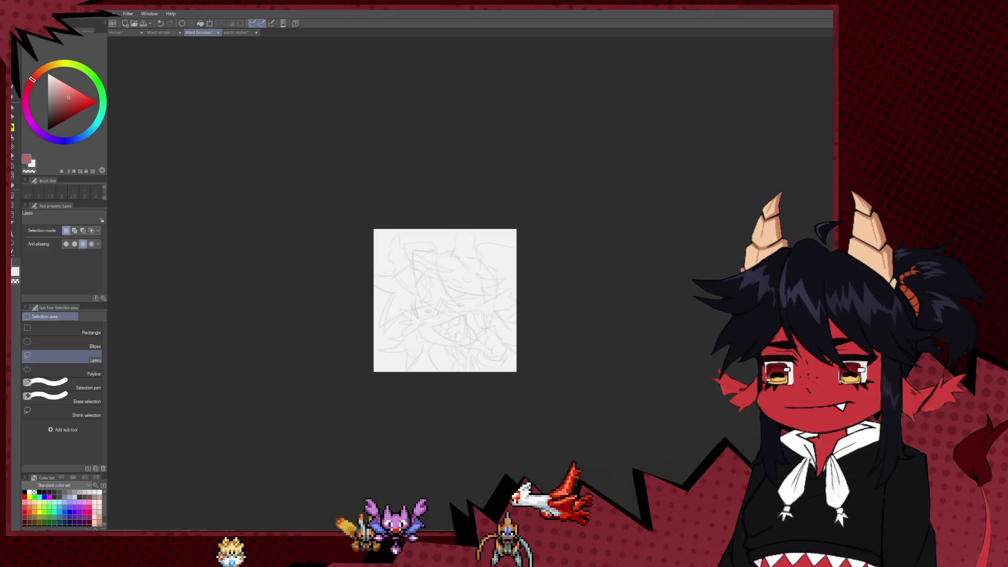
pyautogui.scroll(1, 539, 270)
pyautogui.scroll(2, 452, 276)
# Ink the first hooked upper eyelid stroke in black with the pen
pyautogui.press('p')
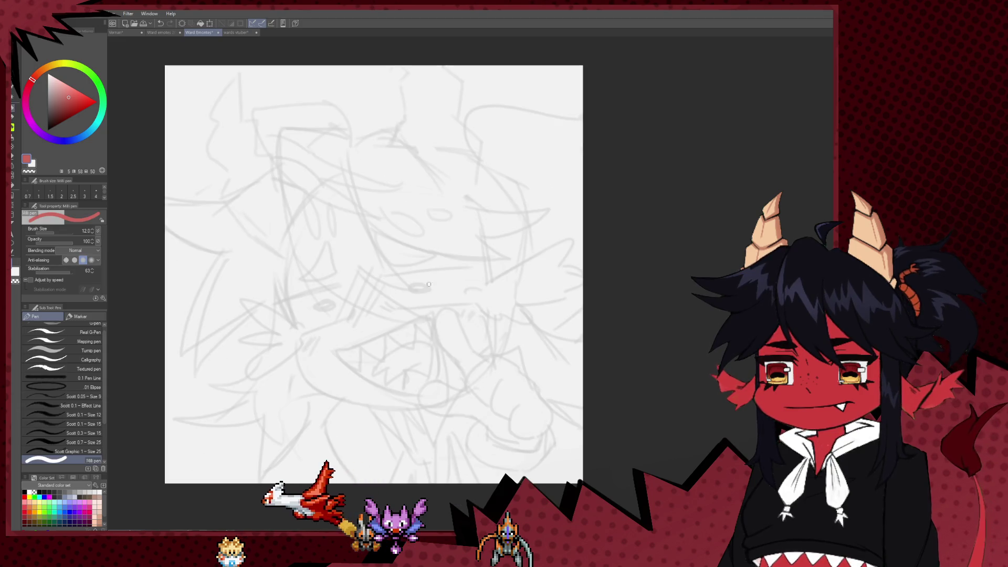
pyautogui.press('d')
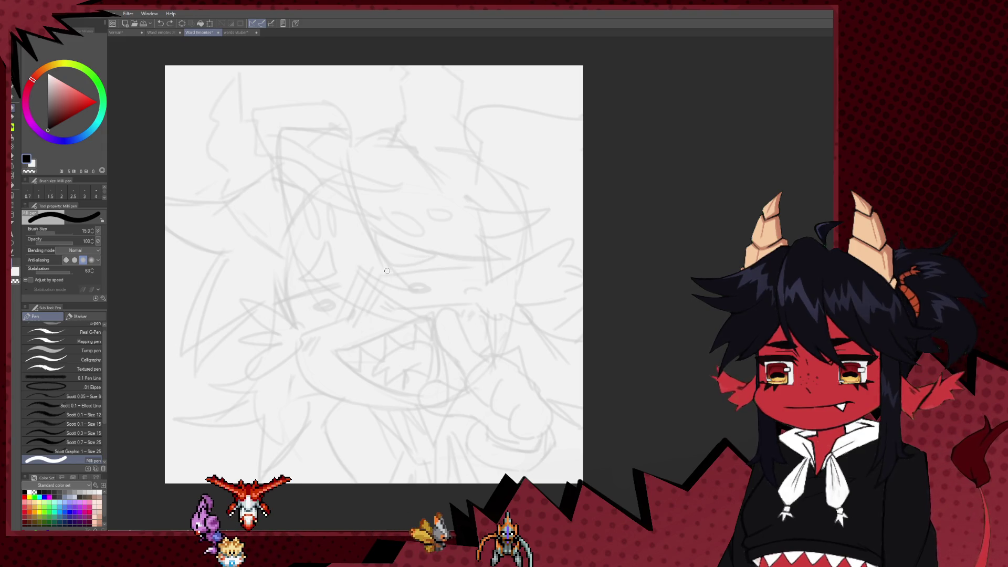
pyautogui.moveTo(381, 280); pyautogui.dragTo(477, 266)
pyautogui.hotkey('ctrl', 'z')
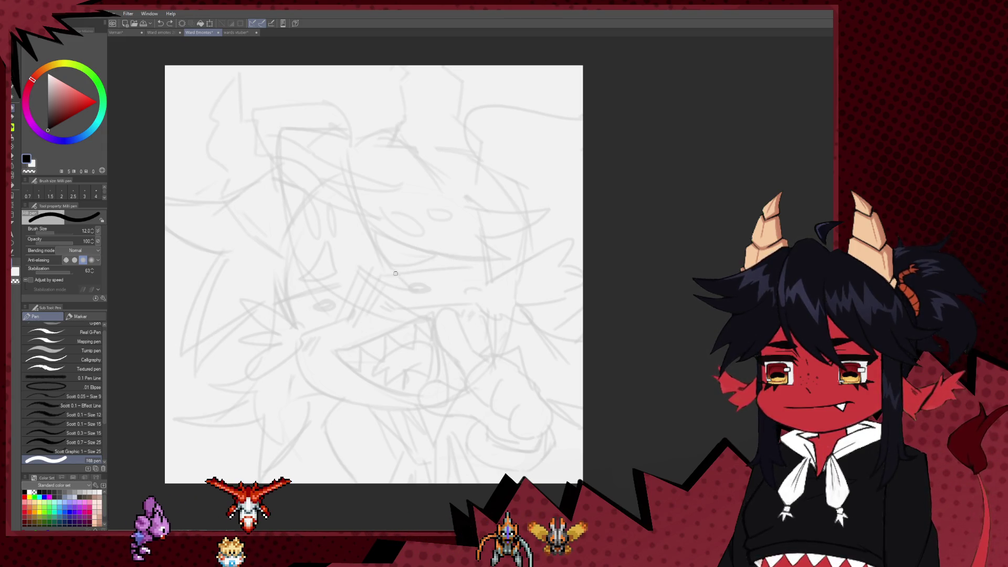
pyautogui.moveTo(384, 275)
pyautogui.mouseDown()
pyautogui.moveTo(469, 261)
pyautogui.moveTo(382, 279)
pyautogui.mouseUp()
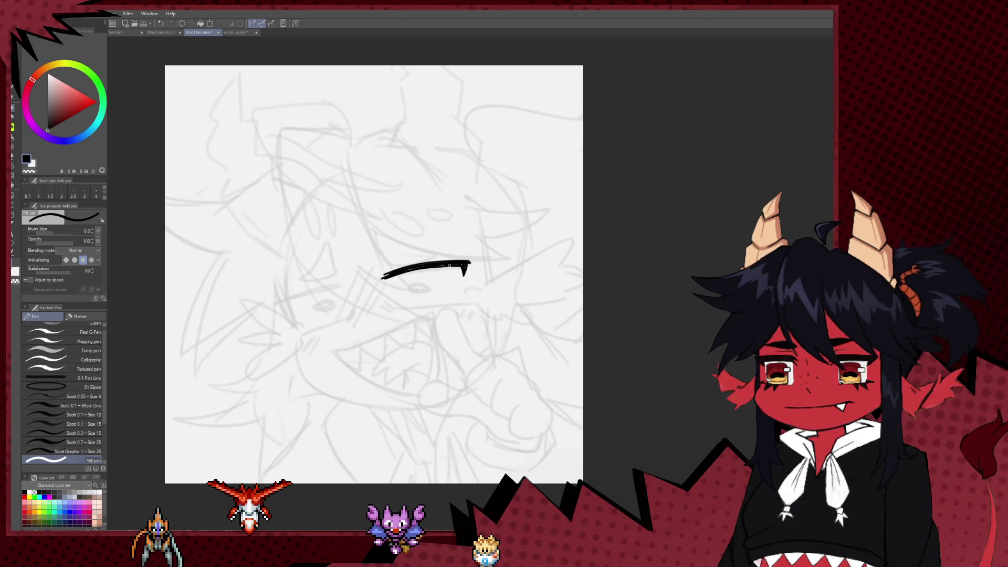
# Flip and pan the view to the eye area, undoing a stray eyelid stroke
pyautogui.press('h')
pyautogui.moveTo(675, 306); pyautogui.dragTo(561, 277)
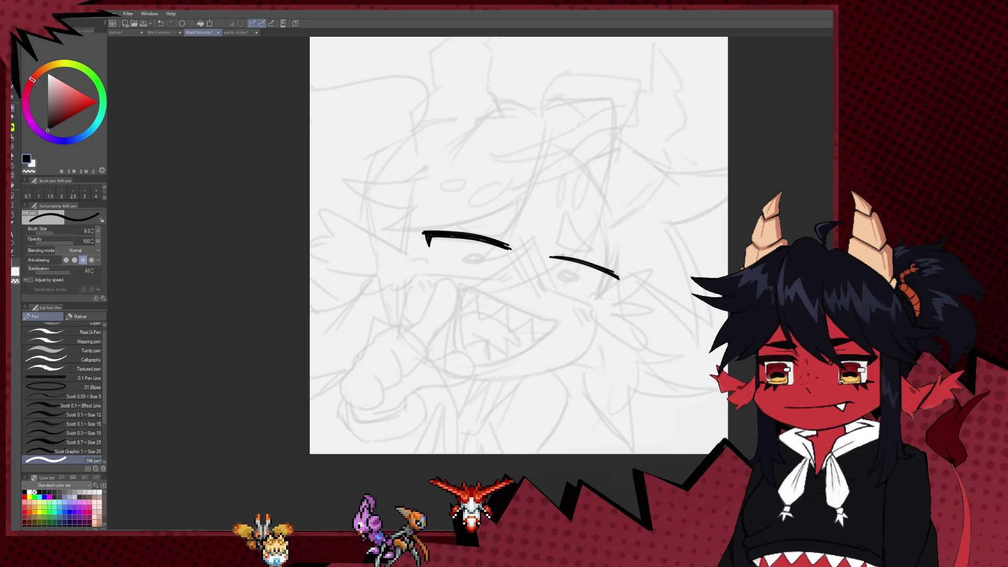
pyautogui.press('h')
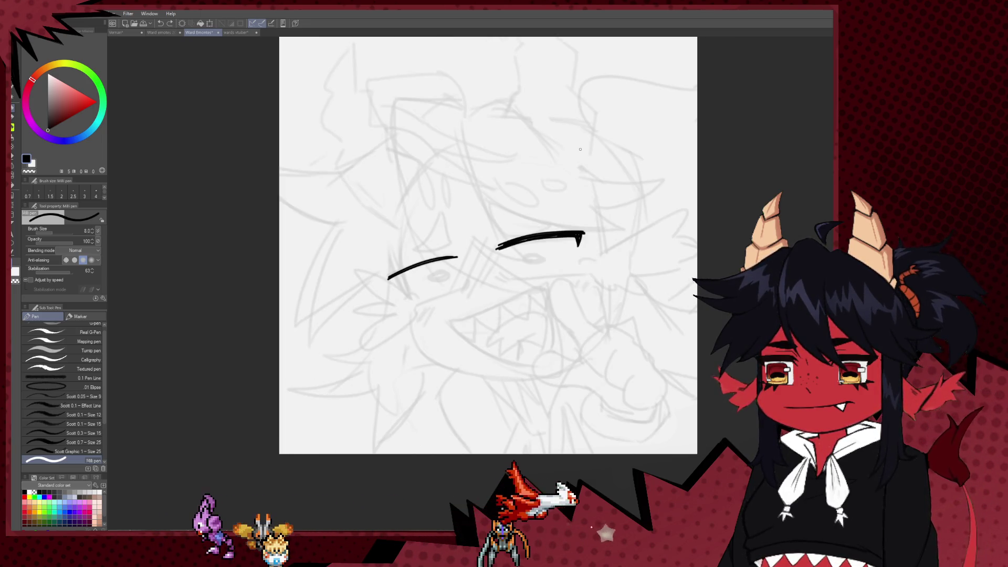
pyautogui.scroll(4, 520, 205)
pyautogui.moveTo(520, 205); pyautogui.dragTo(530, 111)
pyautogui.hotkey('ctrl', 'z')
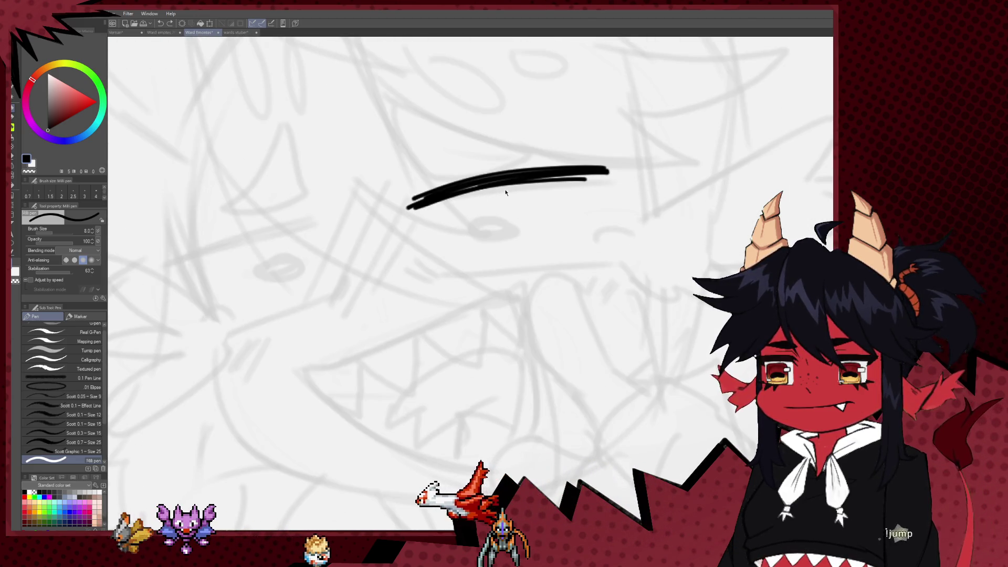
# Ink the first long curved upper eyelid with zigzag hooks at its ends
pyautogui.moveTo(395, 205)
pyautogui.mouseDown()
pyautogui.moveTo(513, 173)
pyautogui.moveTo(615, 170)
pyautogui.mouseUp()
pyautogui.moveTo(396, 204); pyautogui.dragTo(393, 219)
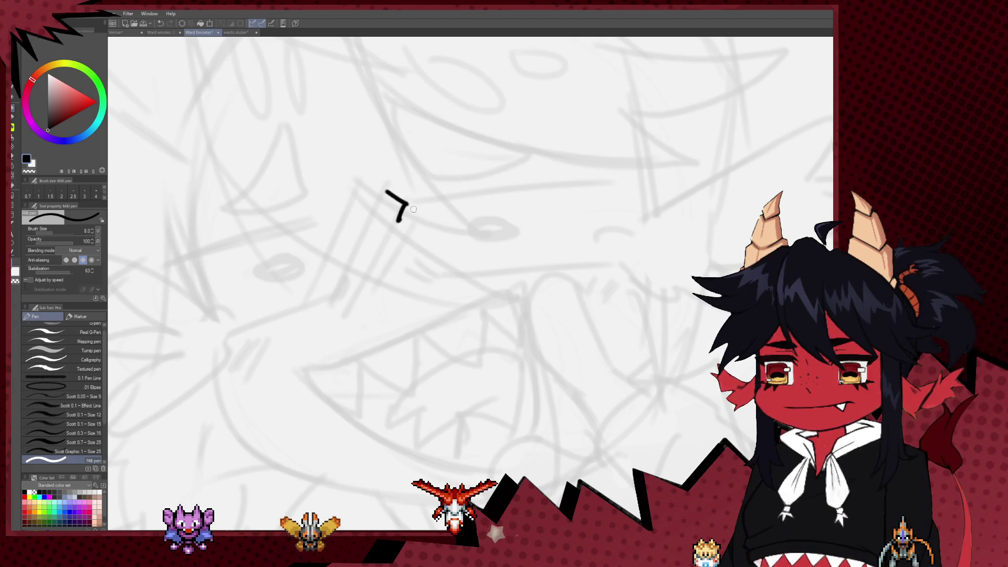
pyautogui.hotkey('ctrl', 'z')
pyautogui.moveTo(391, 192)
pyautogui.mouseDown()
pyautogui.moveTo(640, 168)
pyautogui.moveTo(618, 181)
pyautogui.moveTo(415, 204)
pyautogui.mouseUp()
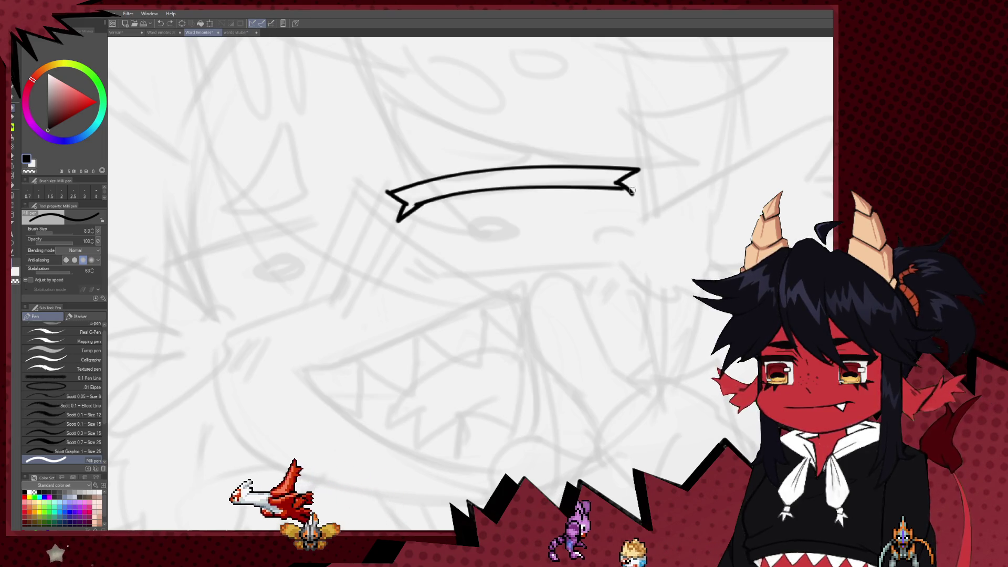
pyautogui.hotkey('ctrl', 'z')
pyautogui.hotkey('ctrl', 'y')
pyautogui.hotkey('ctrl', 'z')
pyautogui.hotkey('ctrl', 'y')
# Draw the other eye's eyelid ribbon, closing it with a lower curve
pyautogui.moveTo(514, 207)
pyautogui.mouseDown()
pyautogui.moveTo(583, 218)
pyautogui.moveTo(626, 175)
pyautogui.mouseUp()
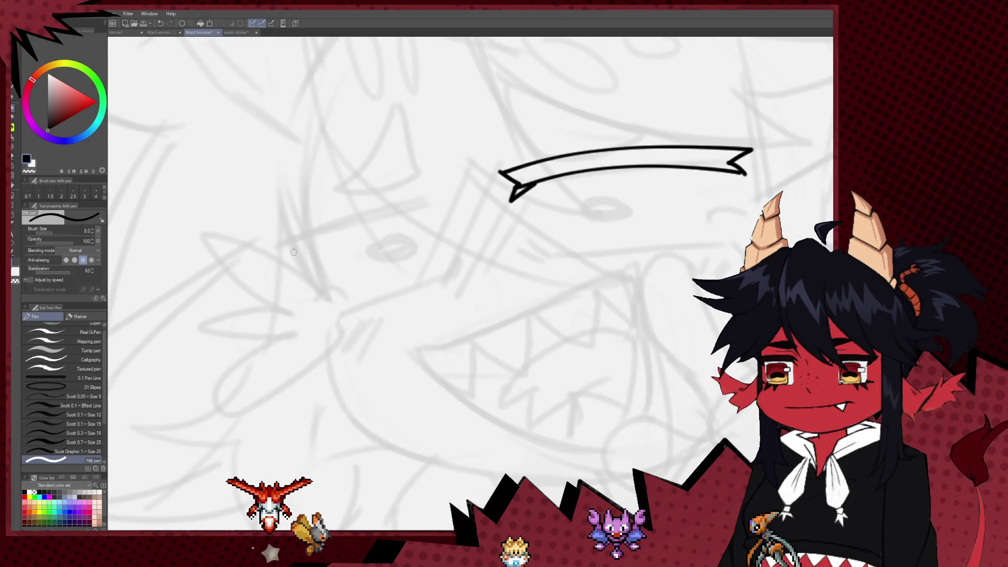
pyautogui.moveTo(283, 262)
pyautogui.mouseDown()
pyautogui.moveTo(294, 245)
pyautogui.moveTo(430, 198)
pyautogui.mouseUp()
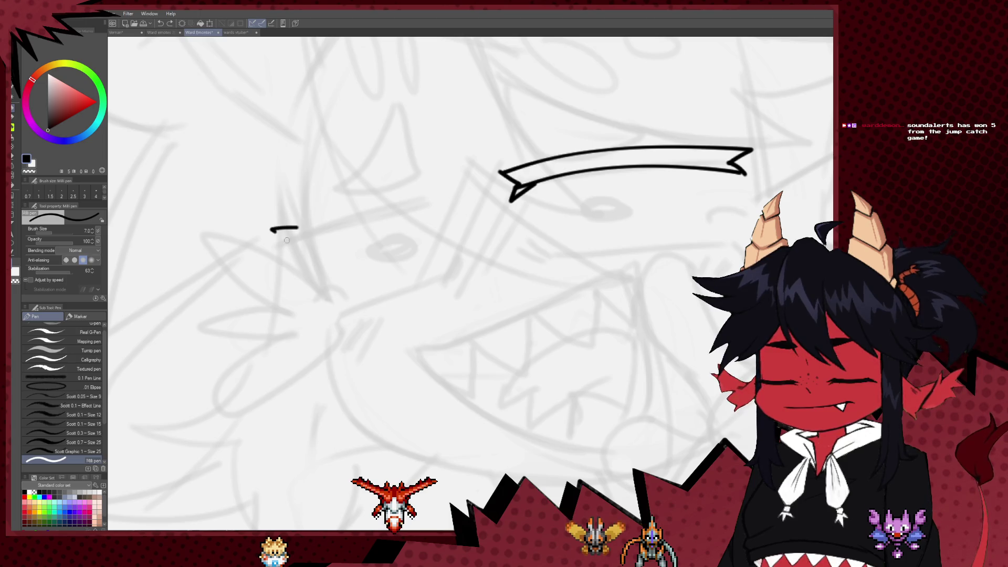
pyautogui.hotkey('ctrl', 'z')
pyautogui.moveTo(295, 227); pyautogui.dragTo(428, 190)
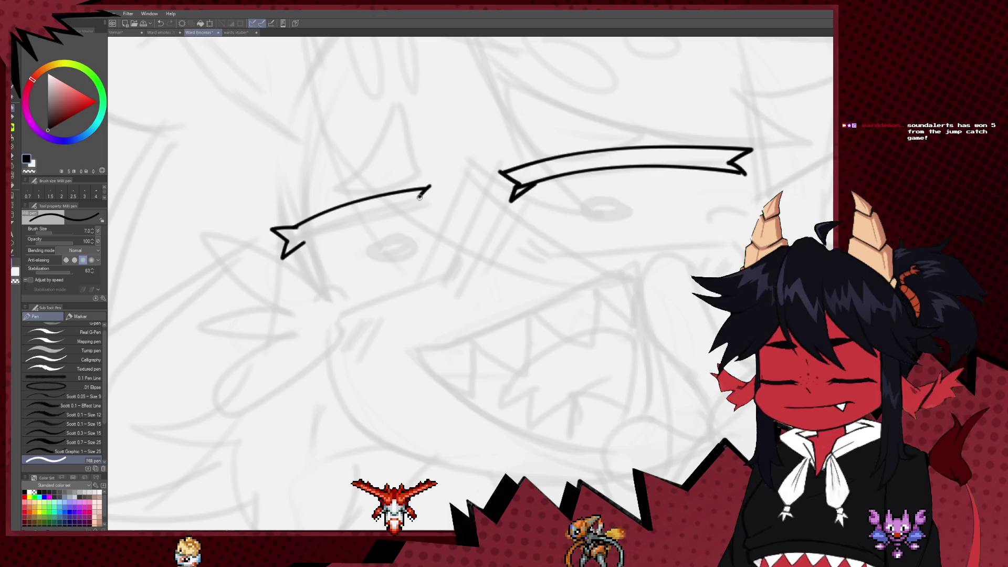
pyautogui.hotkey('ctrl', 'z')
pyautogui.hotkey('ctrl', 'z')
pyautogui.moveTo(296, 227)
pyautogui.mouseDown()
pyautogui.moveTo(366, 196)
pyautogui.moveTo(402, 195)
pyautogui.mouseUp()
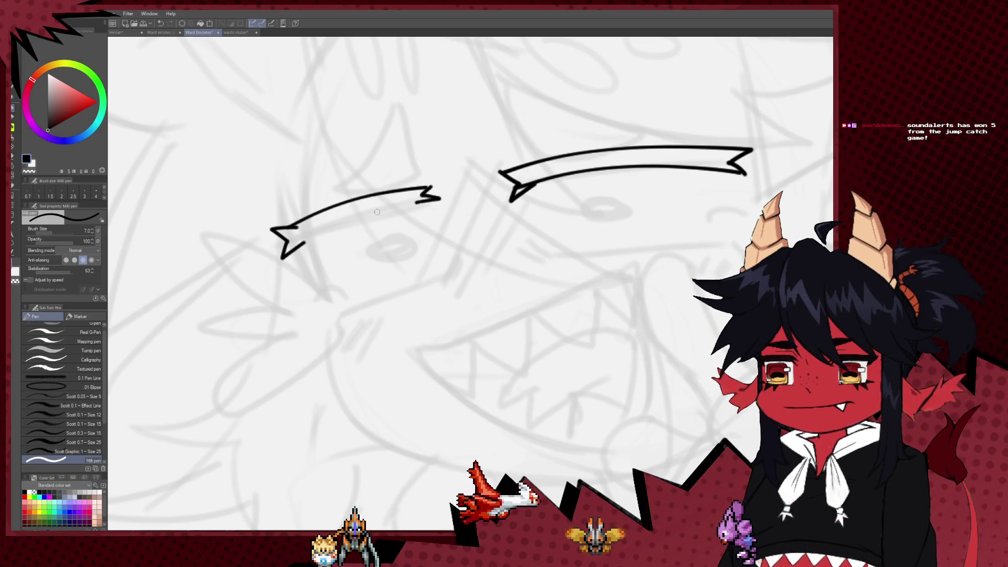
pyautogui.hotkey('ctrl', 'z')
pyautogui.moveTo(297, 243)
pyautogui.mouseDown()
pyautogui.moveTo(440, 203)
pyautogui.moveTo(480, 174)
pyautogui.mouseUp()
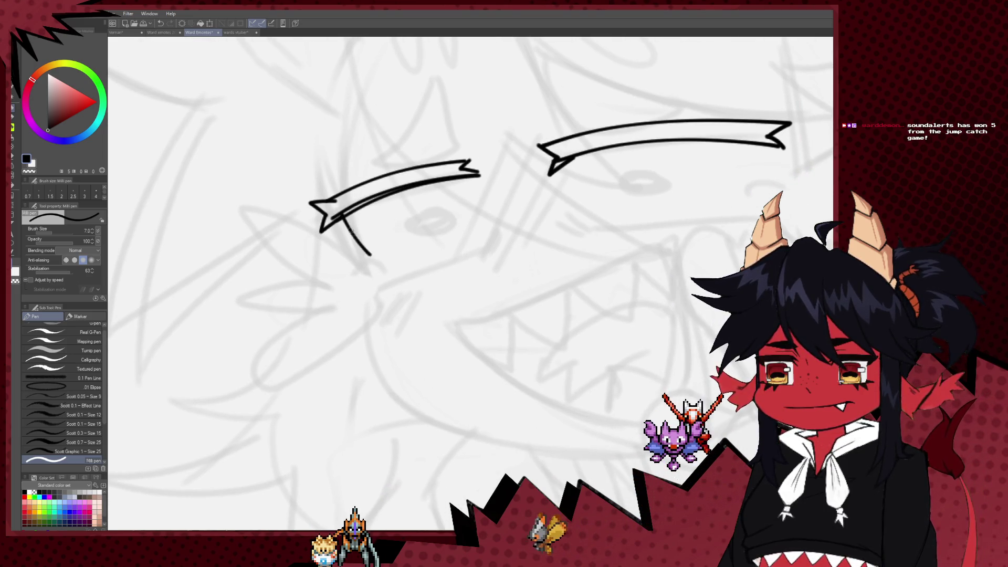
# Add a tail under the eyelid's end and the long lower eye line
pyautogui.moveTo(777, 156); pyautogui.dragTo(673, 209)
pyautogui.moveTo(609, 249)
pyautogui.mouseDown()
pyautogui.moveTo(522, 305)
pyautogui.moveTo(538, 279)
pyautogui.mouseUp()
pyautogui.moveTo(593, 247)
pyautogui.mouseDown()
pyautogui.moveTo(606, 271)
pyautogui.moveTo(631, 267)
pyautogui.moveTo(668, 228)
pyautogui.mouseUp()
pyautogui.hotkey('ctrl', 'z')
pyautogui.hotkey('ctrl', 'z')
pyautogui.moveTo(460, 234)
pyautogui.mouseDown()
pyautogui.moveTo(480, 247)
pyautogui.moveTo(425, 256)
pyautogui.moveTo(643, 220)
pyautogui.mouseUp()
pyautogui.hotkey('ctrl', 'z')
pyautogui.moveTo(463, 244); pyautogui.dragTo(636, 234)
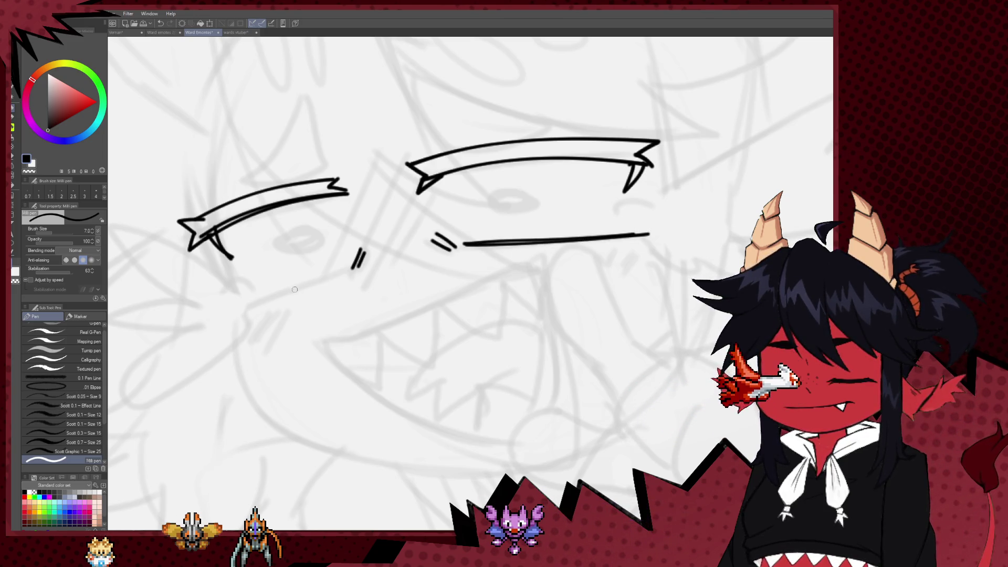
# Try a spiral pupil inside the eye, then undo it
pyautogui.press('h')
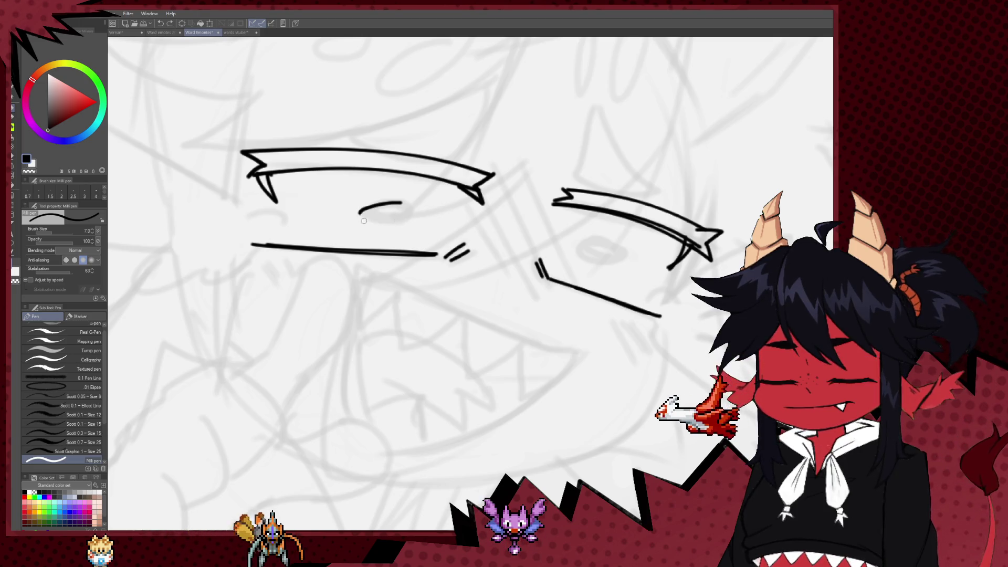
pyautogui.moveTo(382, 207)
pyautogui.mouseDown()
pyautogui.moveTo(335, 247)
pyautogui.moveTo(309, 222)
pyautogui.moveTo(365, 241)
pyautogui.mouseUp()
pyautogui.hotkey('ctrl', 'z')
pyautogui.hotkey('ctrl', 'z')
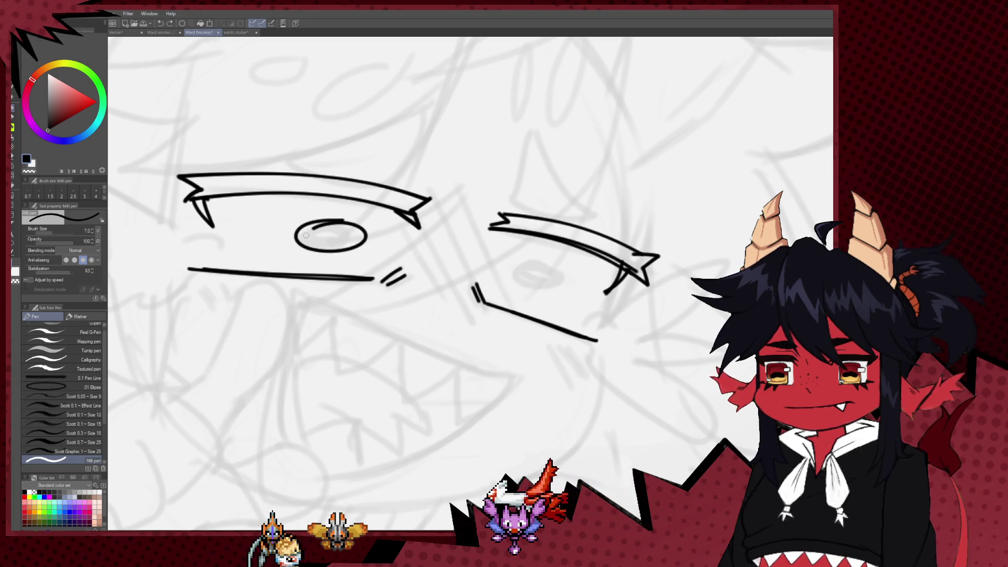
# Draw an oval pupil in the left eye and an arc inside the right eye
pyautogui.moveTo(462, 291); pyautogui.dragTo(452, 276)
pyautogui.moveTo(536, 248)
pyautogui.mouseDown()
pyautogui.moveTo(504, 263)
pyautogui.moveTo(524, 258)
pyautogui.mouseUp()
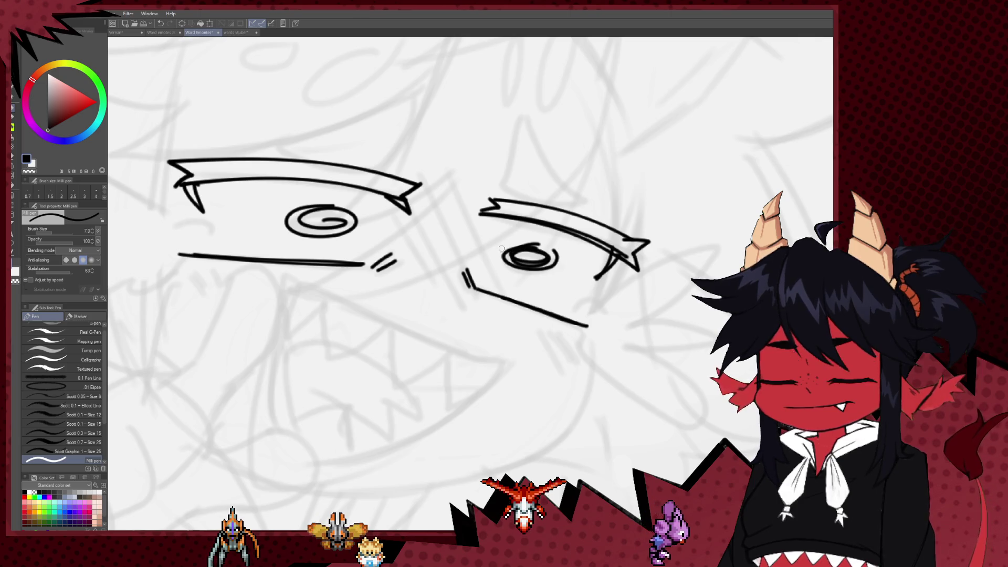
pyautogui.scroll(-6, 581, 222)
pyautogui.scroll(3, 581, 222)
pyautogui.scroll(3, 534, 235)
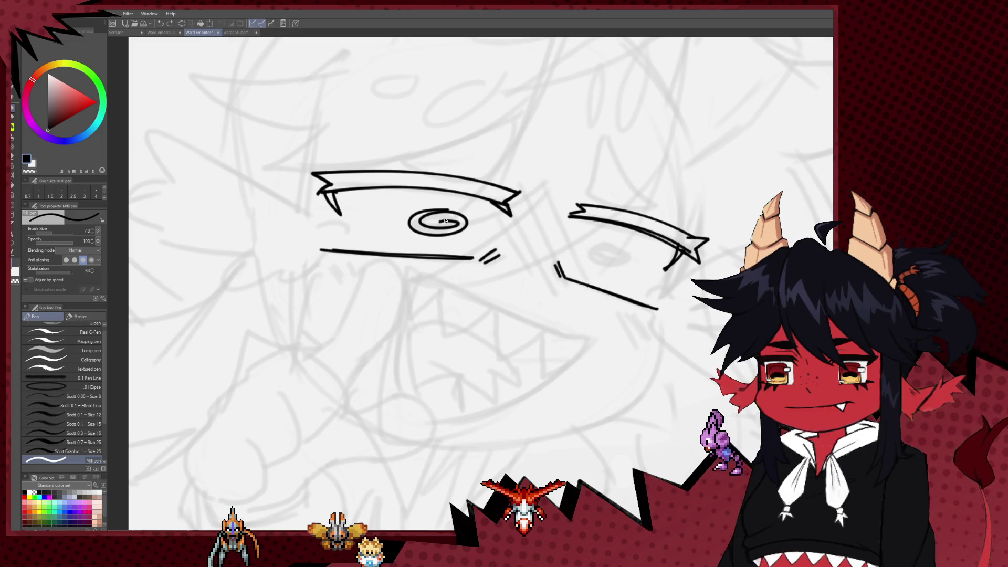
pyautogui.moveTo(451, 218)
pyautogui.mouseDown()
pyautogui.moveTo(407, 218)
pyautogui.moveTo(451, 219)
pyautogui.mouseUp()
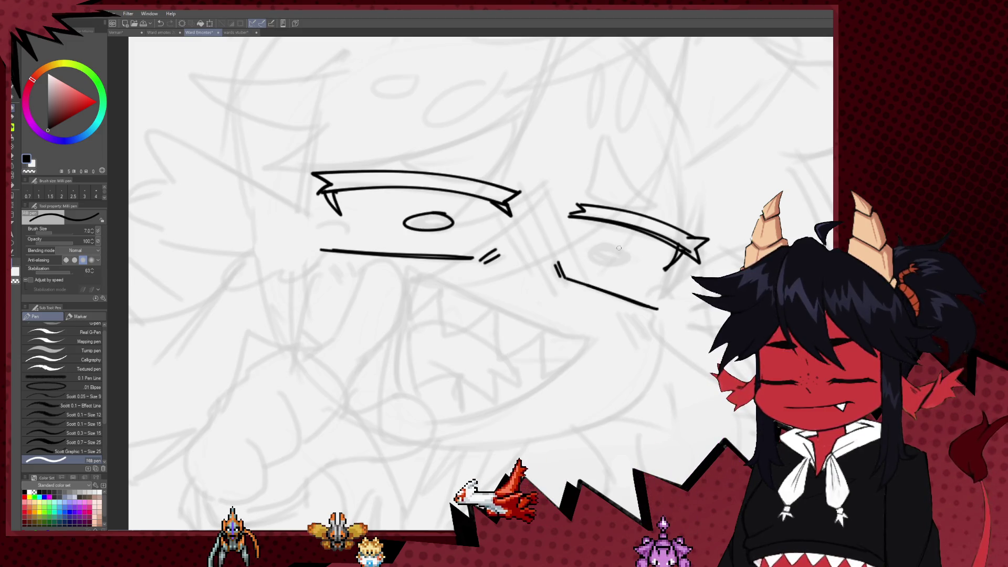
pyautogui.moveTo(585, 254); pyautogui.dragTo(619, 246)
pyautogui.scroll(-2, 594, 260)
pyautogui.scroll(2, 460, 273)
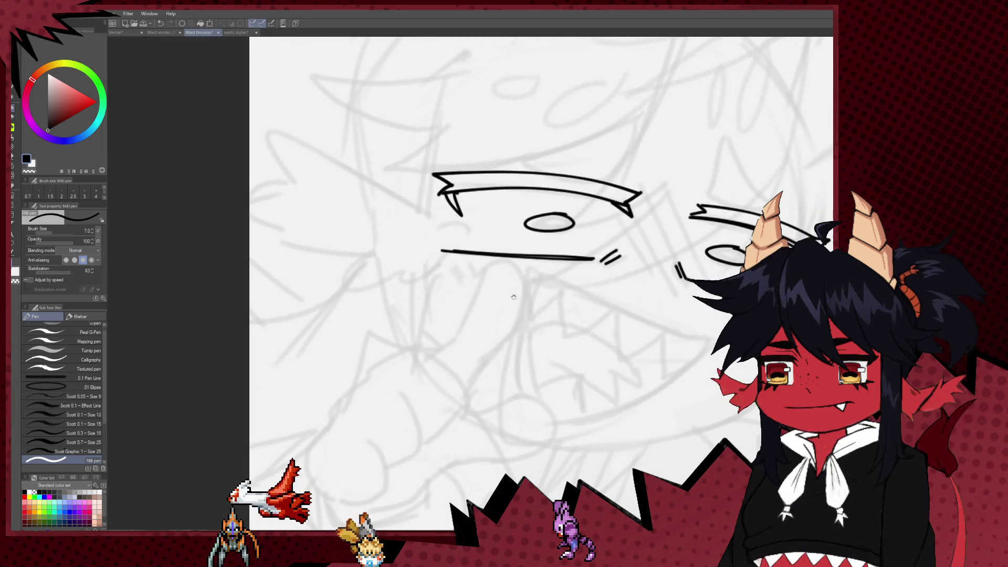
# Outline the bumpy shape left of the eye, discarding stray strokes above it
pyautogui.moveTo(444, 270)
pyautogui.mouseDown()
pyautogui.moveTo(462, 292)
pyautogui.moveTo(442, 299)
pyautogui.mouseUp()
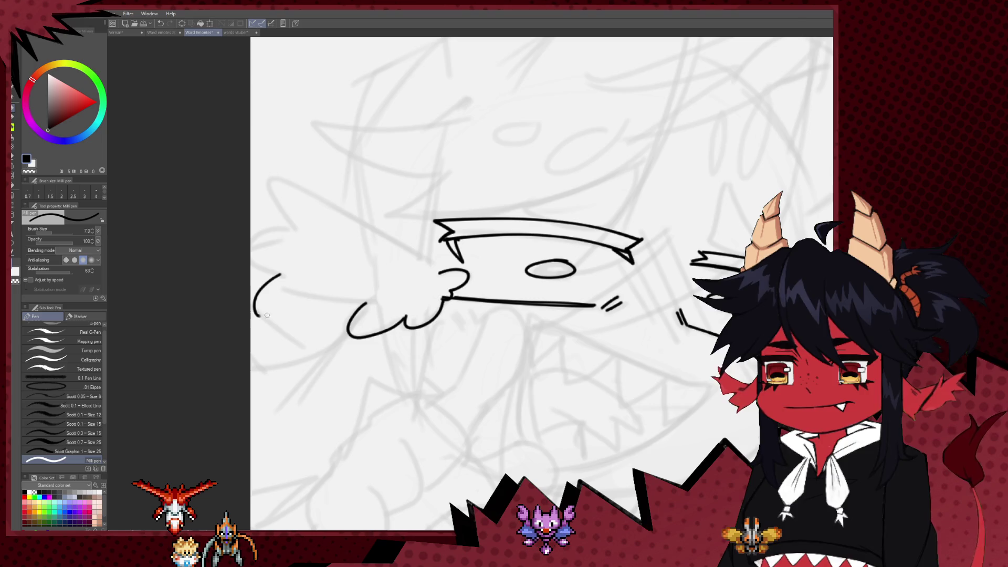
pyautogui.hotkey('ctrl', 'z')
pyautogui.moveTo(279, 273)
pyautogui.mouseDown()
pyautogui.moveTo(277, 296)
pyautogui.moveTo(370, 303)
pyautogui.mouseUp()
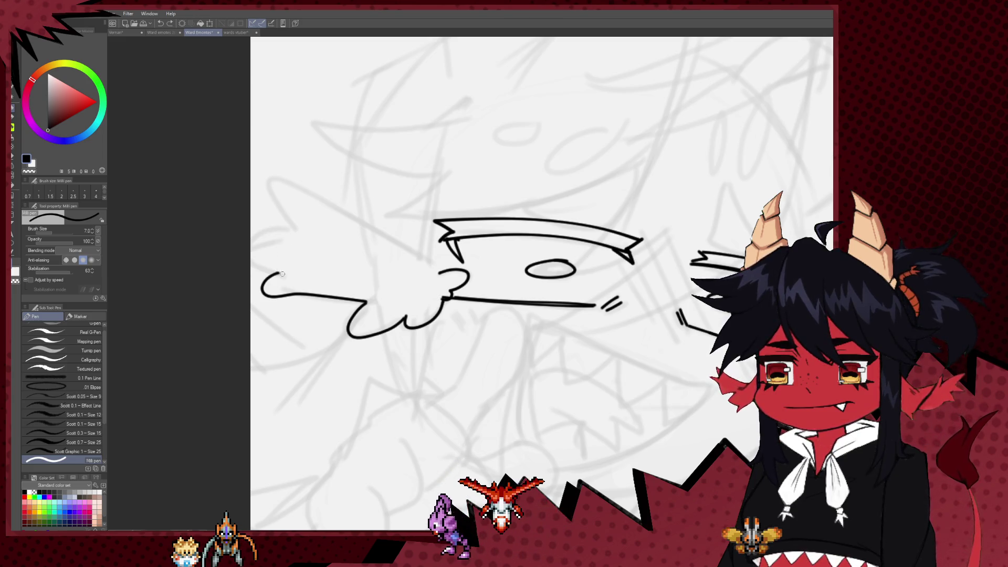
pyautogui.moveTo(278, 273); pyautogui.dragTo(251, 270)
pyautogui.moveTo(294, 231)
pyautogui.mouseDown()
pyautogui.moveTo(251, 229)
pyautogui.moveTo(264, 193)
pyautogui.moveTo(302, 189)
pyautogui.moveTo(340, 217)
pyautogui.mouseUp()
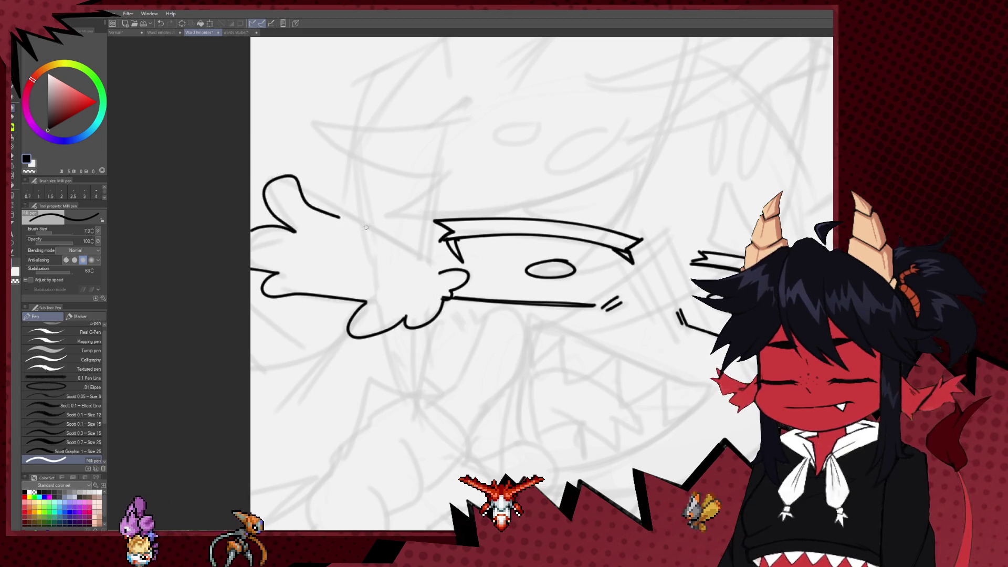
pyautogui.hotkey('ctrl', 'z')
pyautogui.moveTo(270, 198)
pyautogui.mouseDown()
pyautogui.moveTo(418, 268)
pyautogui.moveTo(293, 192)
pyautogui.mouseUp()
pyautogui.hotkey('ctrl', 'z')
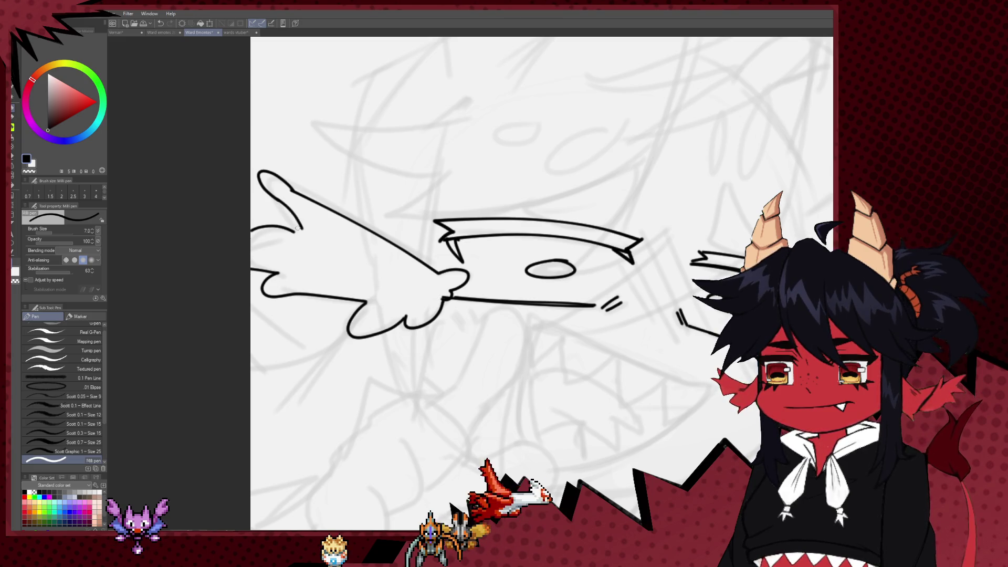
# Add an inner curve to the shape and a small arc under the right eye
pyautogui.moveTo(676, 299)
pyautogui.mouseDown()
pyautogui.moveTo(565, 313)
pyautogui.moveTo(651, 324)
pyautogui.mouseUp()
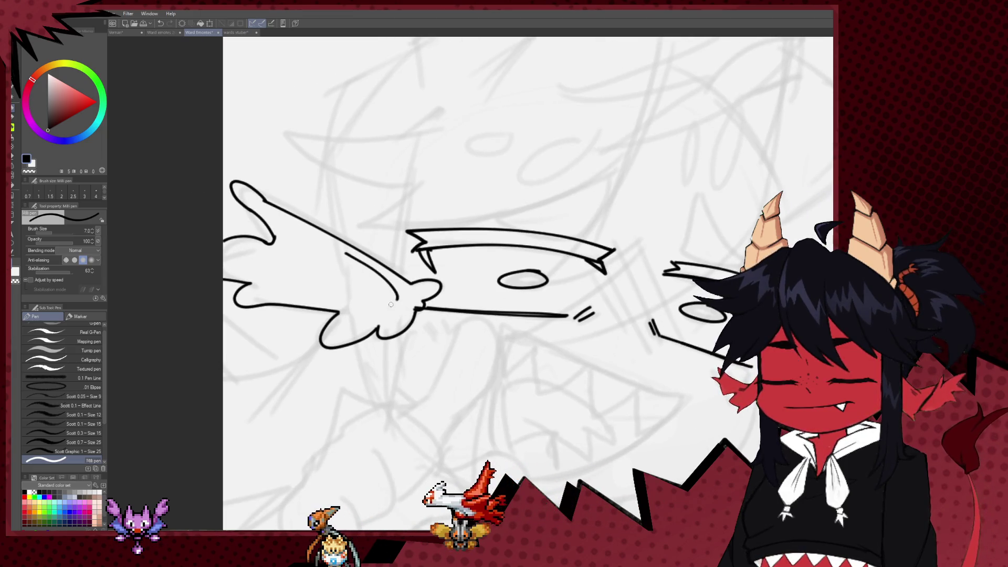
pyautogui.moveTo(346, 253); pyautogui.dragTo(373, 306)
pyautogui.moveTo(646, 335); pyautogui.dragTo(438, 224)
pyautogui.moveTo(527, 247); pyautogui.dragTo(625, 193)
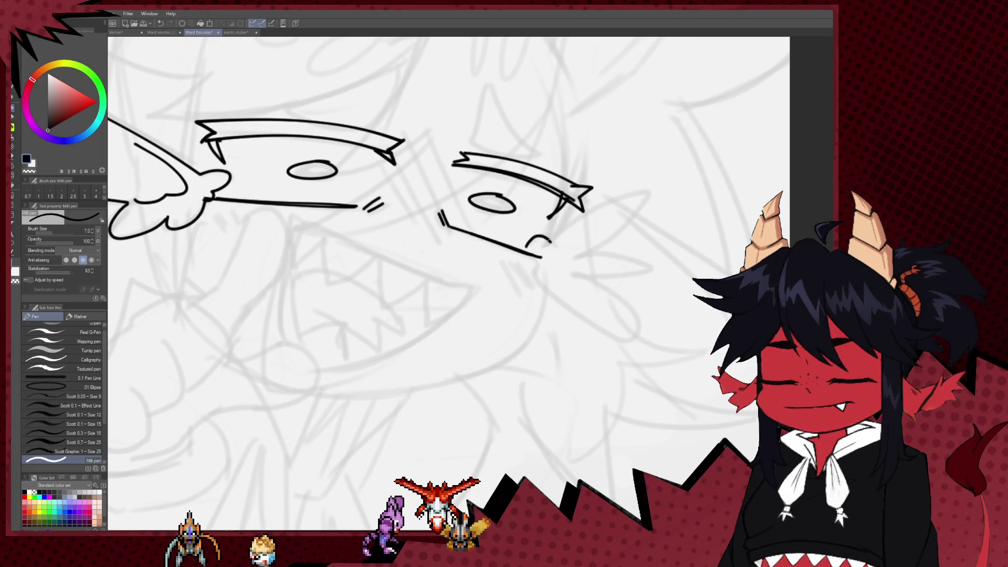
# Draw a looping stroke with a hook from the right eye line's end
pyautogui.moveTo(558, 238)
pyautogui.mouseDown()
pyautogui.moveTo(614, 206)
pyautogui.moveTo(606, 226)
pyautogui.mouseUp()
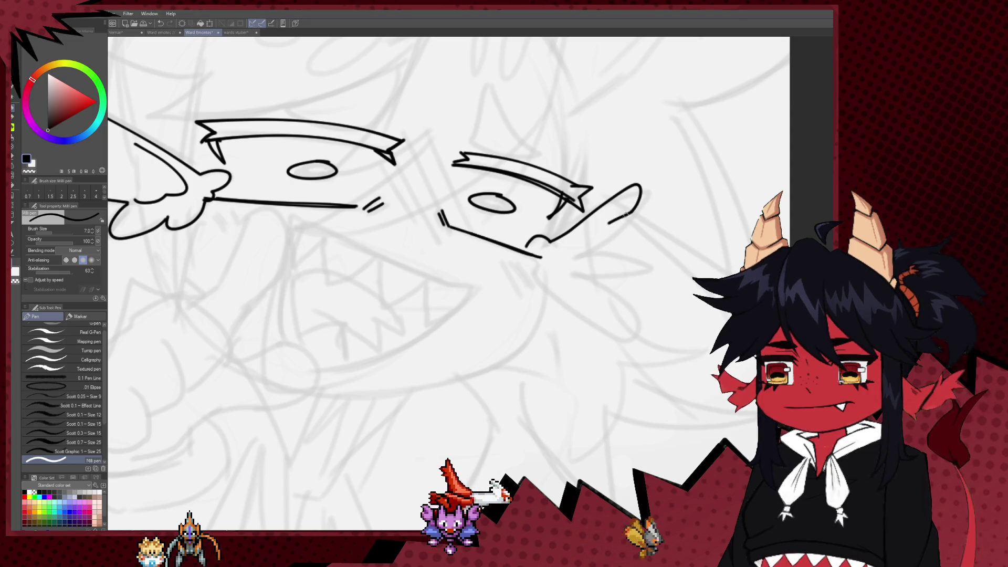
pyautogui.hotkey('ctrl', 'z')
pyautogui.moveTo(602, 211); pyautogui.dragTo(583, 238)
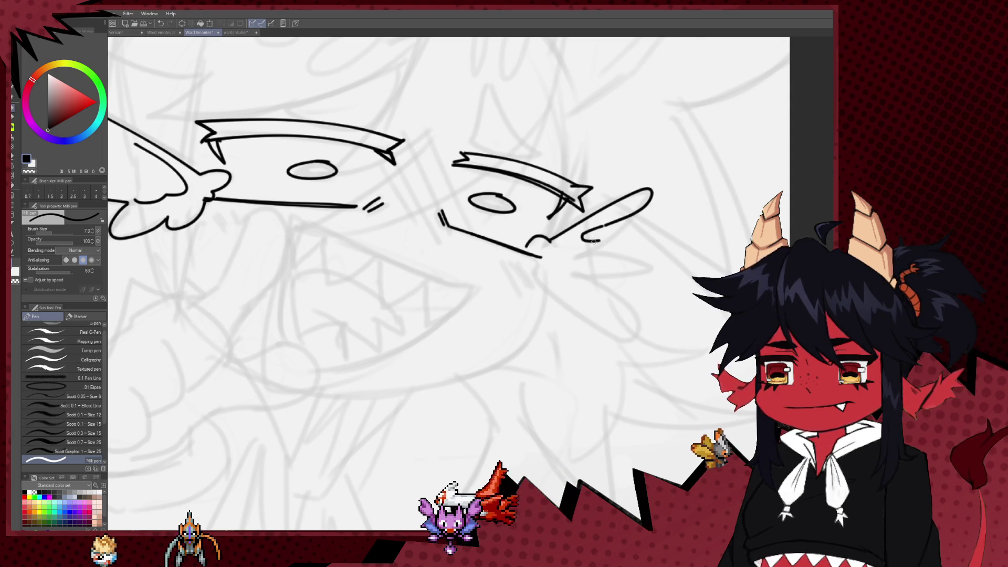
pyautogui.hotkey('ctrl', 'z')
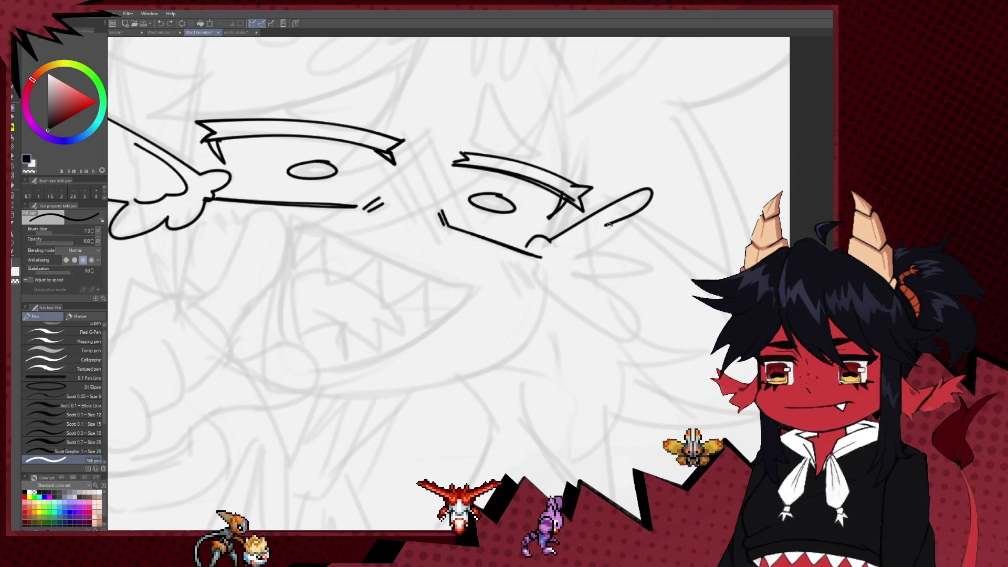
pyautogui.moveTo(604, 229)
pyautogui.mouseDown()
pyautogui.moveTo(601, 242)
pyautogui.moveTo(697, 257)
pyautogui.mouseUp()
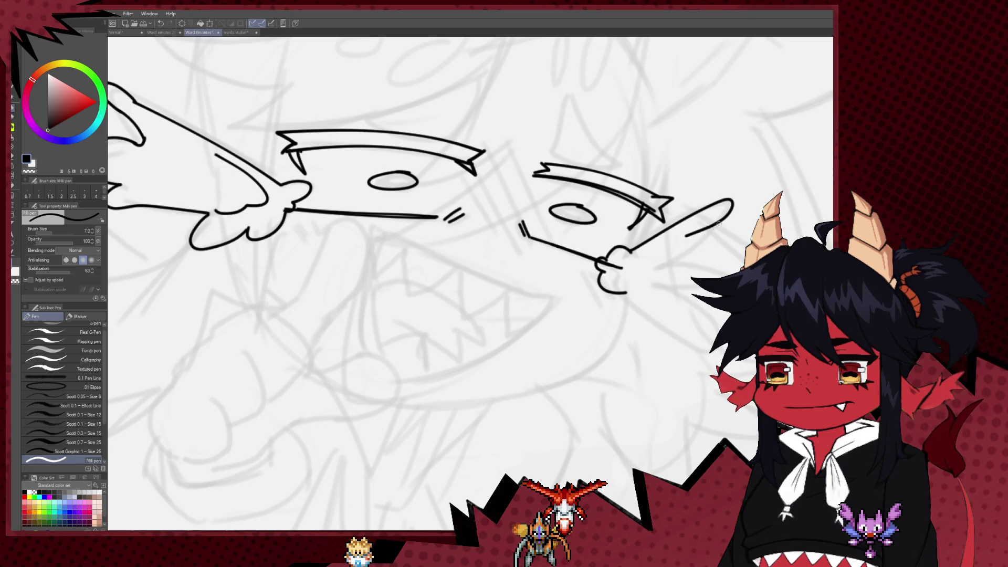
# Extend the hand's finger line and finish it with a rounded loop
pyautogui.press('e')
pyautogui.press('p')
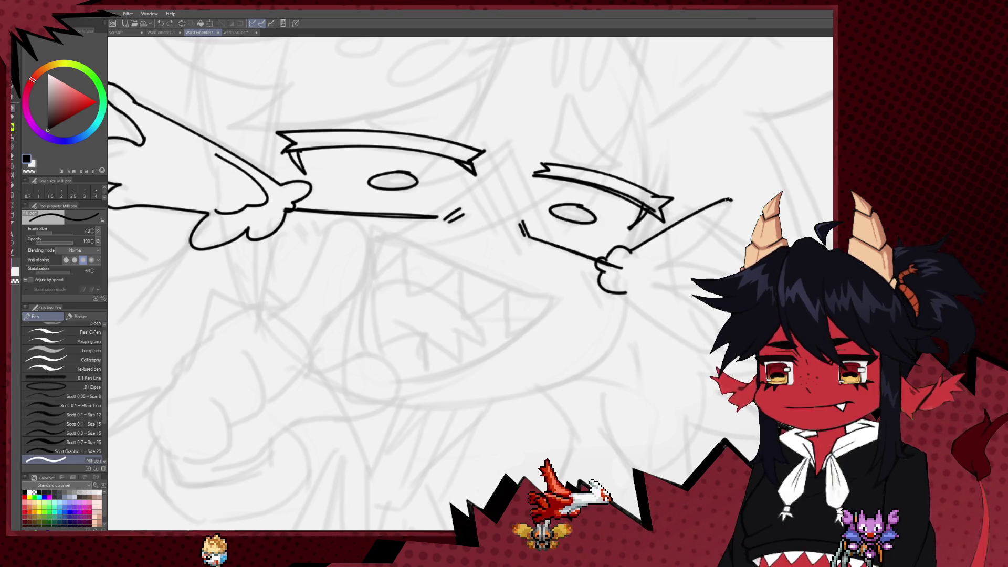
pyautogui.moveTo(702, 233); pyautogui.dragTo(689, 259)
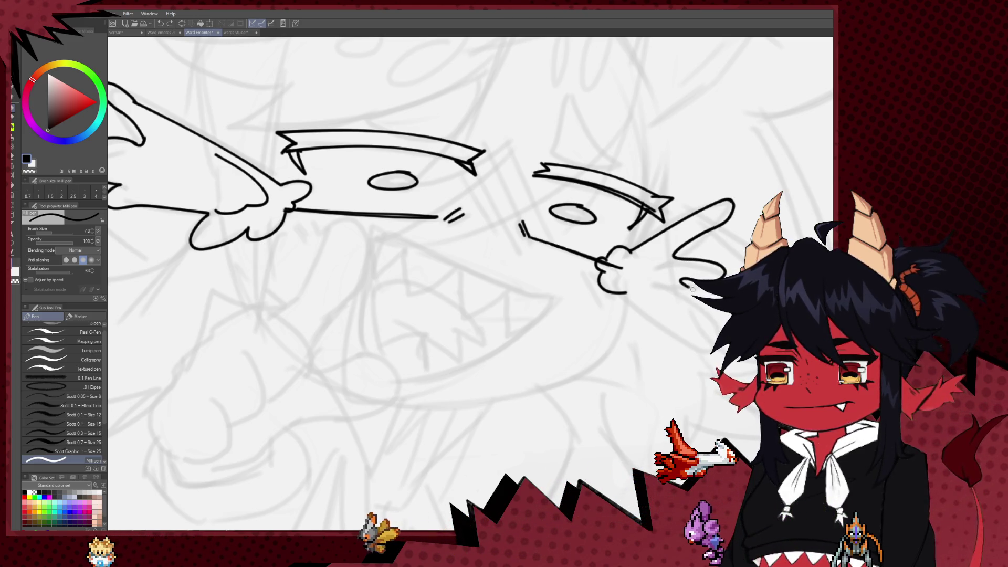
pyautogui.moveTo(717, 350); pyautogui.dragTo(648, 317)
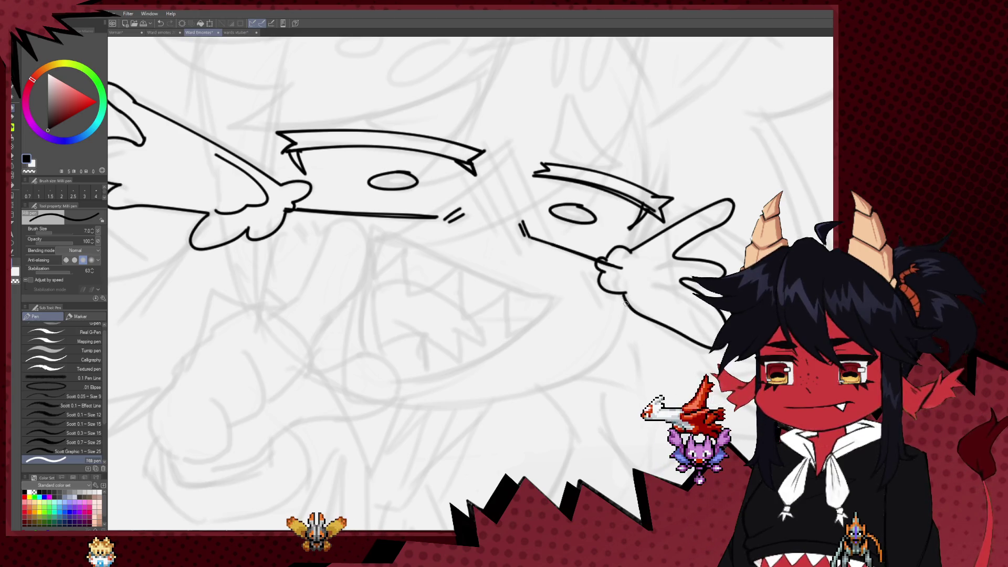
pyautogui.hotkey('ctrl', 'z')
pyautogui.hotkey('ctrl', 'z')
pyautogui.hotkey('ctrl', 'z')
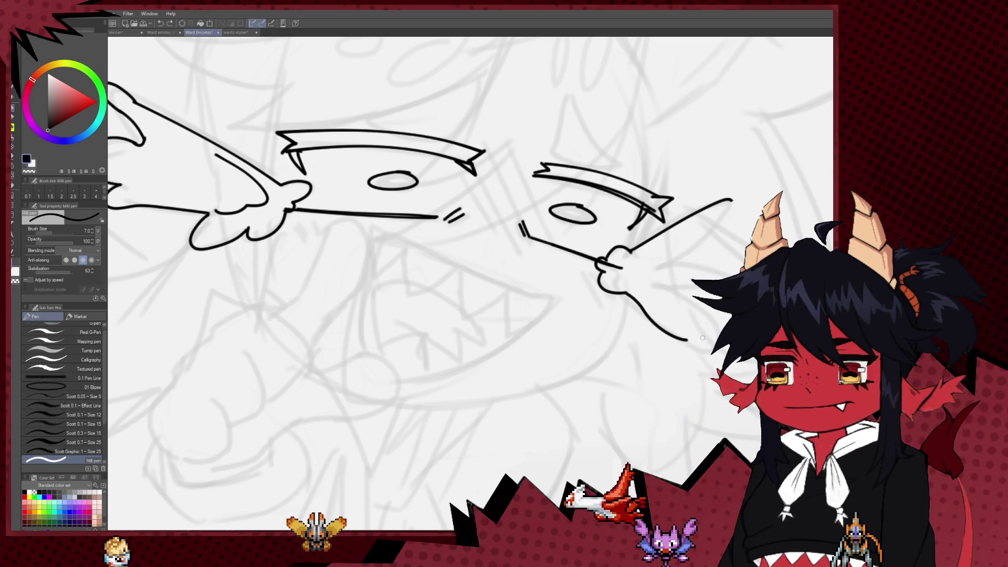
pyautogui.moveTo(685, 340)
pyautogui.mouseDown()
pyautogui.moveTo(696, 283)
pyautogui.moveTo(719, 276)
pyautogui.mouseUp()
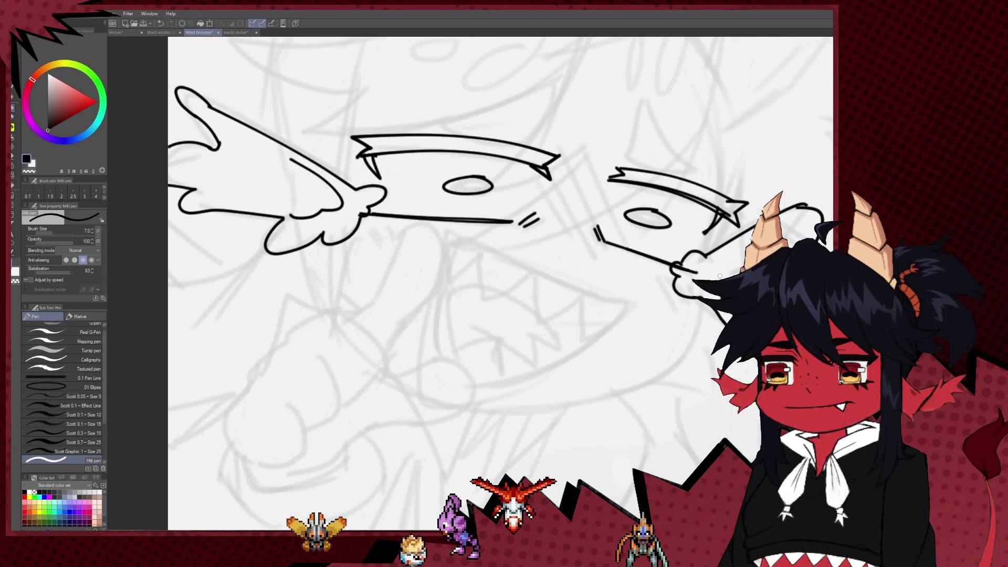
# Erase the loop and redraw a hooked finger stroke on the hand
pyautogui.scroll(-5, 720, 276)
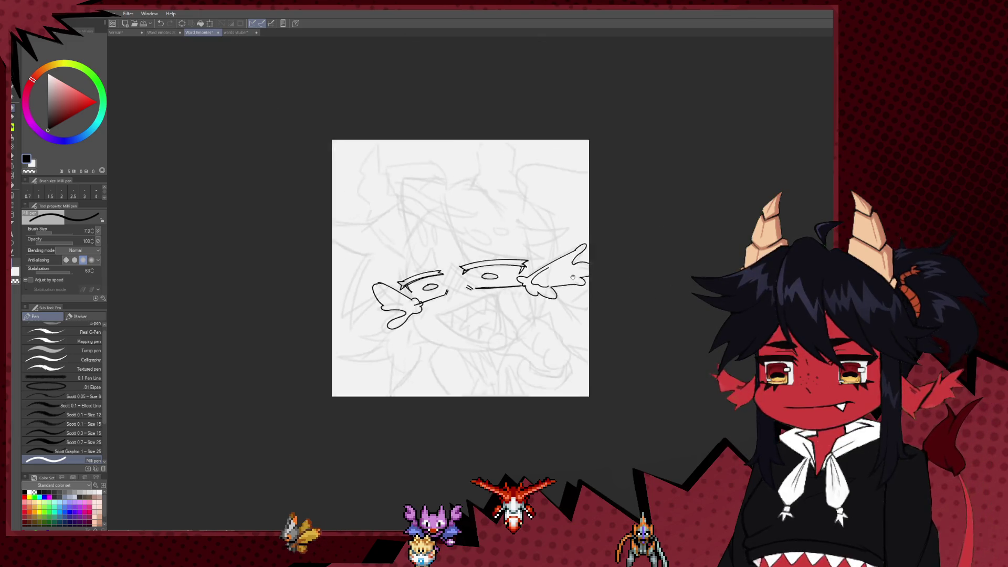
pyautogui.scroll(2, 495, 264)
pyautogui.press('e')
pyautogui.moveTo(286, 303)
pyautogui.mouseDown()
pyautogui.moveTo(295, 329)
pyautogui.moveTo(299, 296)
pyautogui.mouseUp()
pyautogui.press('p')
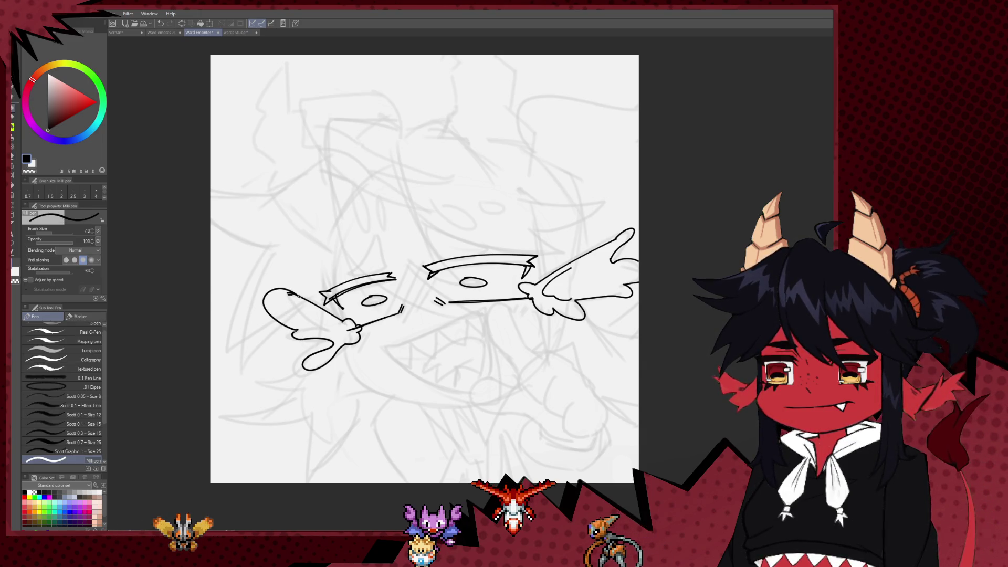
pyautogui.hotkey('ctrl', 'z')
pyautogui.moveTo(270, 288); pyautogui.dragTo(292, 334)
# Shrink the eraser to size 17 and return to the pen
pyautogui.press('e')
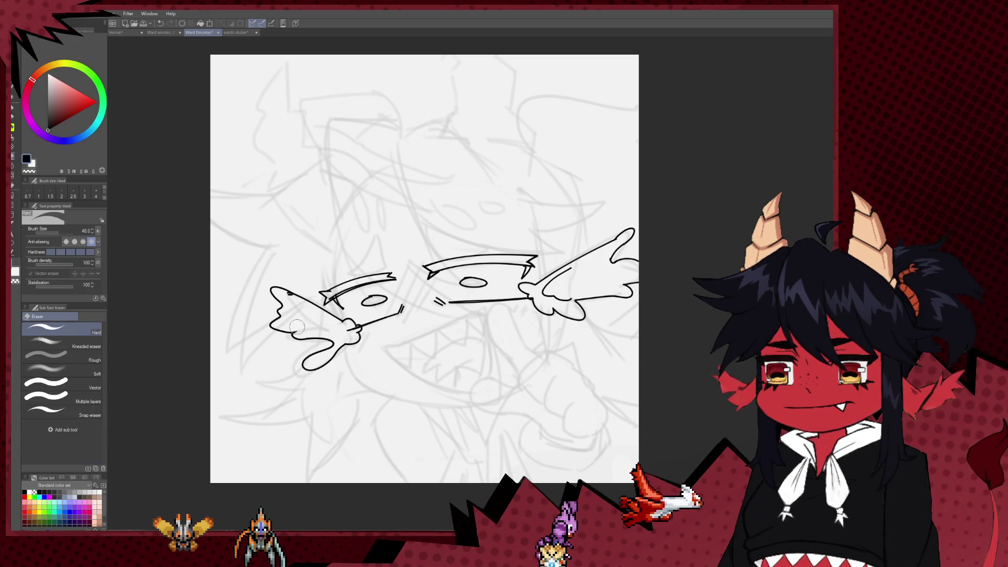
pyautogui.press('[')
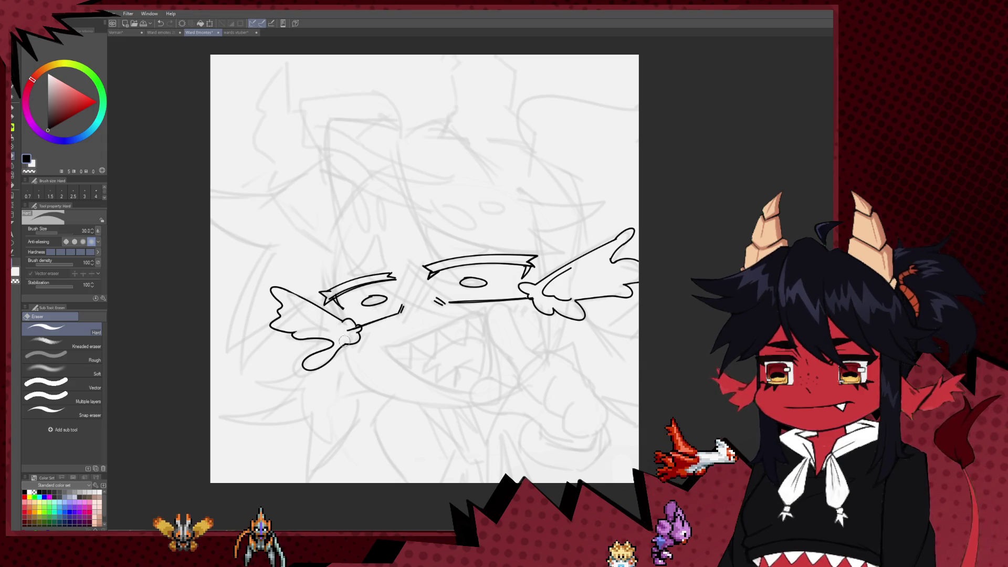
pyautogui.press('[')
pyautogui.press('[')
pyautogui.press('[')
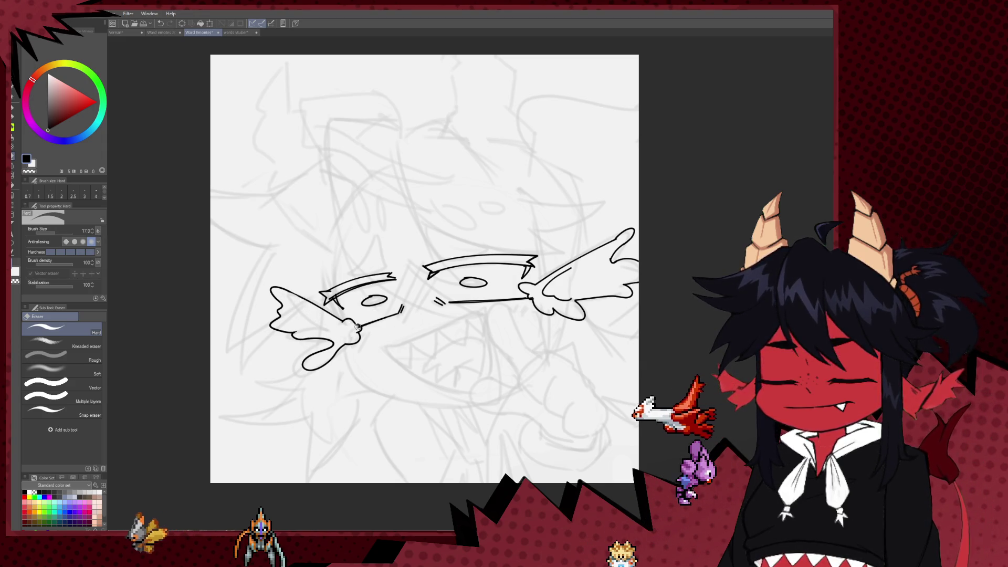
pyautogui.press('p')
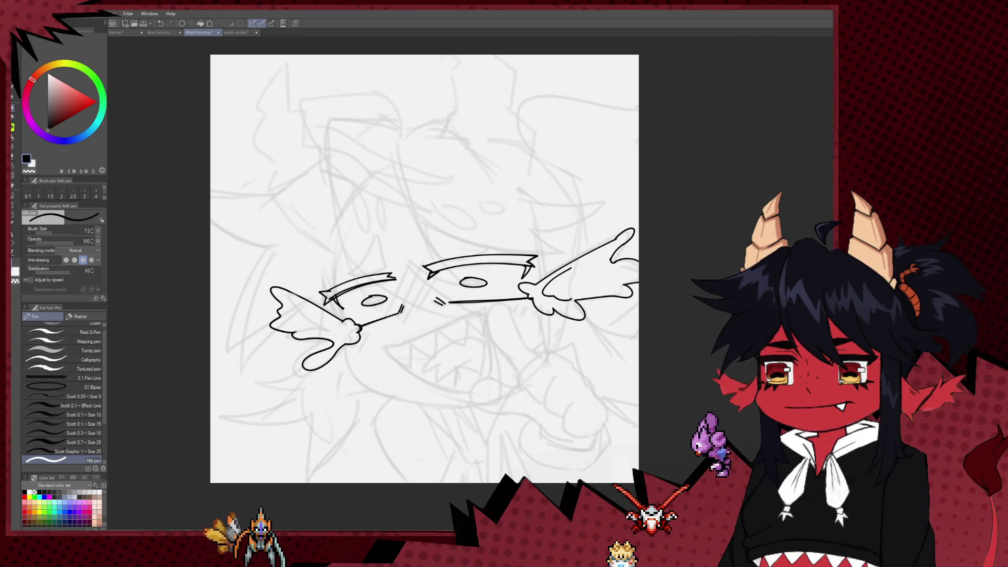
pyautogui.moveTo(362, 361); pyautogui.dragTo(361, 344)
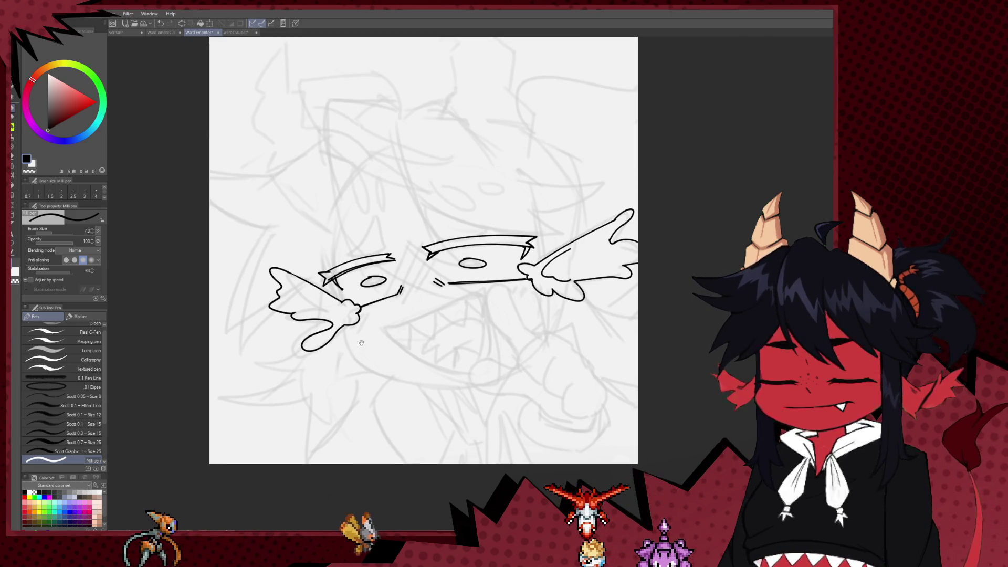
# Mirror the view and ink the raised finger's edges, the fist's lower curve and a knuckle bump
pyautogui.press('h')
pyautogui.moveTo(649, 326); pyautogui.dragTo(588, 314)
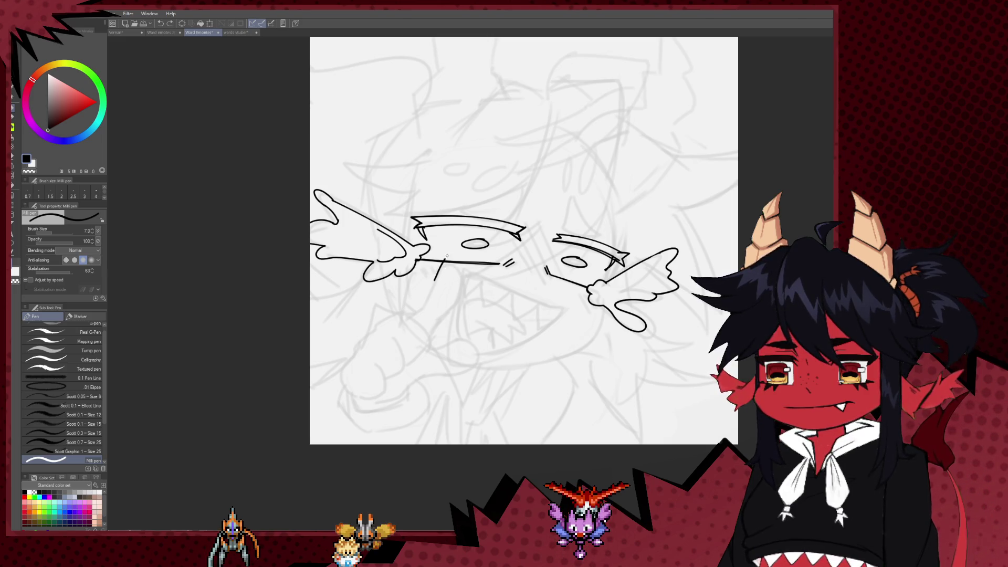
pyautogui.moveTo(457, 272)
pyautogui.mouseDown()
pyautogui.moveTo(452, 310)
pyautogui.moveTo(428, 335)
pyautogui.mouseUp()
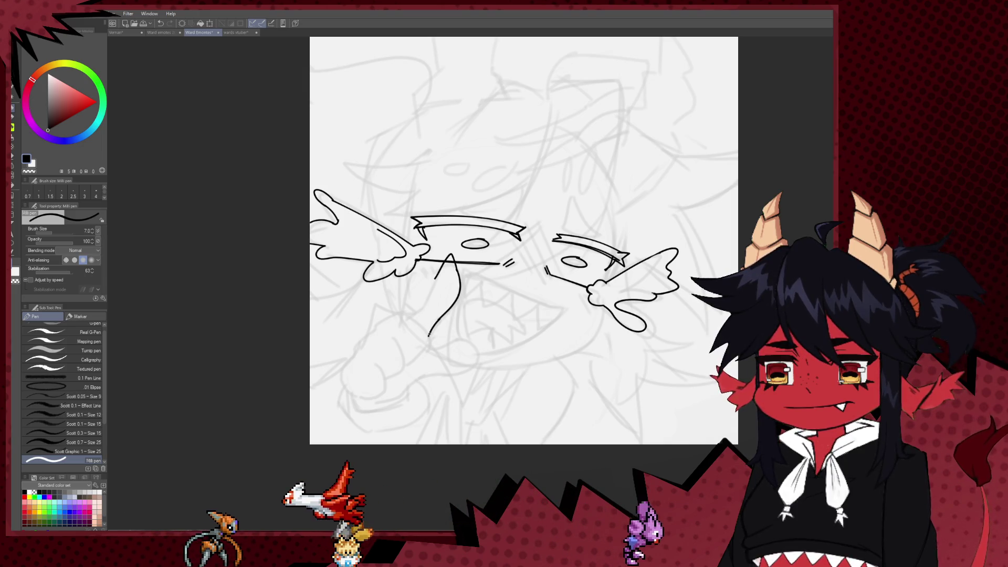
pyautogui.moveTo(436, 283)
pyautogui.mouseDown()
pyautogui.moveTo(411, 316)
pyautogui.moveTo(430, 343)
pyautogui.mouseUp()
pyautogui.moveTo(429, 343); pyautogui.dragTo(407, 362)
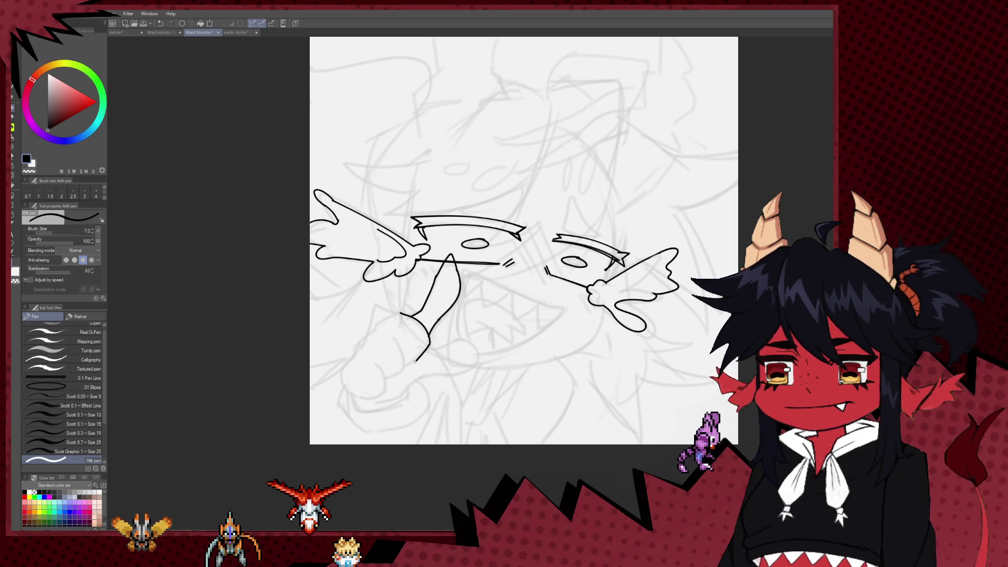
pyautogui.moveTo(399, 314)
pyautogui.mouseDown()
pyautogui.moveTo(341, 375)
pyautogui.moveTo(376, 400)
pyautogui.mouseUp()
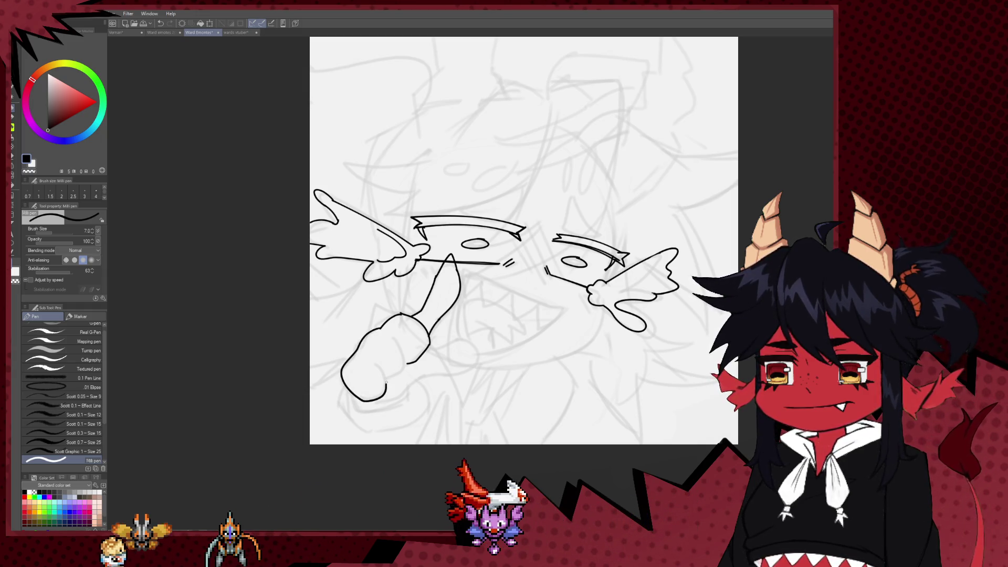
# Redraw the fist outline down to its bottom and add a crease inside the fist
pyautogui.hotkey('ctrl', 'z')
pyautogui.hotkey('ctrl', 'z')
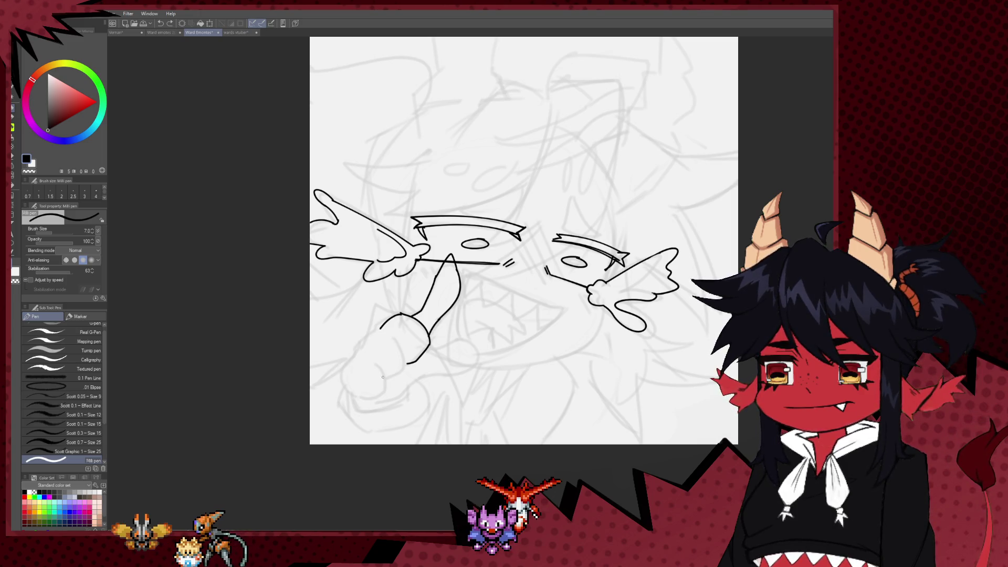
pyautogui.moveTo(373, 334)
pyautogui.mouseDown()
pyautogui.moveTo(346, 388)
pyautogui.moveTo(385, 390)
pyautogui.moveTo(407, 364)
pyautogui.mouseUp()
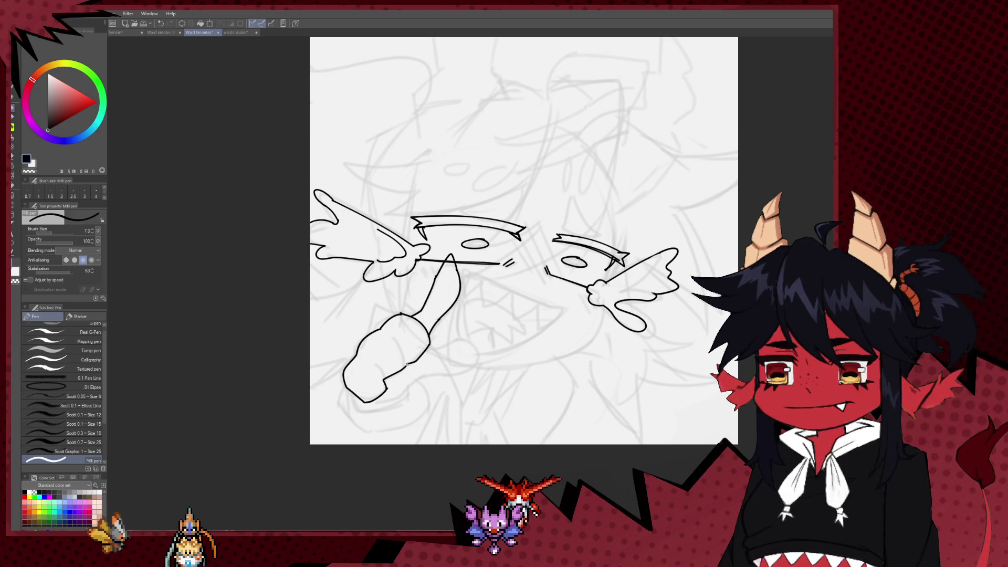
pyautogui.hotkey('ctrl', 'z')
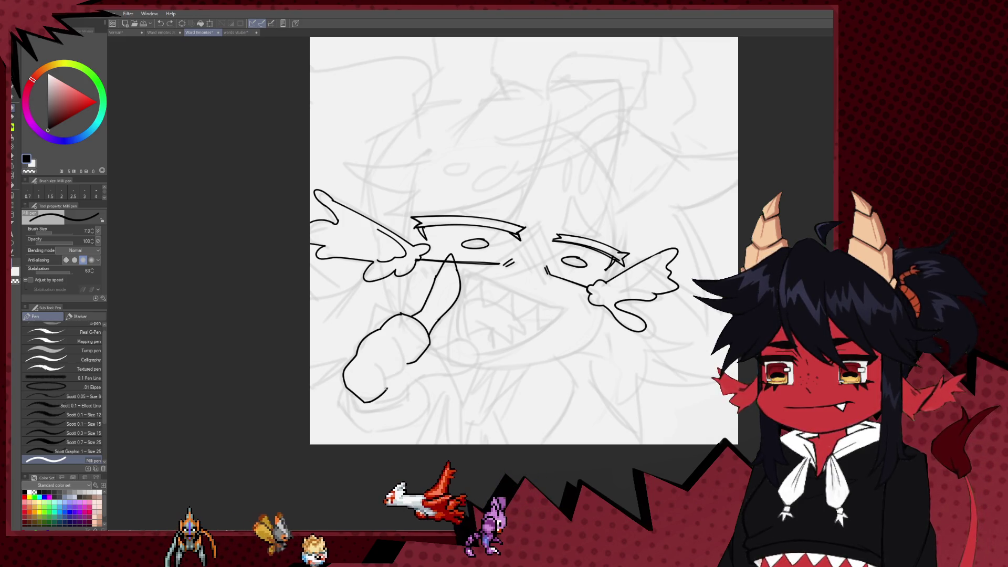
pyautogui.moveTo(389, 386); pyautogui.dragTo(394, 337)
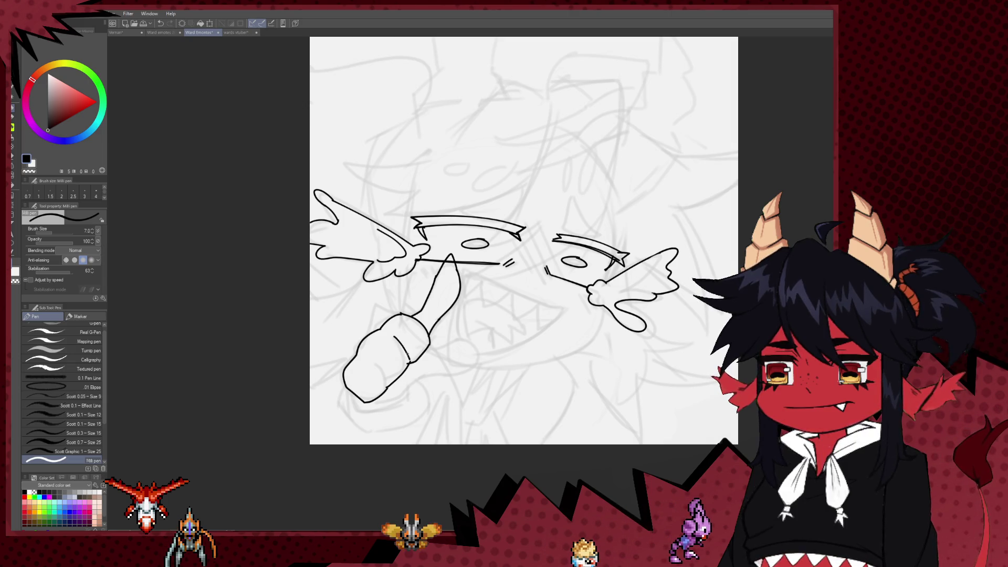
pyautogui.moveTo(371, 360); pyautogui.dragTo(386, 383)
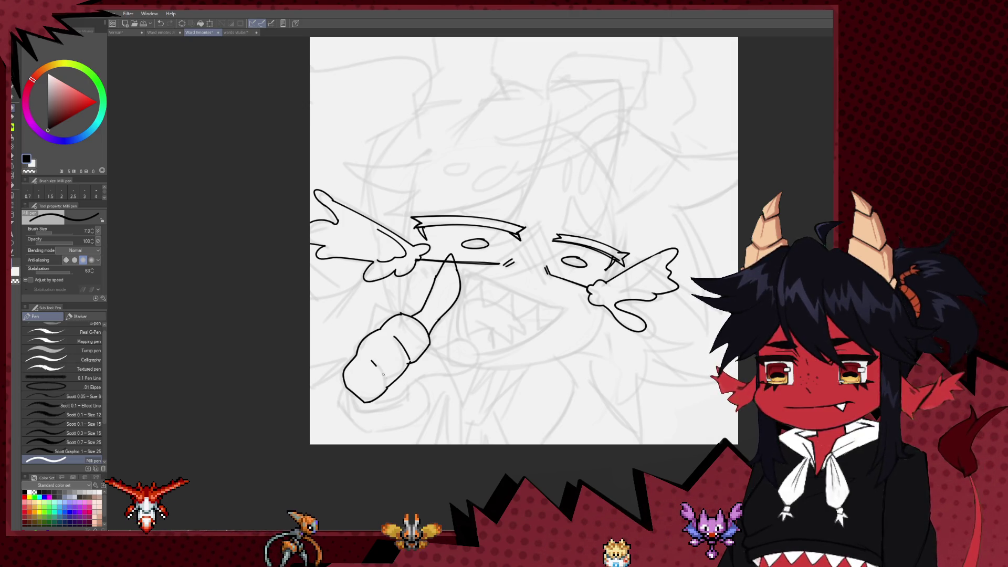
# Draw a curve to the right of the fist and a short line in the cuff band
pyautogui.moveTo(432, 350)
pyautogui.mouseDown()
pyautogui.moveTo(484, 346)
pyautogui.moveTo(508, 356)
pyautogui.moveTo(388, 388)
pyautogui.moveTo(394, 400)
pyautogui.moveTo(440, 318)
pyautogui.moveTo(436, 334)
pyautogui.moveTo(366, 345)
pyautogui.mouseUp()
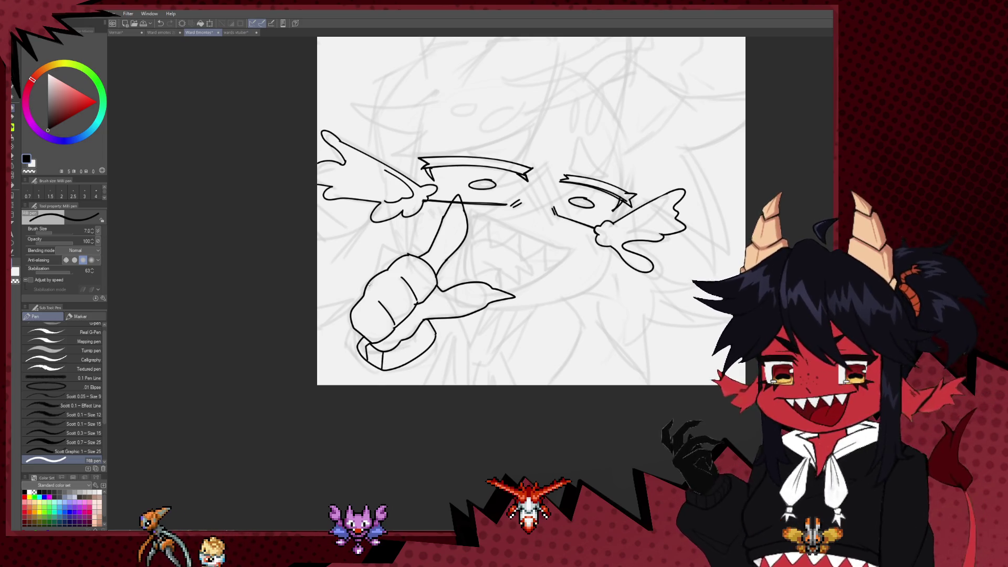
pyautogui.moveTo(393, 344); pyautogui.dragTo(420, 327)
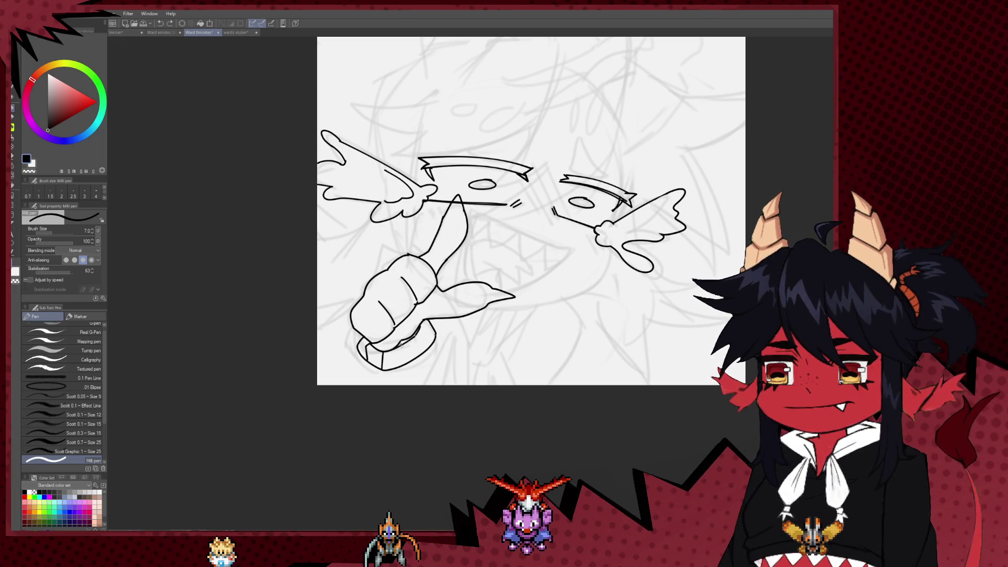
pyautogui.moveTo(435, 336)
pyautogui.mouseDown()
pyautogui.moveTo(406, 342)
pyautogui.moveTo(470, 344)
pyautogui.moveTo(405, 353)
pyautogui.mouseUp()
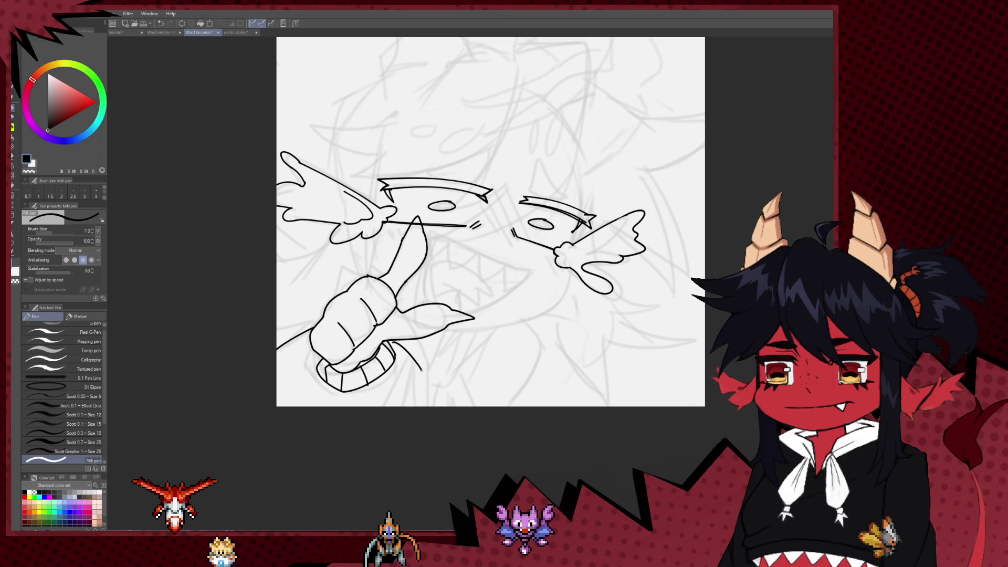
pyautogui.moveTo(427, 238); pyautogui.dragTo(405, 311)
pyautogui.press('e')
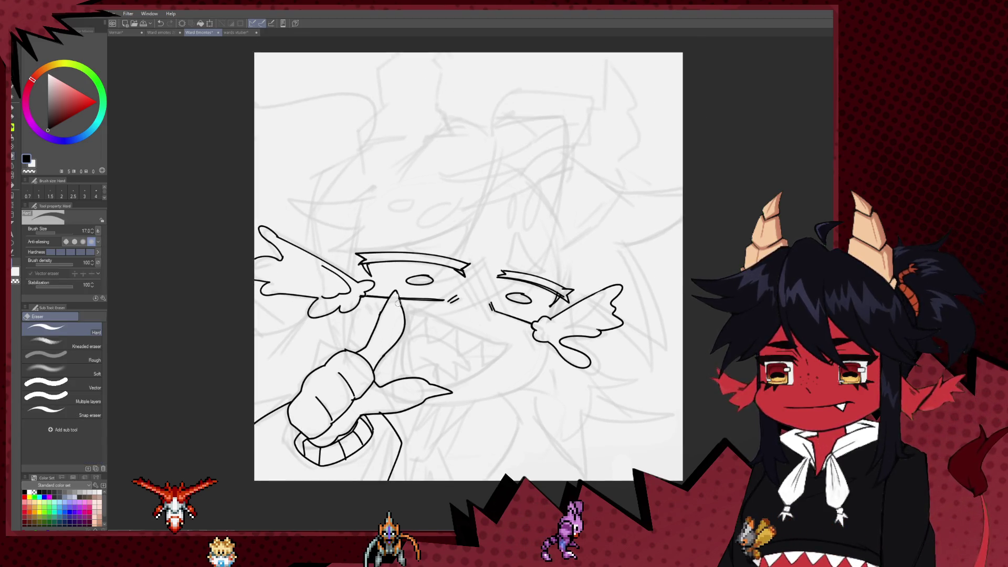
pyautogui.press('p')
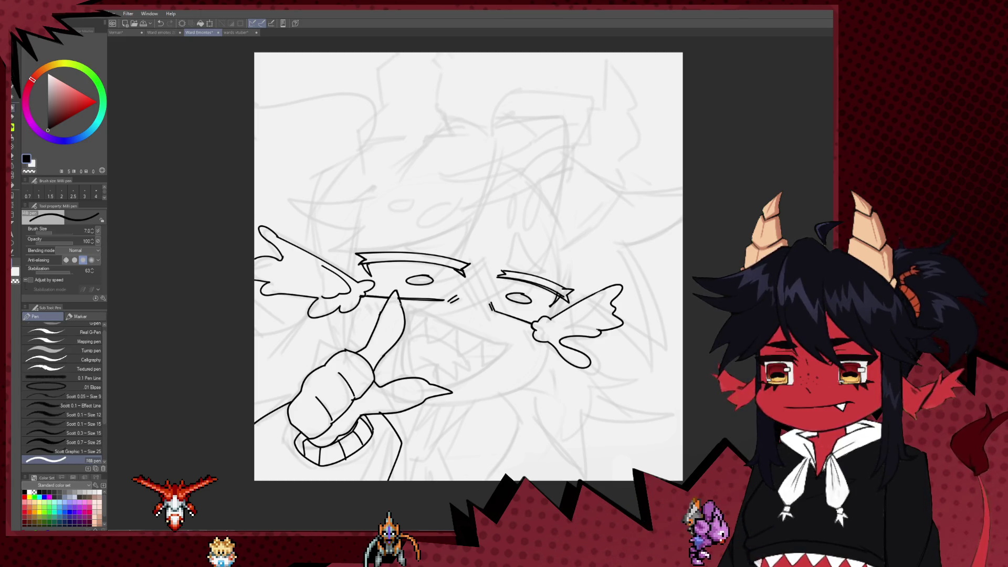
# Draw a line from the fist's corner down to the jaw, undoing the last stroke
pyautogui.moveTo(450, 368); pyautogui.dragTo(419, 348)
pyautogui.moveTo(380, 280); pyautogui.dragTo(452, 344)
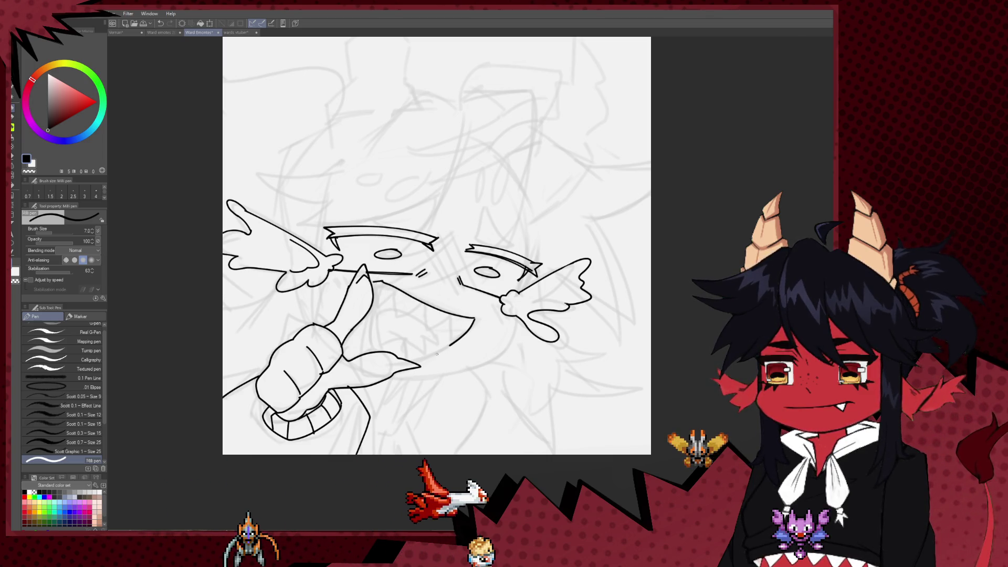
pyautogui.hotkey('ctrl', 'z')
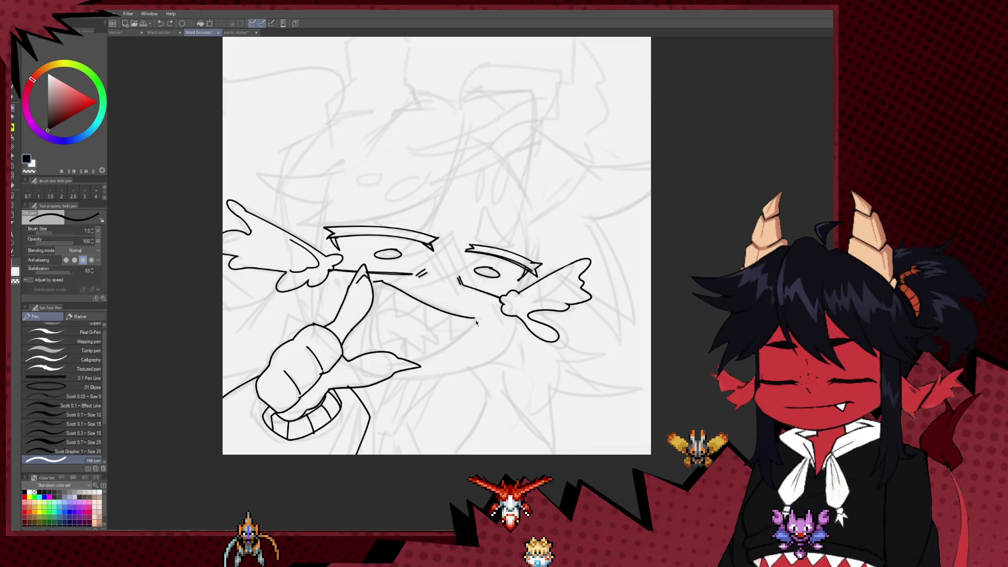
pyautogui.moveTo(423, 359); pyautogui.dragTo(473, 317)
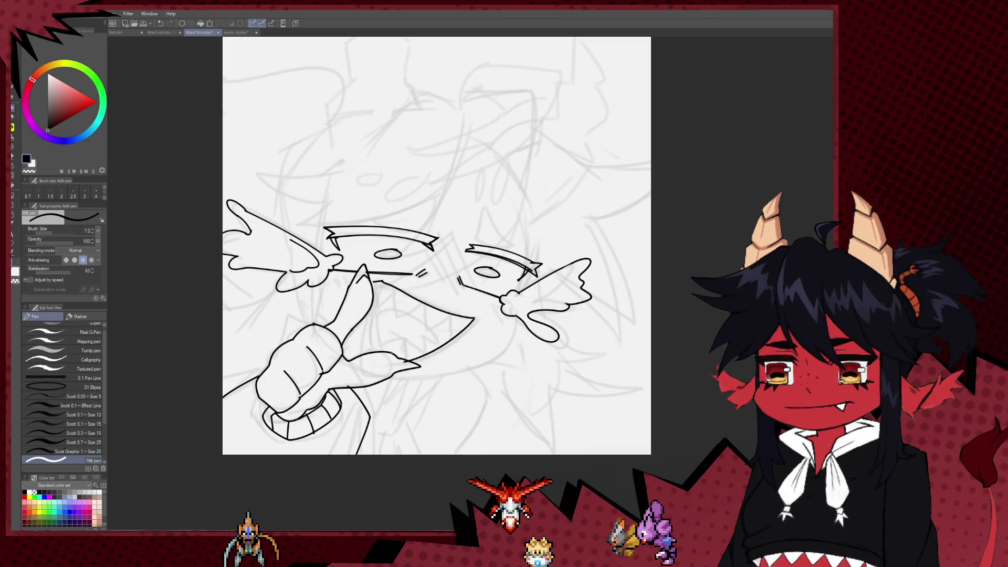
pyautogui.press('e')
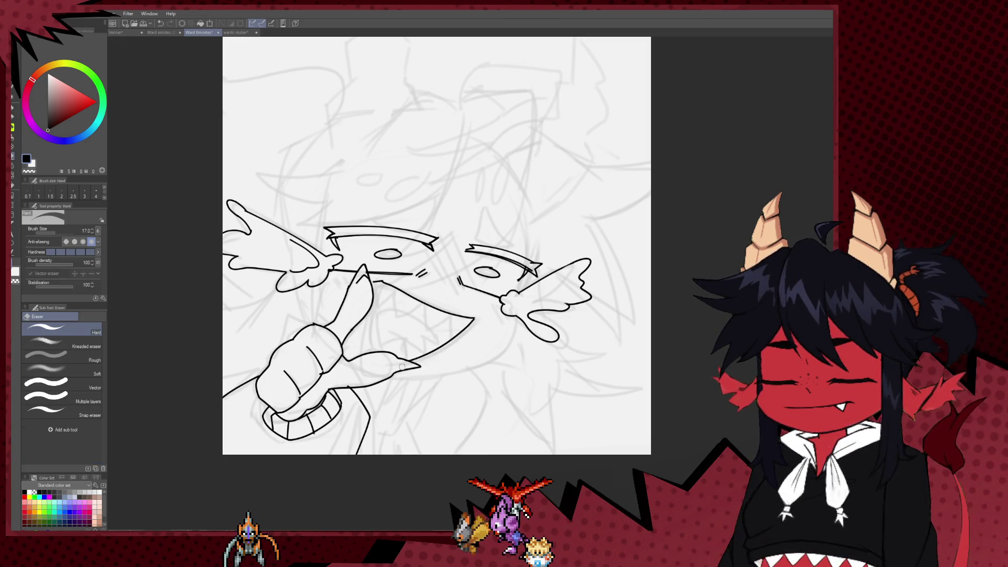
pyautogui.press('p')
pyautogui.hotkey('ctrl', 'z')
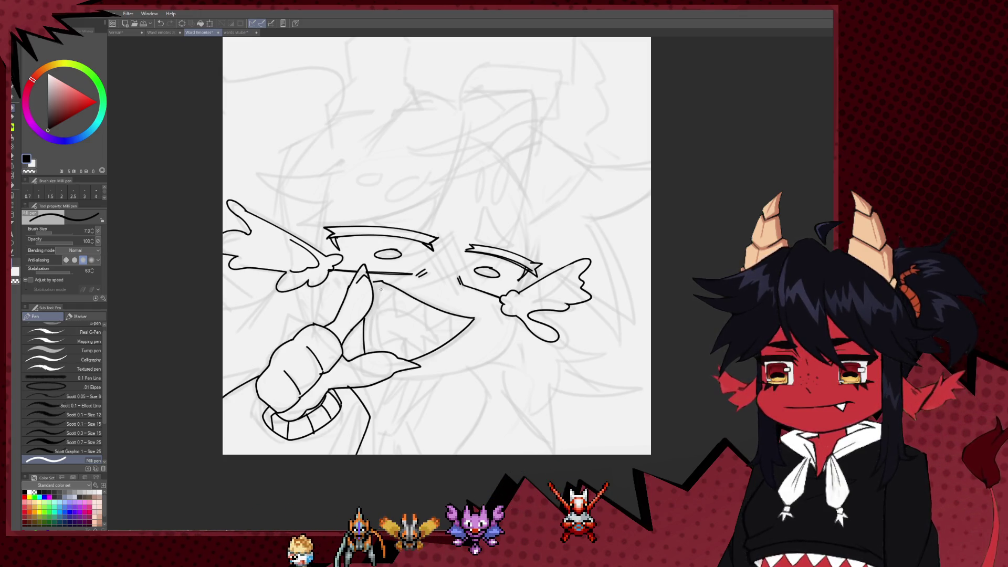
# Add short strokes below the jaw and at the teeth's right end, then a small hooked line in the mouth
pyautogui.moveTo(376, 282)
pyautogui.mouseDown()
pyautogui.moveTo(378, 300)
pyautogui.moveTo(397, 290)
pyautogui.moveTo(398, 305)
pyautogui.mouseUp()
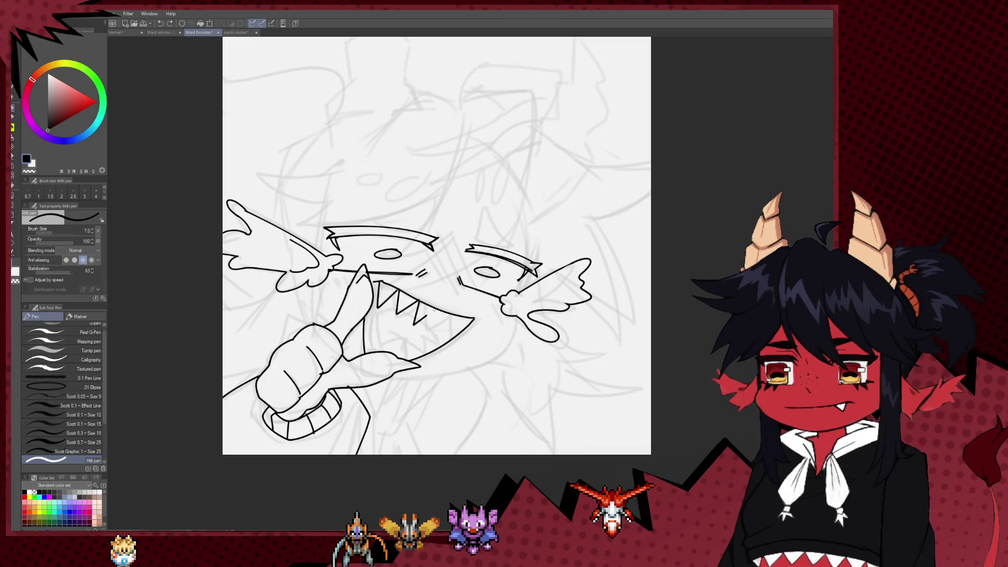
pyautogui.moveTo(417, 321)
pyautogui.mouseDown()
pyautogui.moveTo(432, 307)
pyautogui.moveTo(455, 313)
pyautogui.mouseUp()
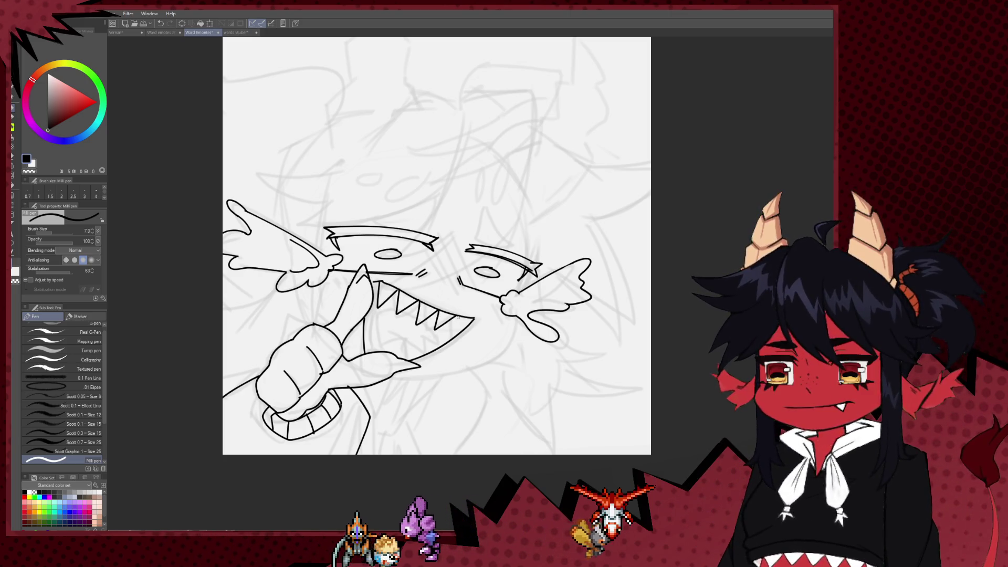
pyautogui.scroll(1, 479, 330)
pyautogui.scroll(-1, 378, 316)
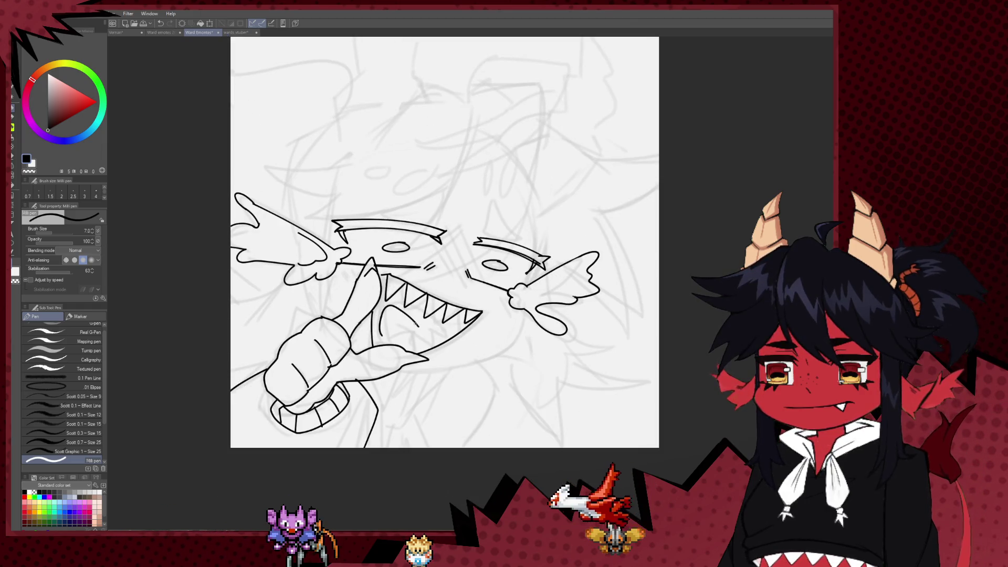
pyautogui.hotkey('ctrl', 'z')
pyautogui.moveTo(417, 333); pyautogui.dragTo(429, 336)
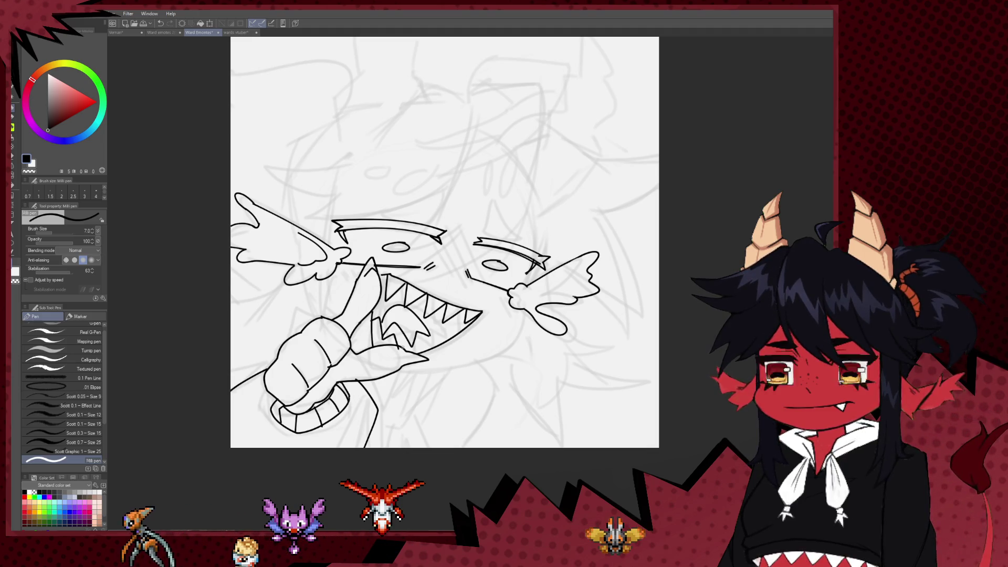
# Draw the short tongue strokes at the bottom of the mouth, redoing them once
pyautogui.moveTo(398, 340); pyautogui.dragTo(413, 346)
pyautogui.hotkey('ctrl', 'z')
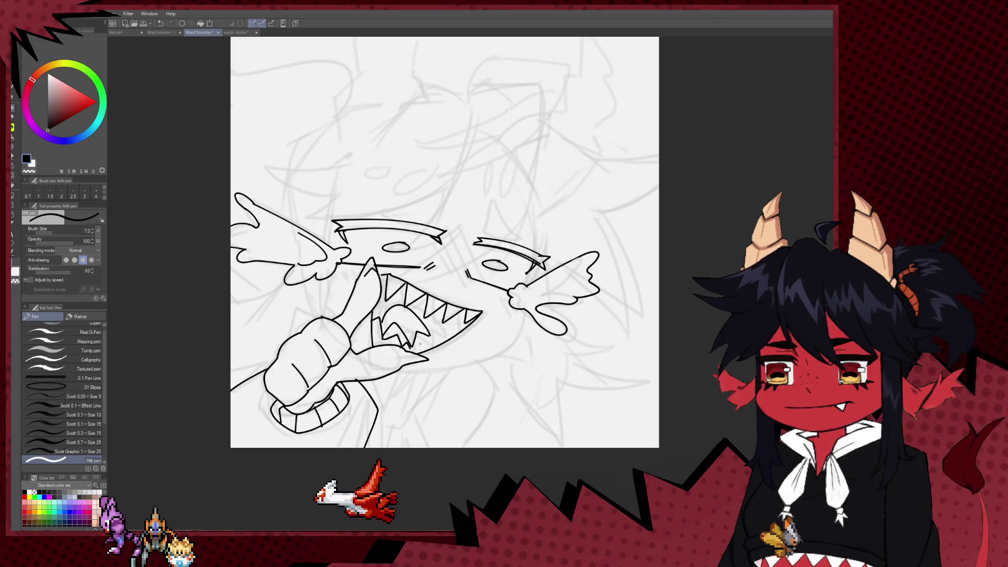
pyautogui.moveTo(403, 347)
pyautogui.mouseDown()
pyautogui.moveTo(415, 343)
pyautogui.moveTo(419, 353)
pyautogui.mouseUp()
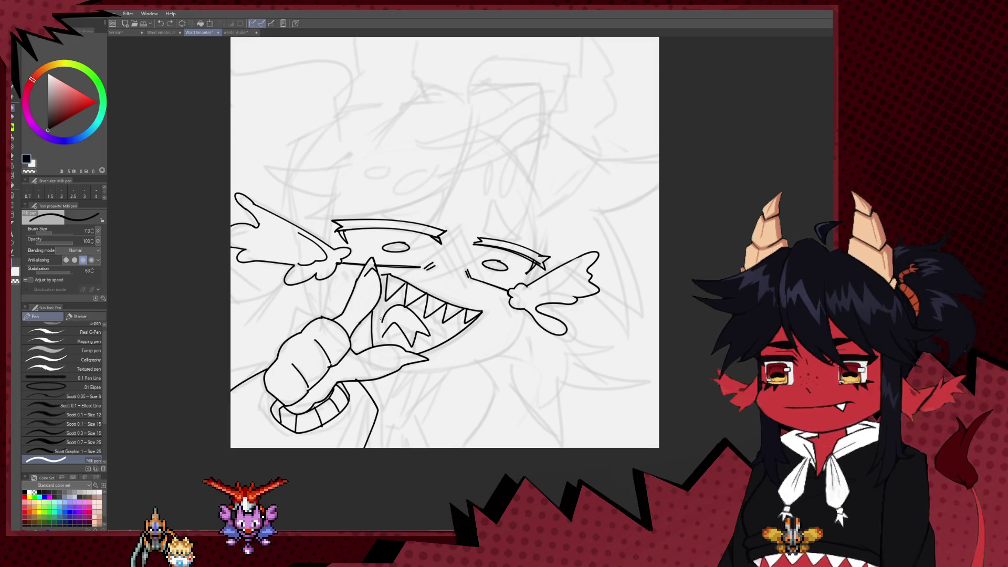
pyautogui.press('e')
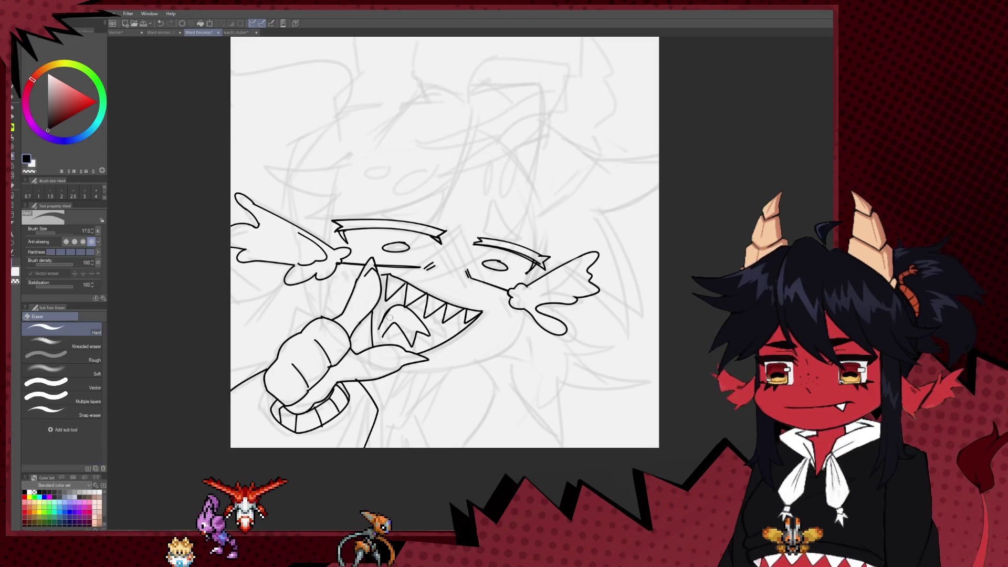
pyautogui.press('p')
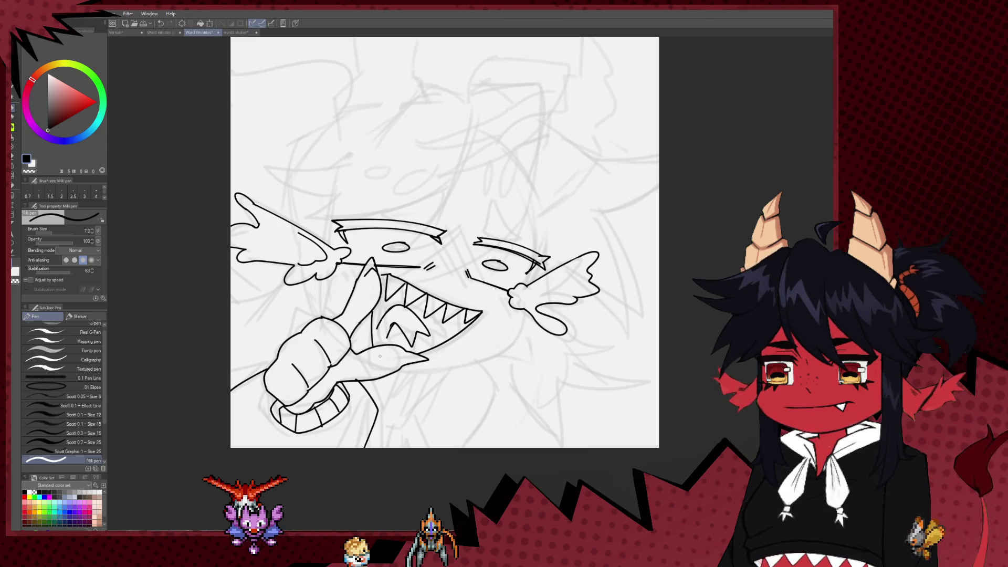
pyautogui.moveTo(394, 338); pyautogui.dragTo(393, 334)
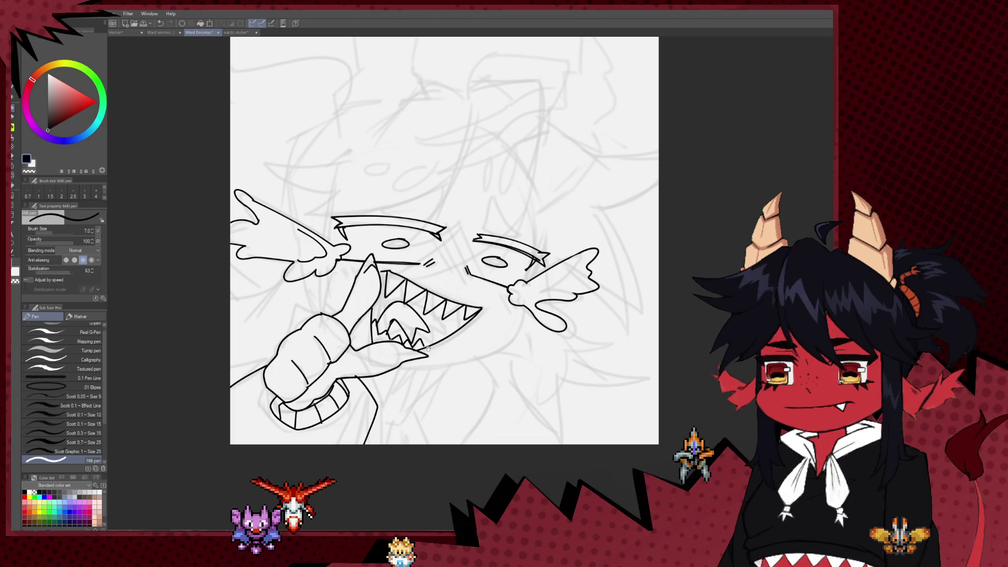
# Mirror the canvas to check the face proportions, then flip it back to normal
pyautogui.press('h')
pyautogui.scroll(-5, 430, 256)
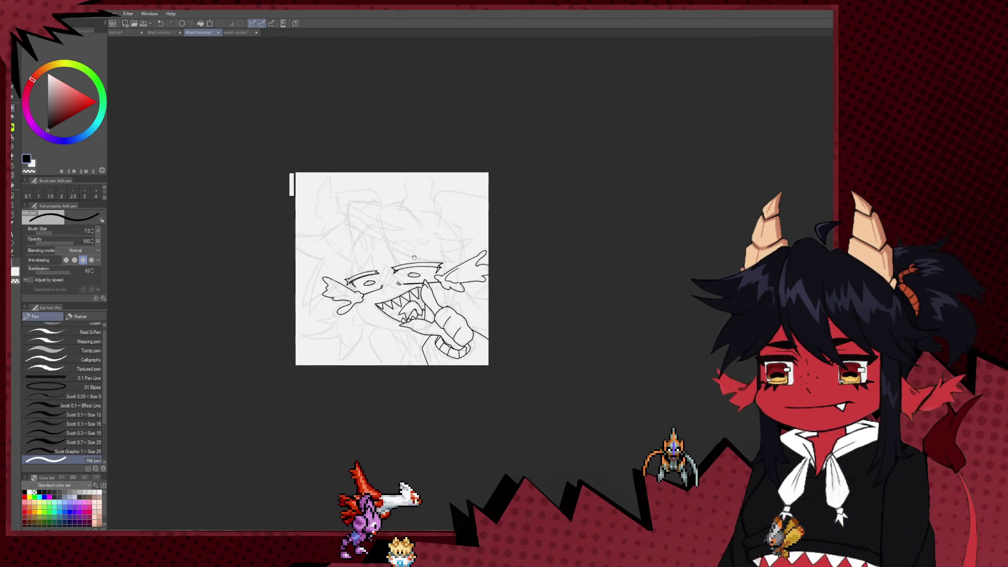
pyautogui.scroll(5, 429, 255)
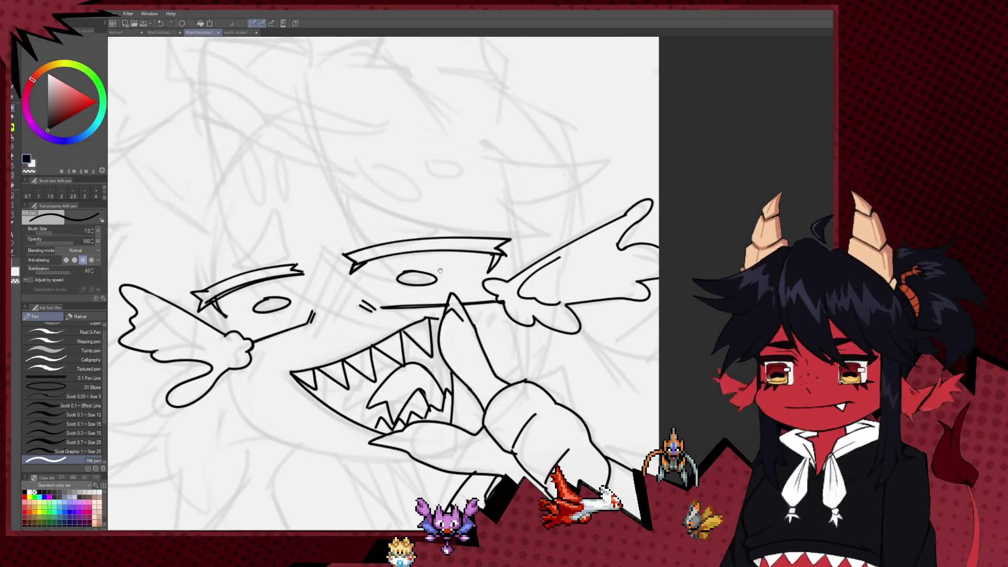
pyautogui.moveTo(440, 271); pyautogui.dragTo(478, 319)
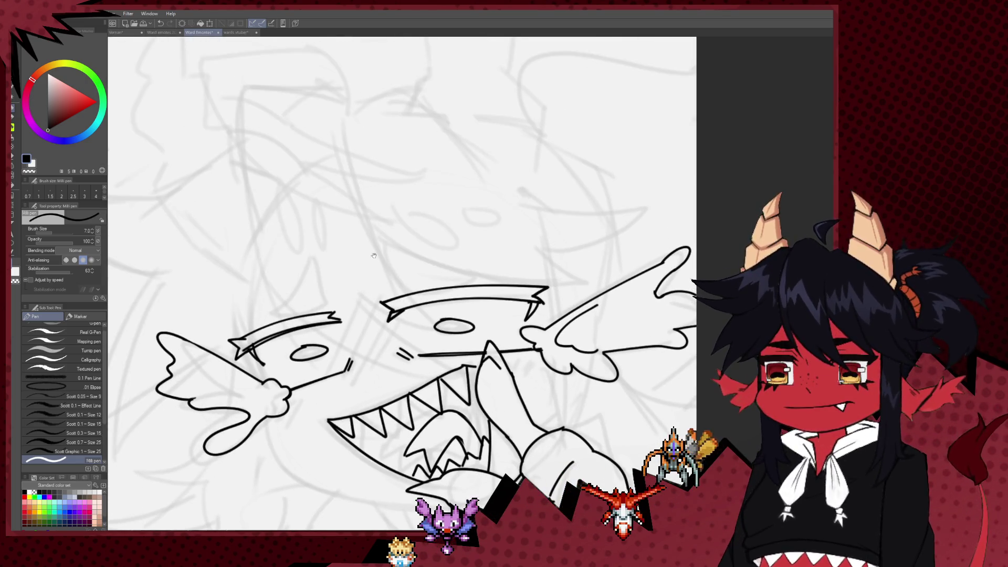
pyautogui.moveTo(411, 262)
pyautogui.mouseDown()
pyautogui.moveTo(413, 294)
pyautogui.moveTo(470, 311)
pyautogui.mouseUp()
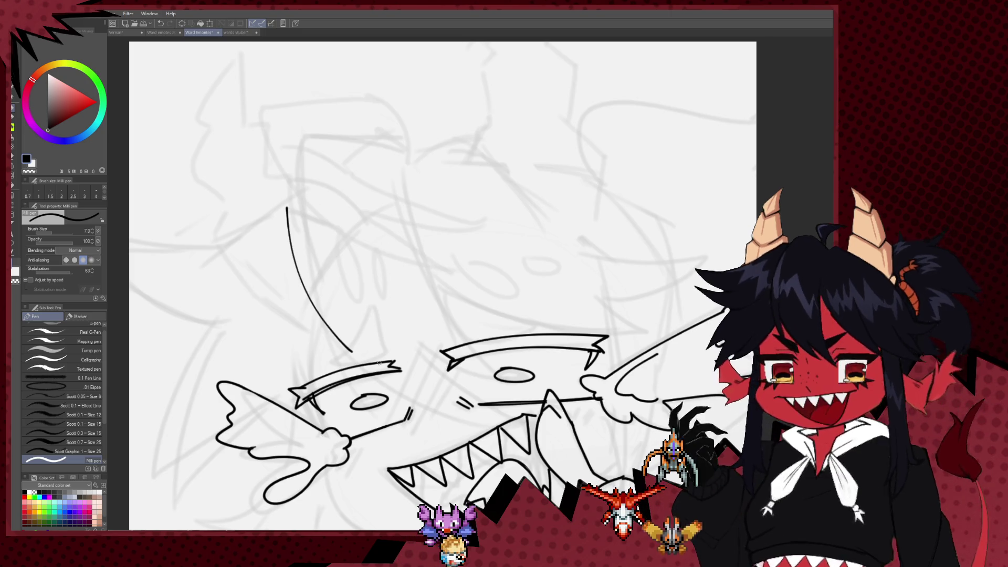
pyautogui.scroll(-5, 351, 346)
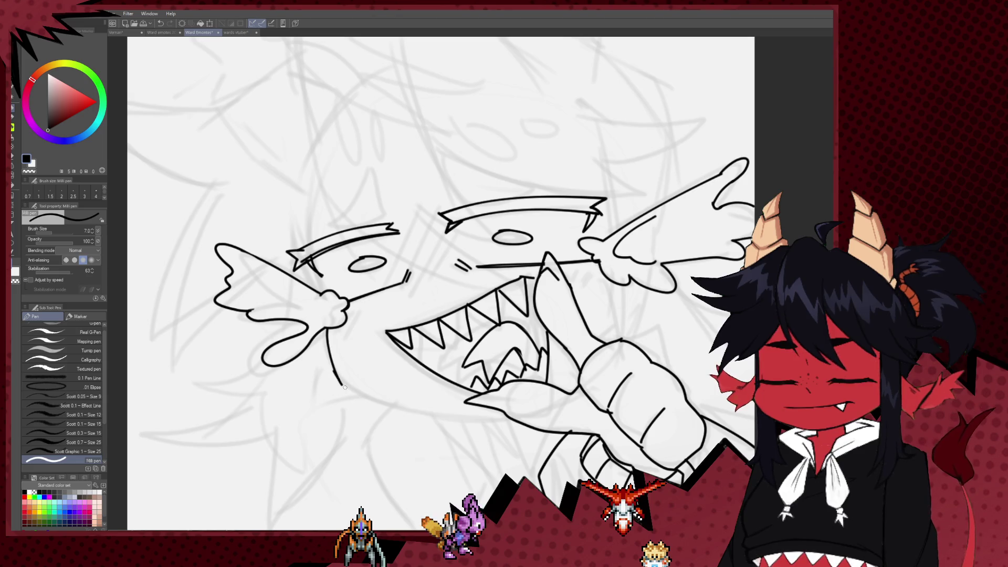
pyautogui.press('h')
pyautogui.scroll(-3, 573, 299)
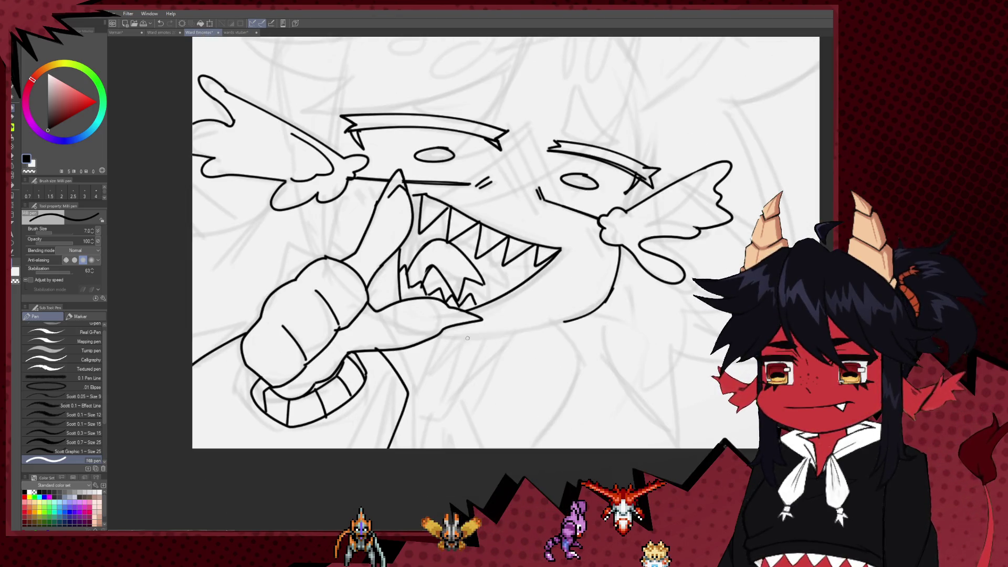
# Ink the jaw line under the mouth and extend it with collar strokes below
pyautogui.moveTo(447, 334); pyautogui.dragTo(565, 321)
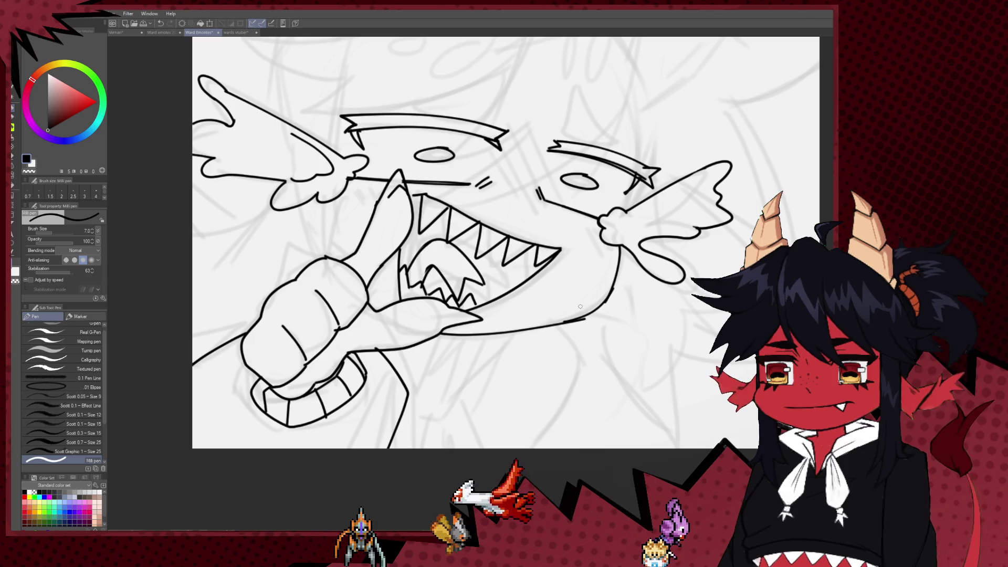
pyautogui.press('e')
pyautogui.press('p')
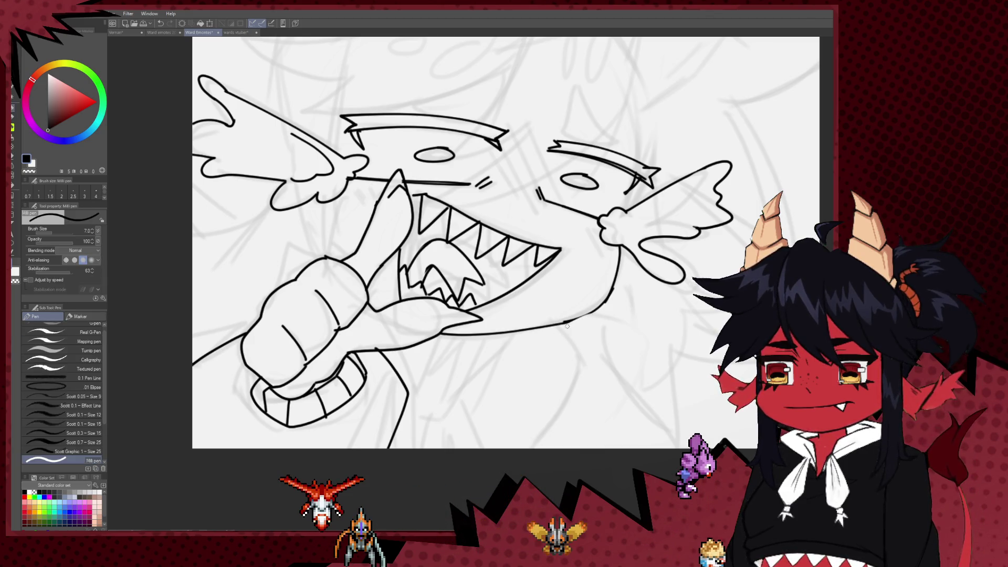
pyautogui.moveTo(618, 295)
pyautogui.mouseDown()
pyautogui.moveTo(531, 410)
pyautogui.moveTo(558, 308)
pyautogui.moveTo(576, 287)
pyautogui.mouseUp()
pyautogui.moveTo(444, 362); pyautogui.dragTo(399, 402)
pyautogui.moveTo(440, 336)
pyautogui.mouseDown()
pyautogui.moveTo(401, 388)
pyautogui.moveTo(434, 431)
pyautogui.mouseUp()
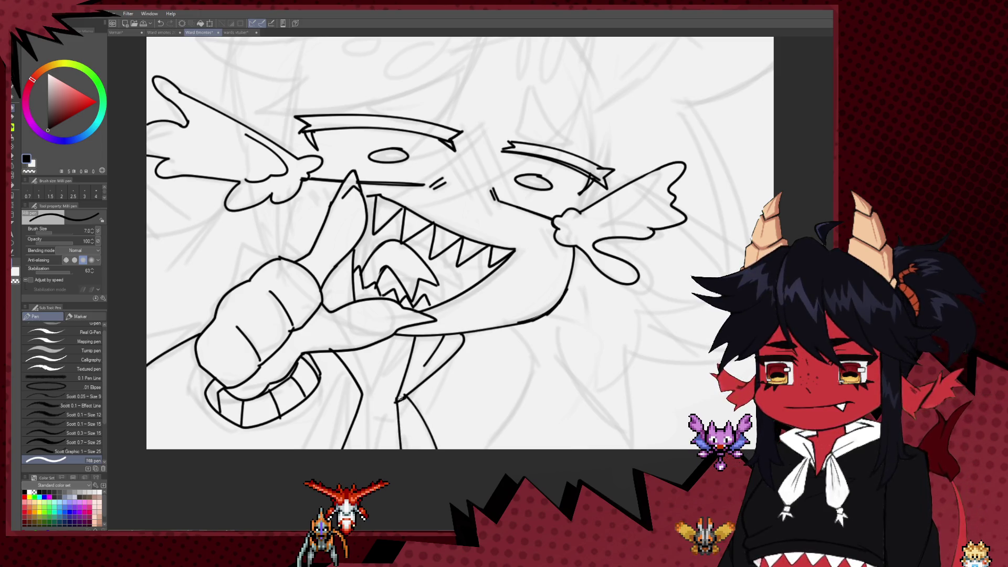
# Draw a shoulder curve right of the jaw, extending it down to the right
pyautogui.scroll(-2, 420, 432)
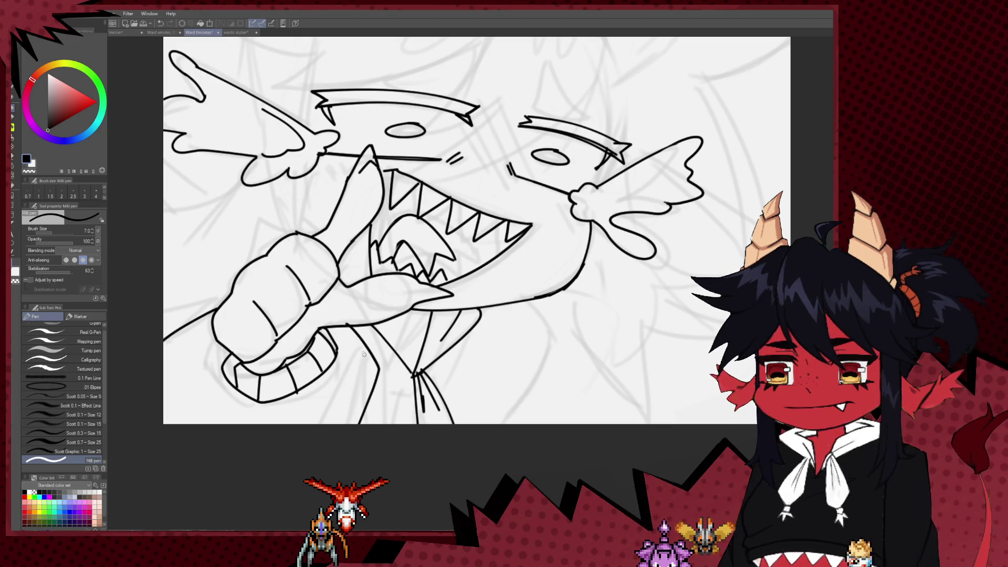
pyautogui.moveTo(404, 381); pyautogui.dragTo(355, 403)
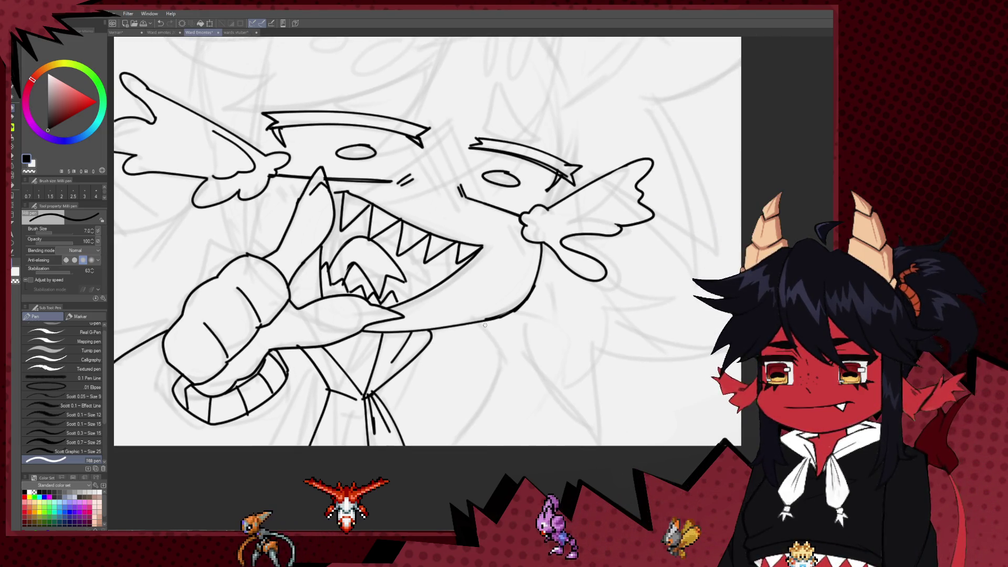
pyautogui.moveTo(476, 323); pyautogui.dragTo(594, 443)
pyautogui.moveTo(522, 395)
pyautogui.mouseDown()
pyautogui.moveTo(506, 399)
pyautogui.moveTo(468, 482)
pyautogui.moveTo(506, 493)
pyautogui.mouseUp()
pyautogui.moveTo(449, 421); pyautogui.dragTo(456, 452)
pyautogui.moveTo(378, 465); pyautogui.dragTo(384, 382)
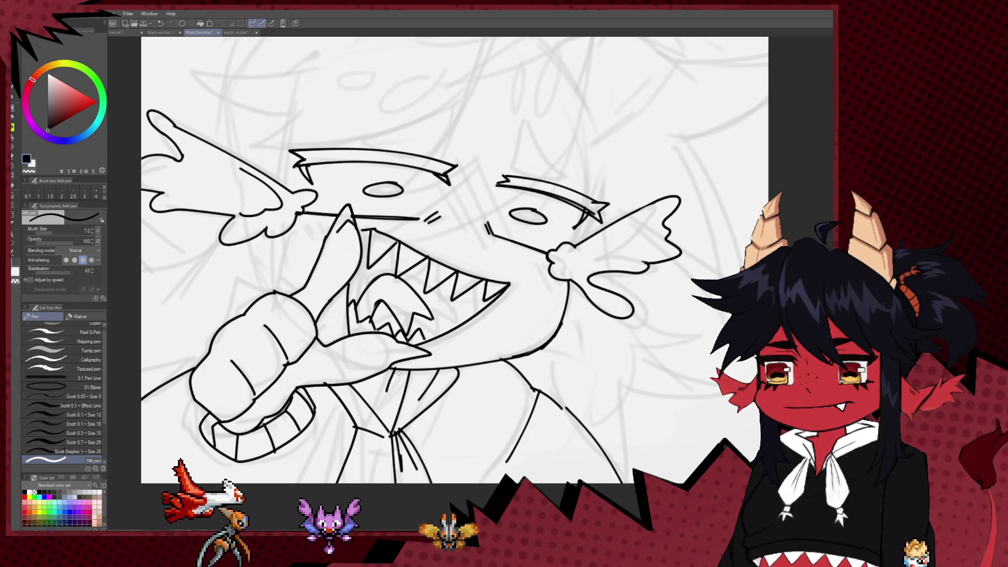
pyautogui.moveTo(382, 396)
pyautogui.mouseDown()
pyautogui.moveTo(368, 442)
pyautogui.moveTo(454, 476)
pyautogui.mouseUp()
pyautogui.moveTo(389, 288); pyautogui.dragTo(410, 358)
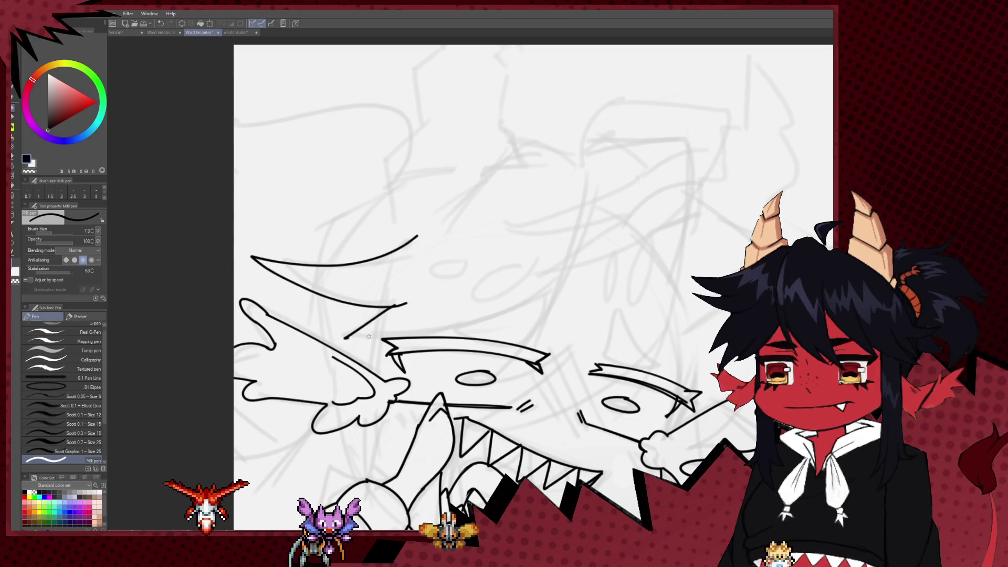
# Draw hair strands rising from the eye and sweeping toward the left eye
pyautogui.moveTo(561, 284); pyautogui.dragTo(560, 250)
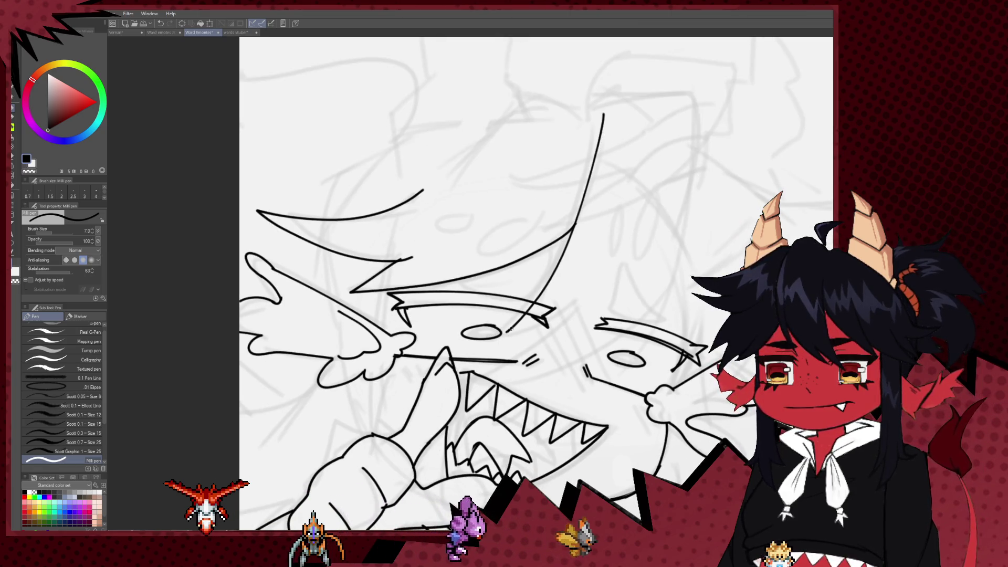
pyautogui.moveTo(505, 330); pyautogui.dragTo(595, 277)
pyautogui.moveTo(594, 291)
pyautogui.mouseDown()
pyautogui.moveTo(585, 248)
pyautogui.moveTo(524, 318)
pyautogui.mouseUp()
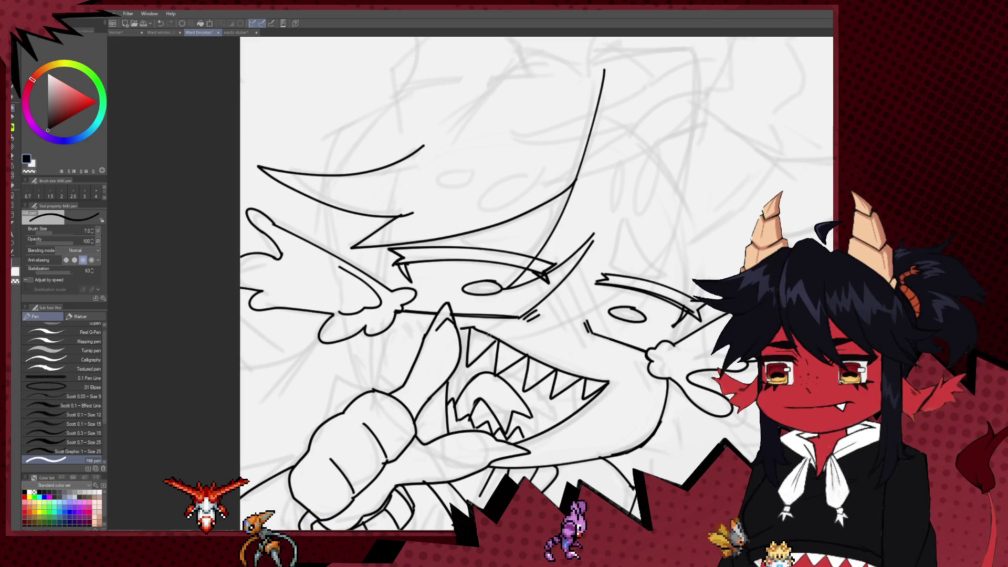
pyautogui.moveTo(647, 266); pyautogui.dragTo(505, 323)
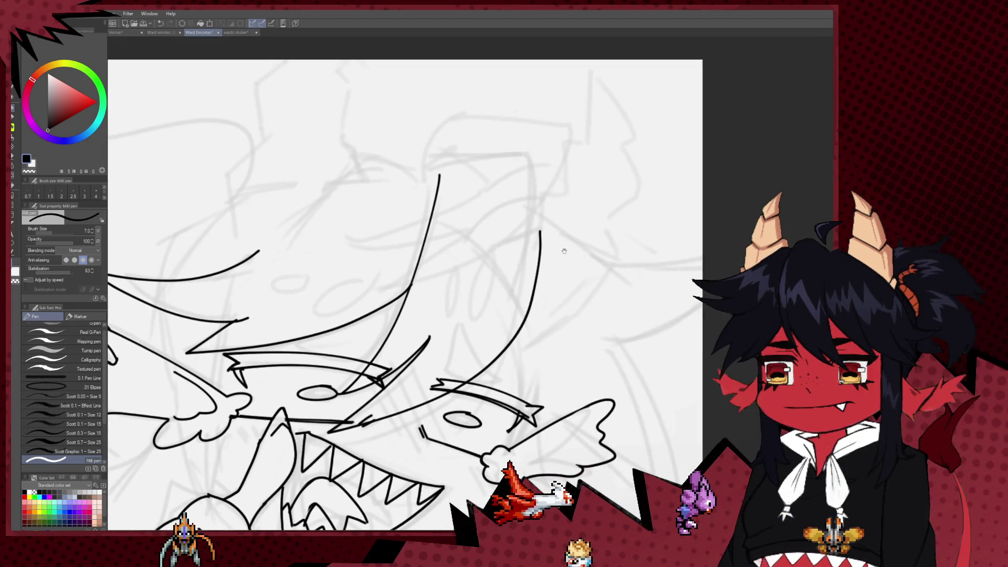
pyautogui.moveTo(682, 234); pyautogui.dragTo(523, 343)
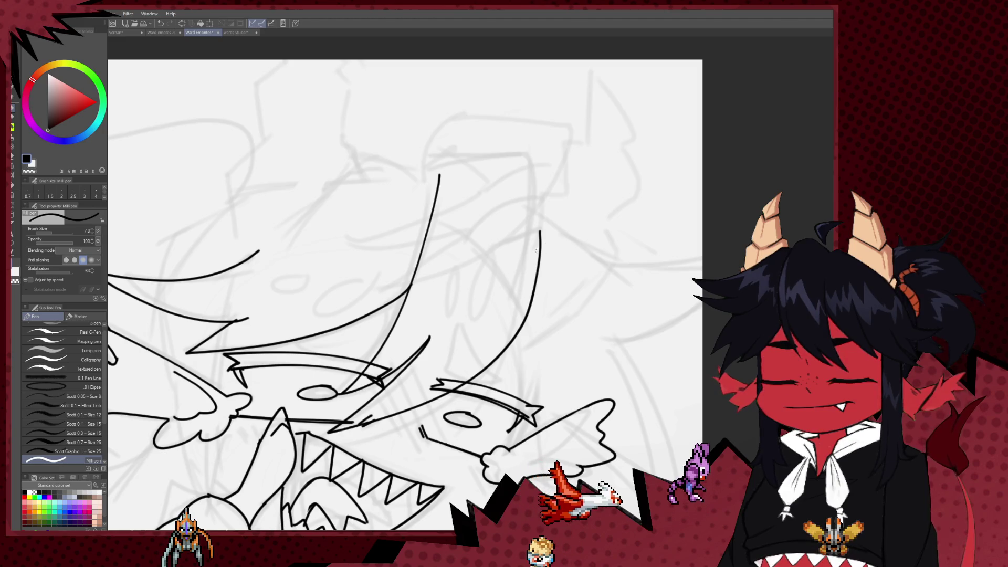
# Erase the top of the right hair line, then mirror the view to check the drawing
pyautogui.press('e')
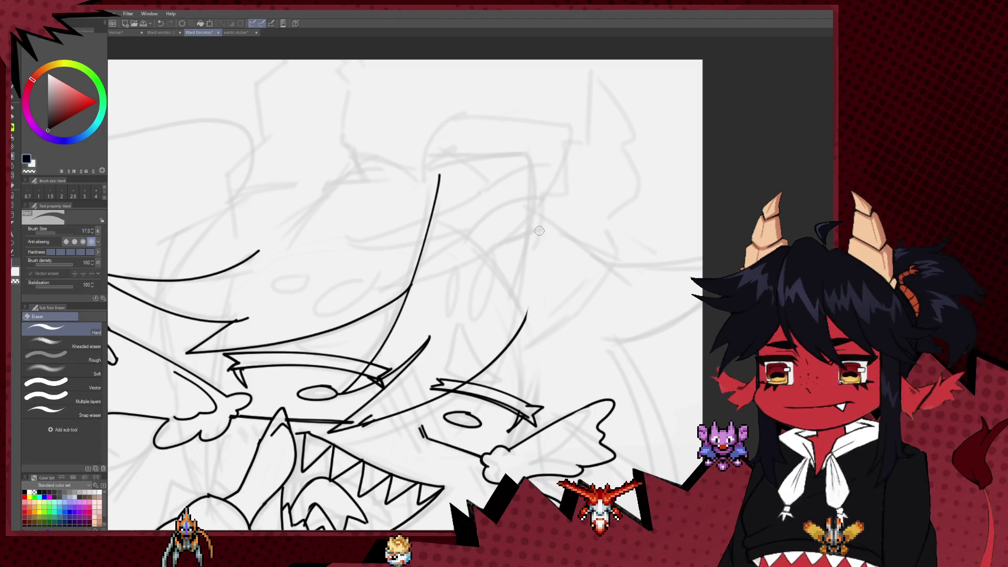
pyautogui.moveTo(540, 231); pyautogui.dragTo(528, 309)
pyautogui.press('p')
pyautogui.moveTo(519, 230); pyautogui.dragTo(556, 256)
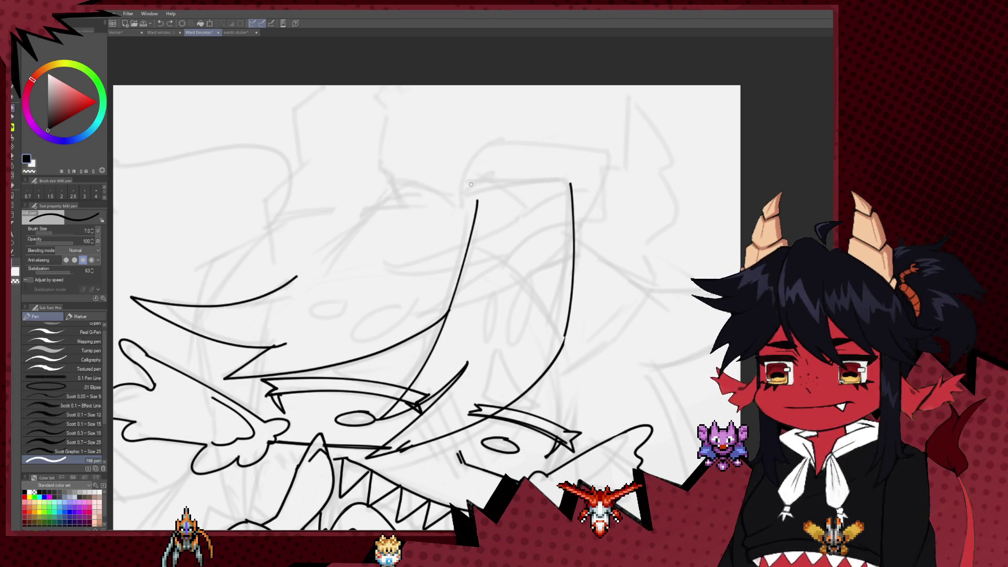
pyautogui.moveTo(548, 264); pyautogui.dragTo(548, 160)
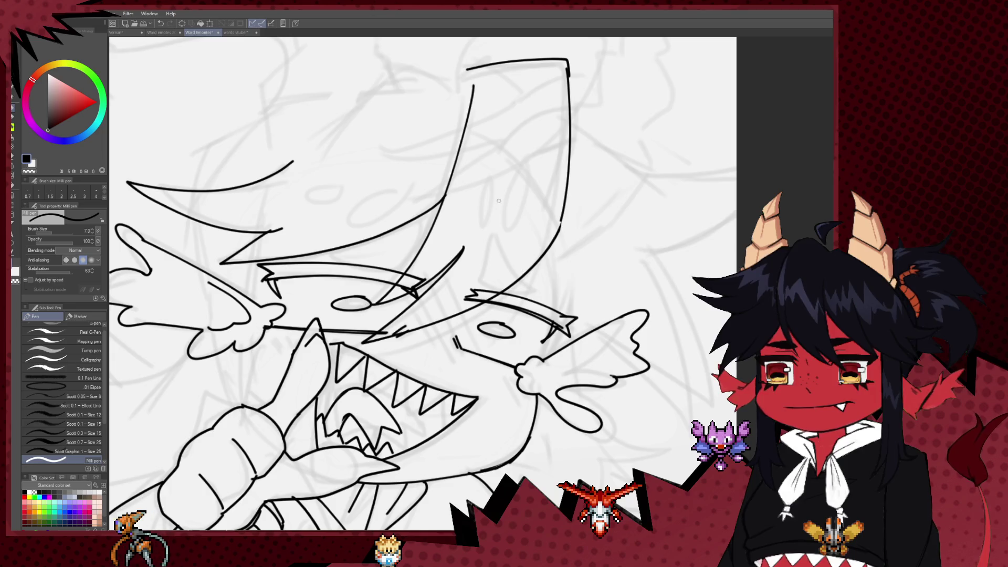
pyautogui.scroll(-2, 545, 244)
pyautogui.scroll(2, 484, 208)
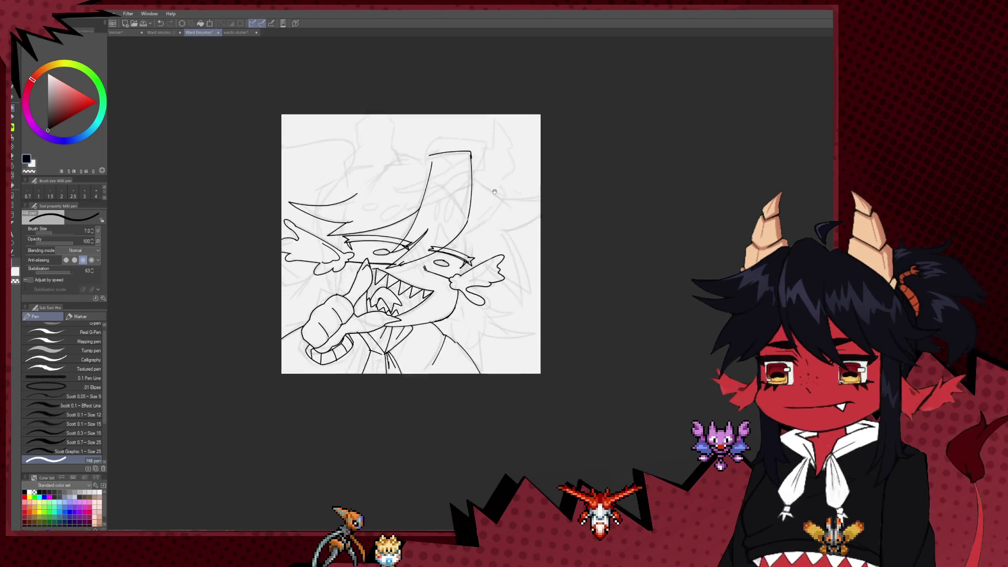
pyautogui.press('h')
pyautogui.moveTo(617, 232); pyautogui.dragTo(491, 232)
pyautogui.scroll(4, 543, 217)
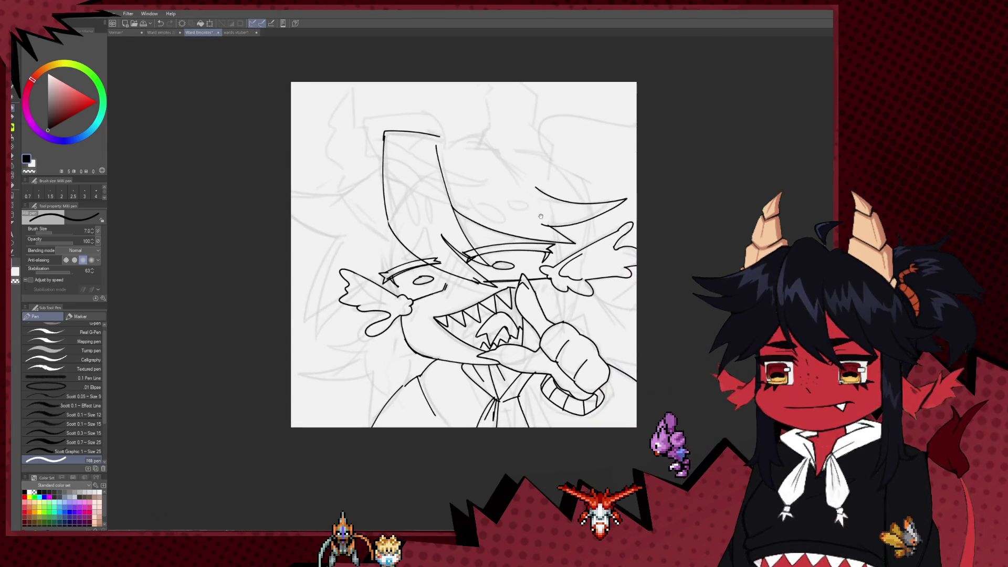
pyautogui.scroll(2, 517, 272)
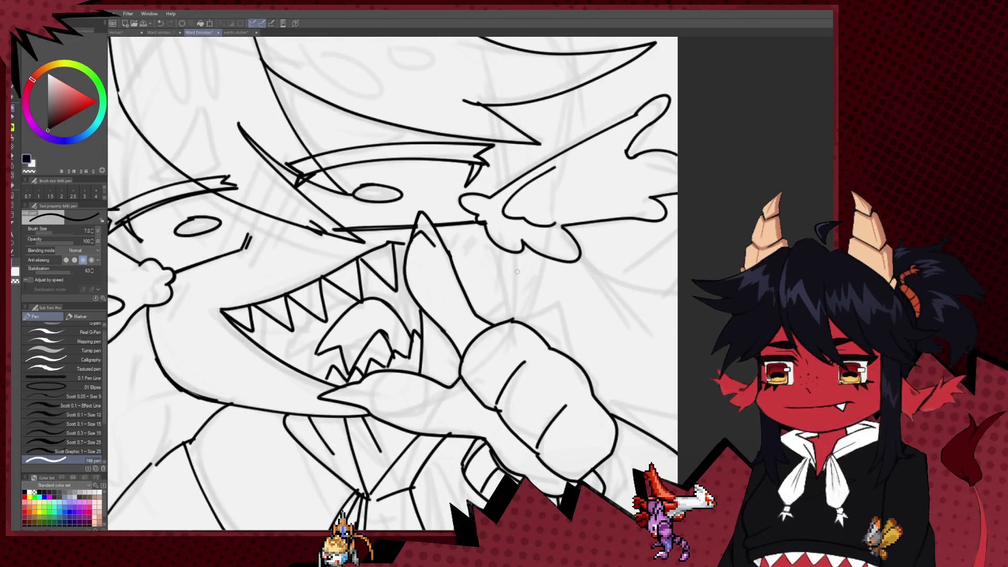
# Draw vertical lines right of and above the fist, plus a short one near the right wing
pyautogui.moveTo(503, 252); pyautogui.dragTo(505, 321)
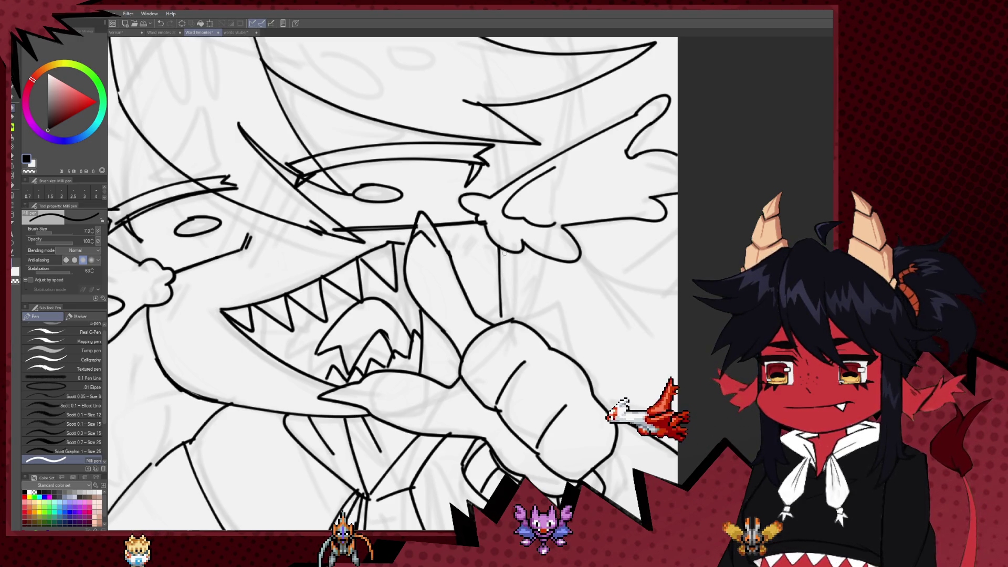
pyautogui.moveTo(504, 253); pyautogui.dragTo(510, 332)
pyautogui.moveTo(503, 215); pyautogui.dragTo(502, 272)
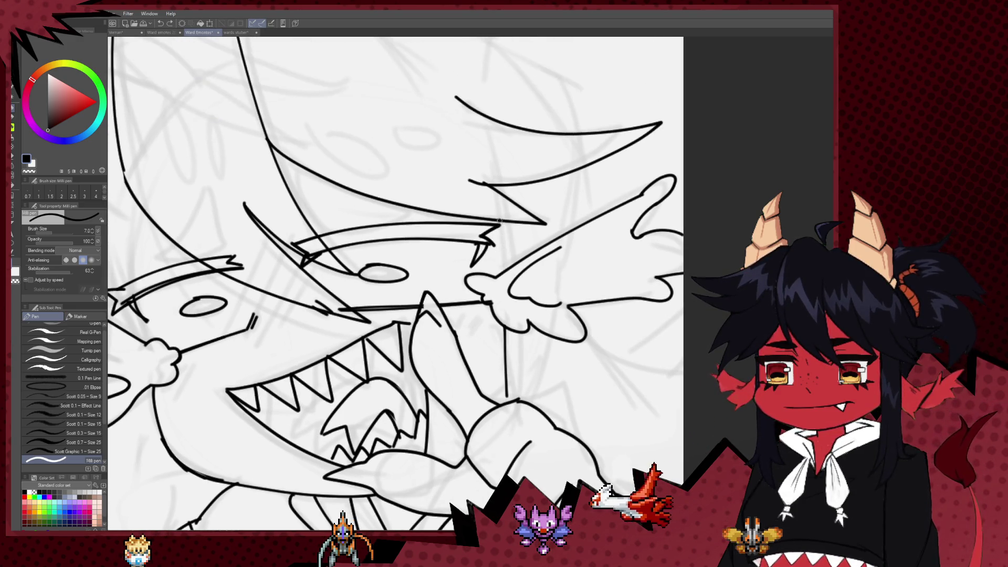
pyautogui.moveTo(499, 220); pyautogui.dragTo(499, 272)
pyautogui.moveTo(541, 192)
pyautogui.mouseDown()
pyautogui.moveTo(539, 293)
pyautogui.moveTo(576, 329)
pyautogui.mouseUp()
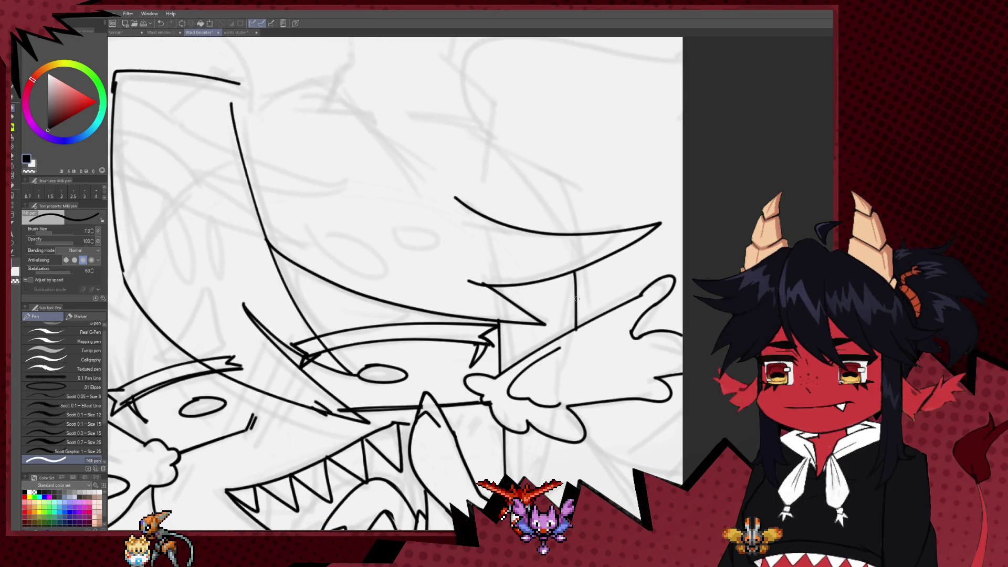
pyautogui.moveTo(581, 425); pyautogui.dragTo(574, 325)
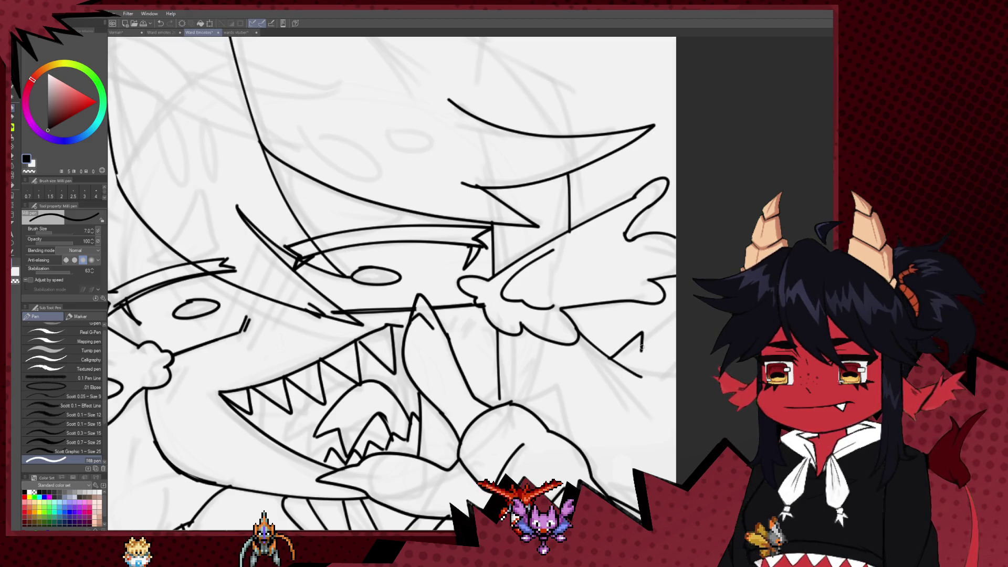
# Ink a long vertical line to the right of the fist
pyautogui.moveTo(687, 363); pyautogui.dragTo(700, 260)
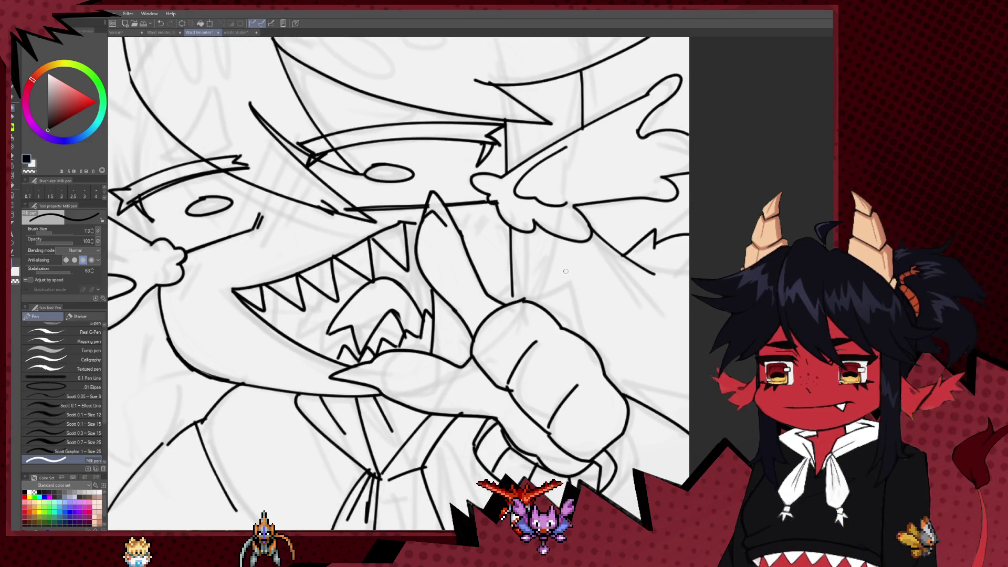
pyautogui.moveTo(570, 111); pyautogui.dragTo(563, 242)
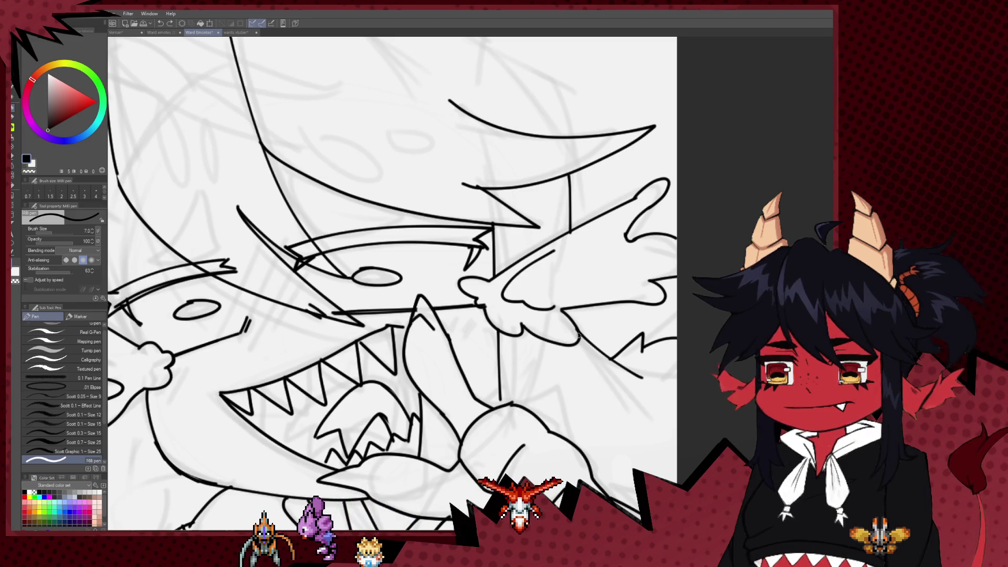
pyautogui.moveTo(585, 394)
pyautogui.mouseDown()
pyautogui.moveTo(582, 322)
pyautogui.moveTo(579, 415)
pyautogui.mouseUp()
pyautogui.moveTo(578, 369); pyautogui.dragTo(577, 334)
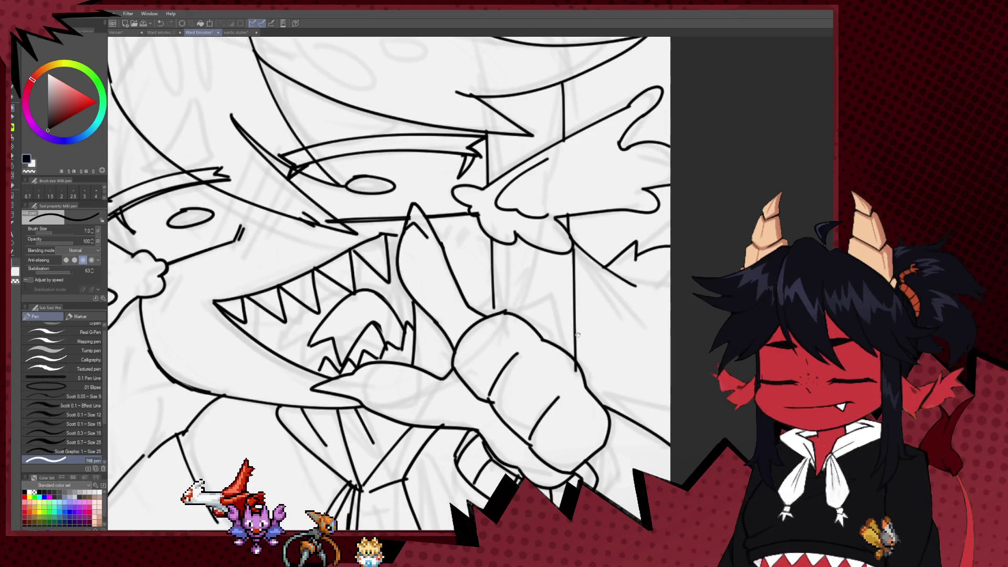
pyautogui.moveTo(569, 257)
pyautogui.mouseDown()
pyautogui.moveTo(570, 359)
pyautogui.moveTo(586, 331)
pyautogui.mouseUp()
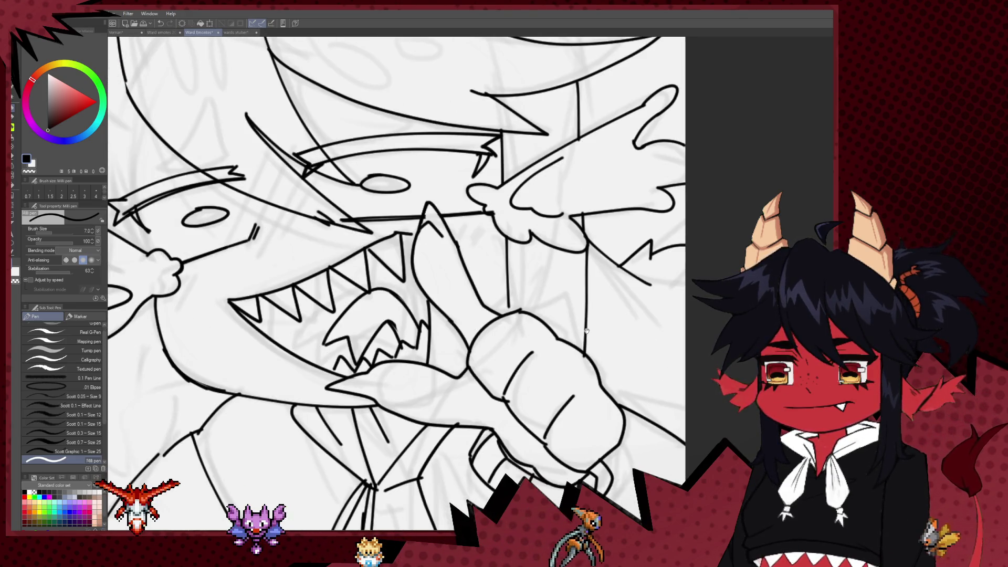
pyautogui.scroll(-5, 500, 264)
pyautogui.scroll(5, 477, 297)
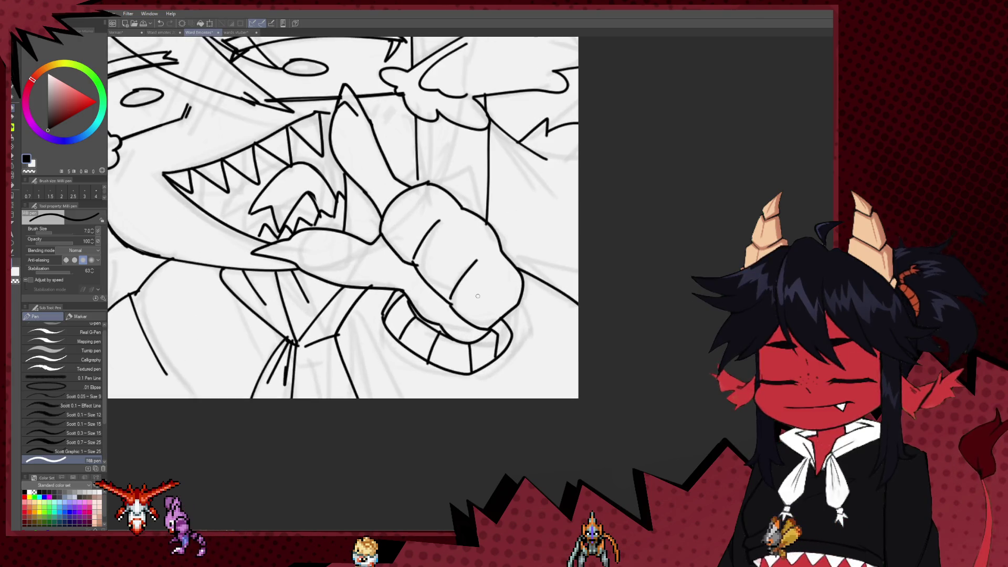
pyautogui.moveTo(398, 263)
pyautogui.mouseDown()
pyautogui.moveTo(473, 369)
pyautogui.moveTo(488, 355)
pyautogui.moveTo(566, 394)
pyautogui.mouseUp()
pyautogui.moveTo(437, 333); pyautogui.dragTo(478, 374)
pyautogui.moveTo(389, 241)
pyautogui.mouseDown()
pyautogui.moveTo(437, 262)
pyautogui.moveTo(408, 269)
pyautogui.mouseUp()
# Add a short line beside the face and a hair line crossing the left wing
pyautogui.moveTo(369, 232); pyautogui.dragTo(364, 280)
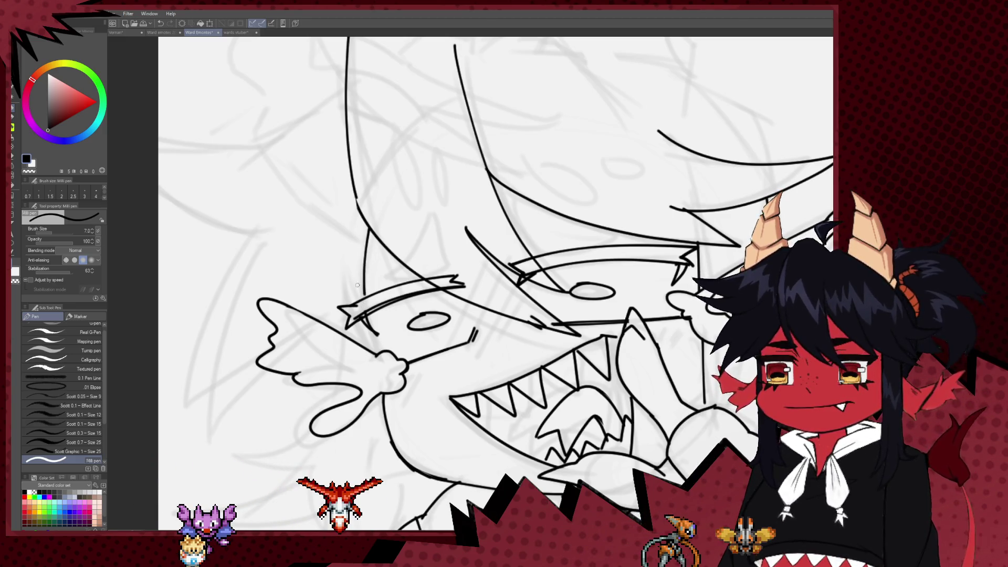
pyautogui.moveTo(256, 231); pyautogui.dragTo(204, 419)
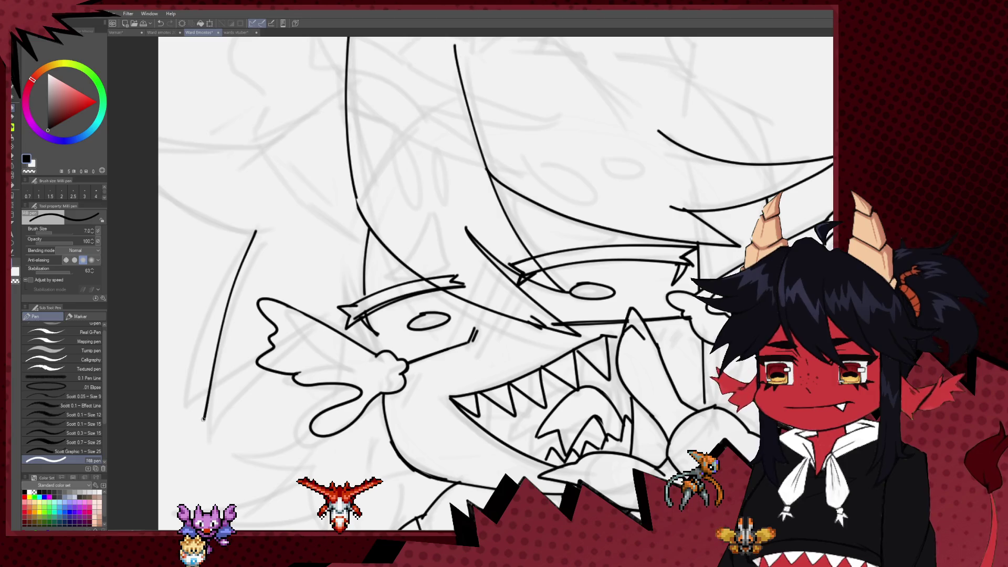
pyautogui.hotkey('ctrl', 'z')
pyautogui.moveTo(258, 225)
pyautogui.mouseDown()
pyautogui.moveTo(236, 257)
pyautogui.moveTo(192, 429)
pyautogui.mouseUp()
pyautogui.hotkey('ctrl', 'z')
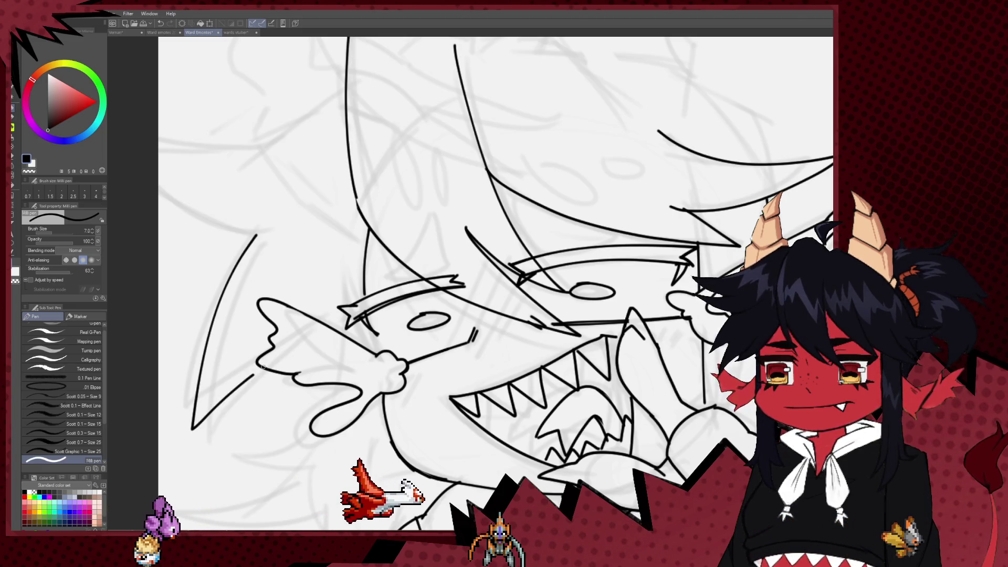
pyautogui.moveTo(251, 376); pyautogui.dragTo(318, 324)
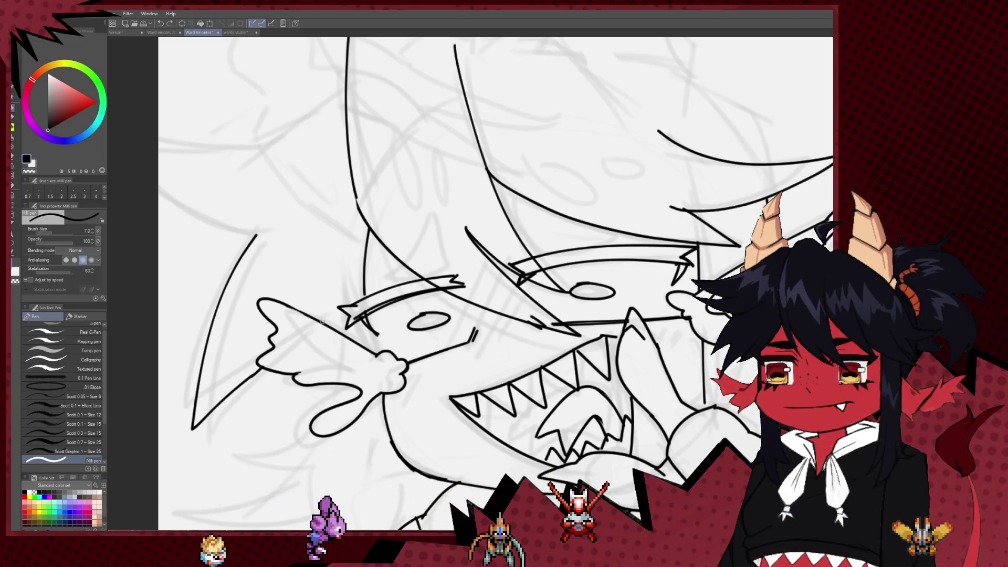
# Draw a pointed hair spike below the left wing with its lower edge and a short line beside it
pyautogui.scroll(-4, 336, 316)
pyautogui.moveTo(239, 351)
pyautogui.mouseDown()
pyautogui.moveTo(310, 374)
pyautogui.moveTo(187, 391)
pyautogui.mouseUp()
pyautogui.moveTo(227, 425); pyautogui.dragTo(339, 411)
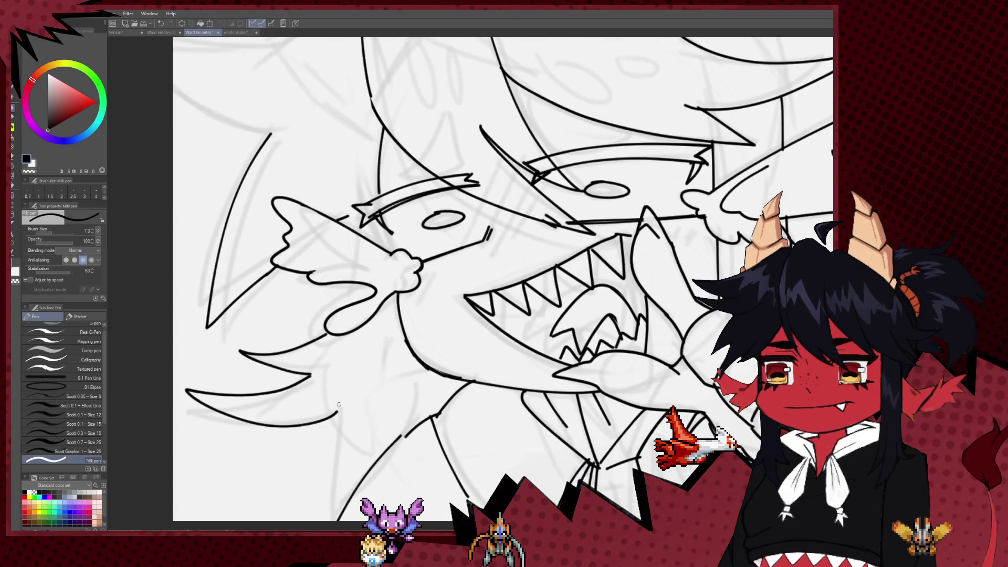
pyautogui.scroll(-4, 338, 410)
pyautogui.moveTo(341, 316); pyautogui.dragTo(344, 354)
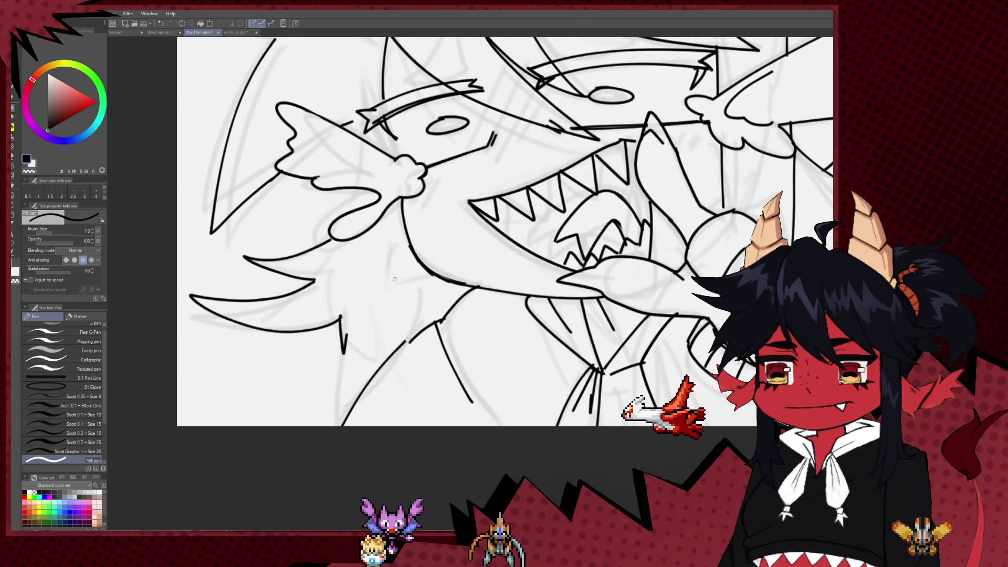
# Draw a curve down from the jaw and a vertical line below it
pyautogui.moveTo(402, 230); pyautogui.dragTo(342, 324)
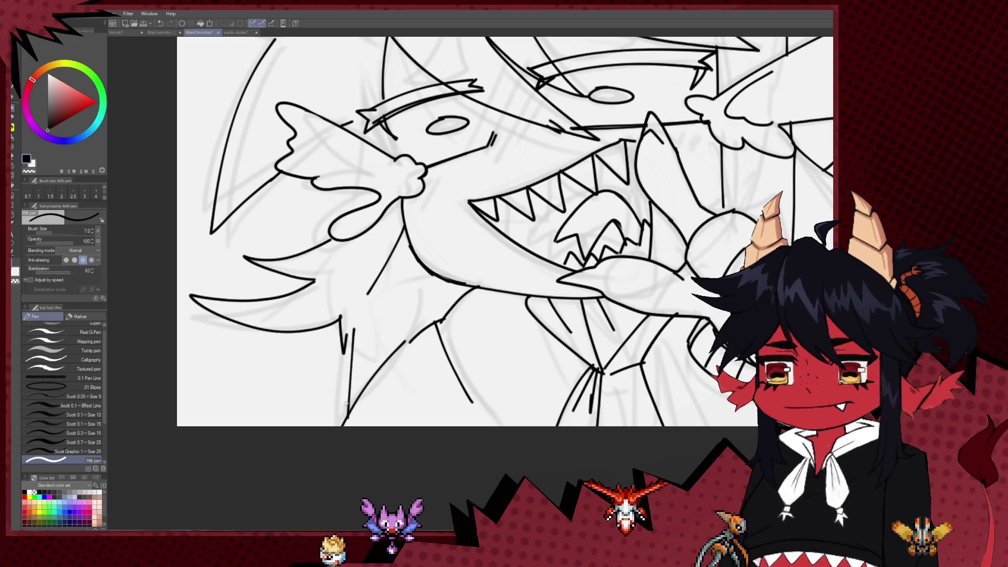
pyautogui.scroll(4, 346, 404)
pyautogui.moveTo(347, 191); pyautogui.dragTo(353, 253)
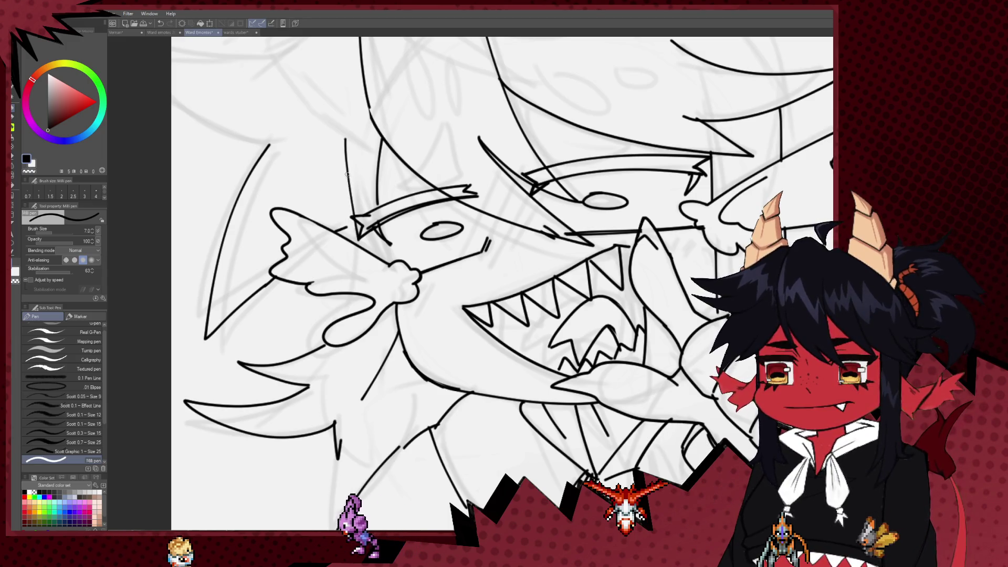
pyautogui.scroll(4, 355, 241)
# Draw a long hair spike from the head's left edge with a short mark below it
pyautogui.moveTo(378, 155); pyautogui.dragTo(458, 219)
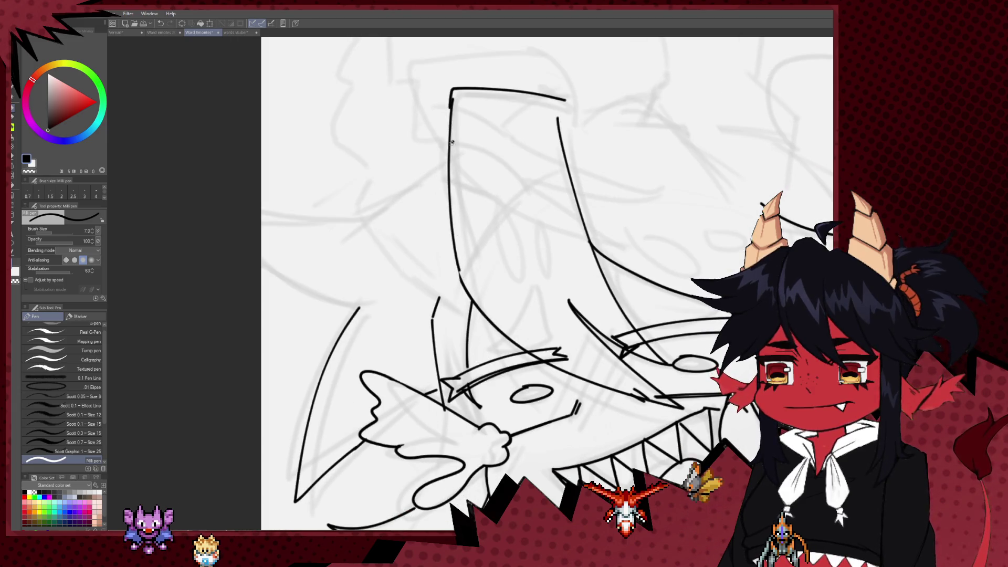
pyautogui.moveTo(304, 217); pyautogui.dragTo(261, 209)
pyautogui.moveTo(261, 268); pyautogui.dragTo(277, 275)
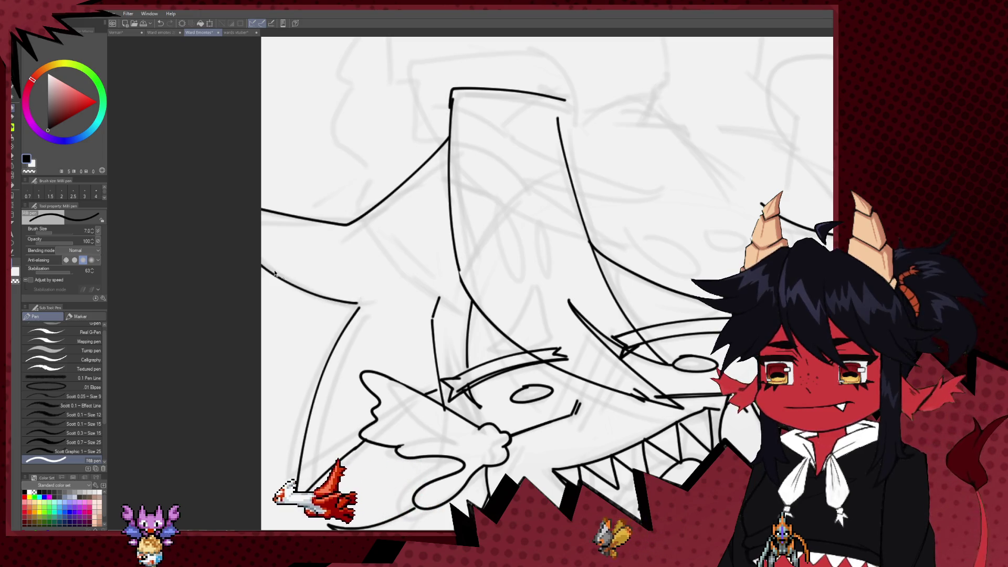
pyautogui.moveTo(445, 238)
pyautogui.mouseDown()
pyautogui.moveTo(423, 222)
pyautogui.moveTo(316, 198)
pyautogui.mouseUp()
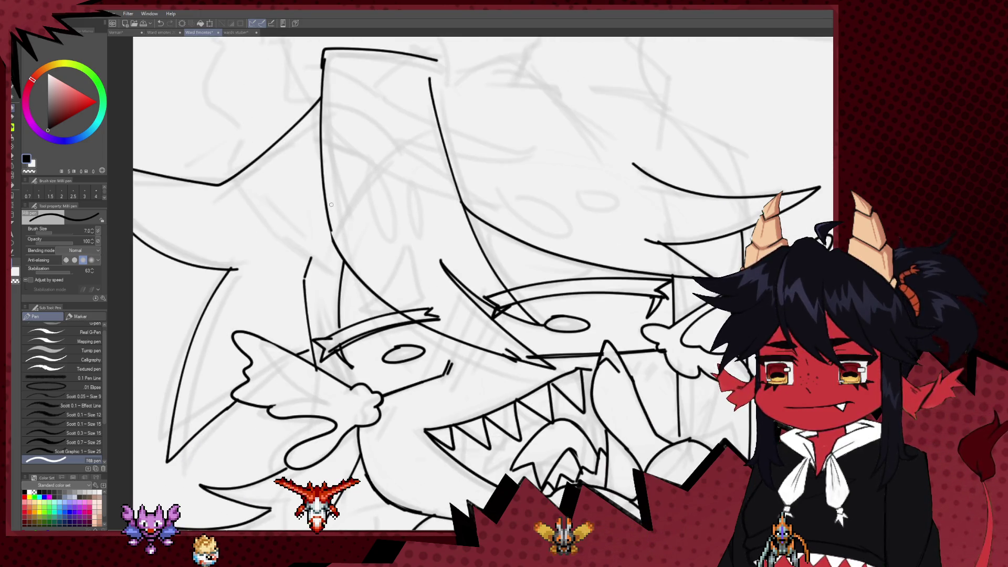
# Add a small curved mark beside the eye
pyautogui.scroll(-6, 448, 158)
pyautogui.scroll(3, 449, 158)
pyautogui.scroll(4, 476, 361)
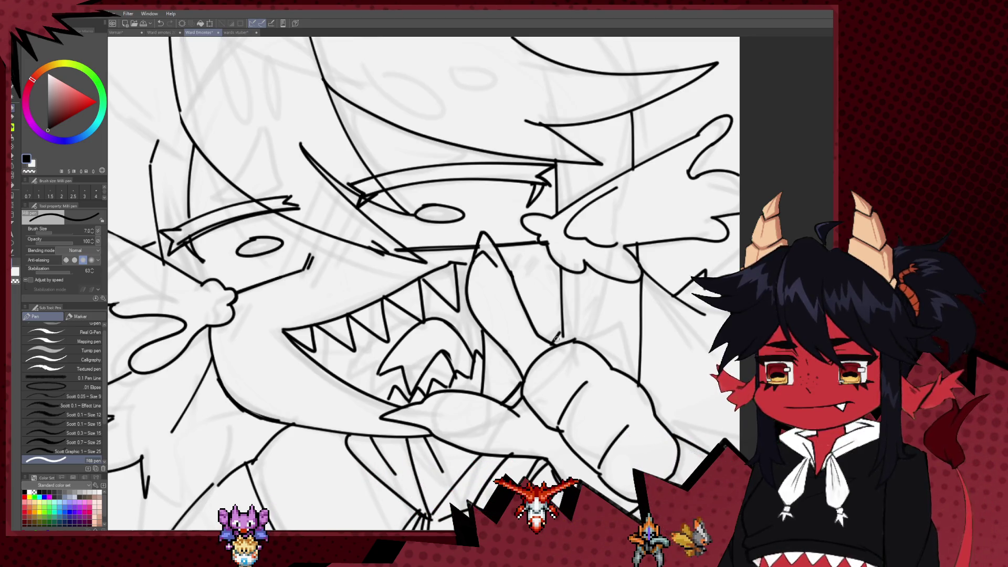
pyautogui.moveTo(499, 338); pyautogui.dragTo(575, 406)
pyautogui.moveTo(406, 321); pyautogui.dragTo(398, 336)
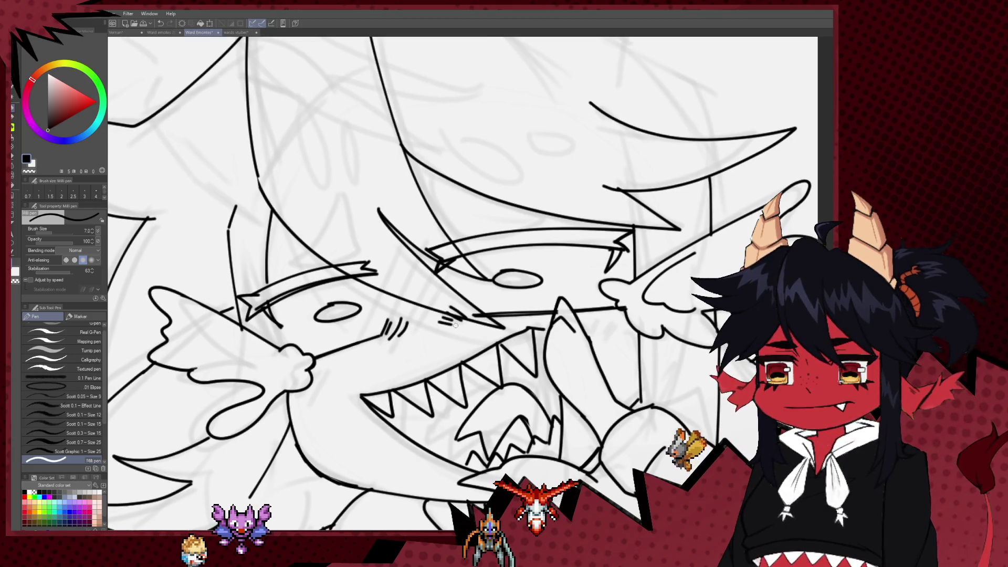
# Draw a hooked hair strand and short strokes above the left eye, plus a curve sweeping right
pyautogui.moveTo(334, 187); pyautogui.dragTo(398, 214)
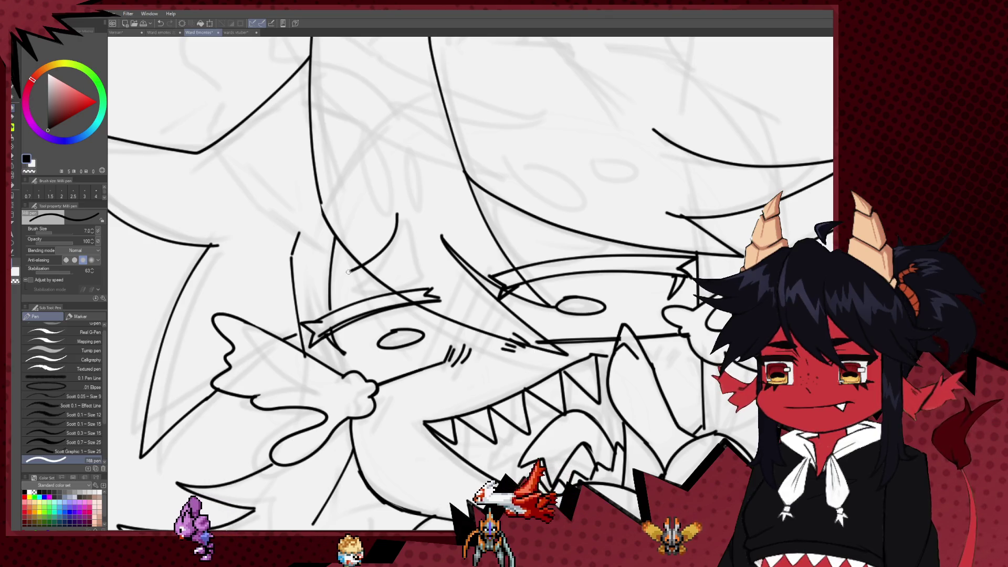
pyautogui.moveTo(391, 217); pyautogui.dragTo(356, 268)
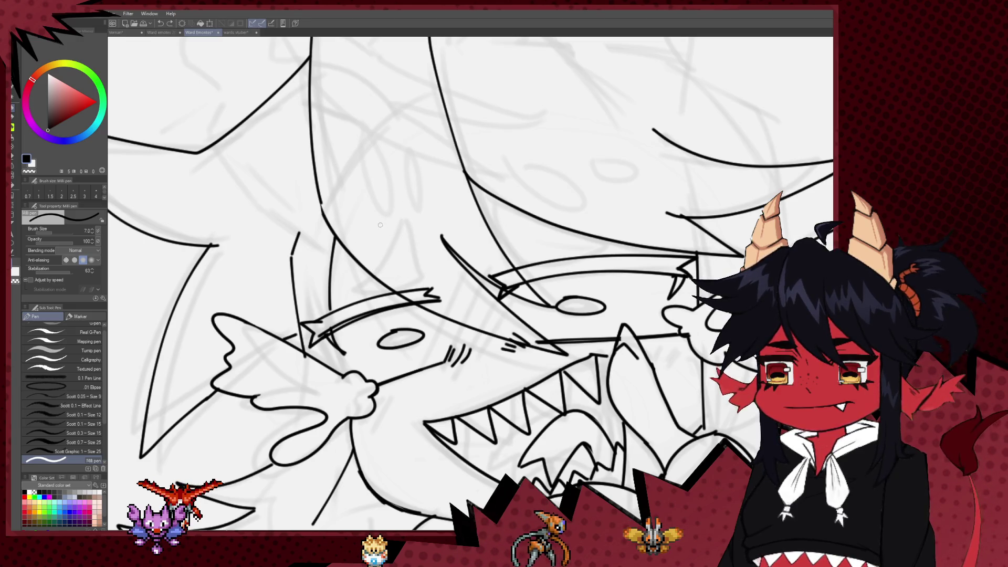
pyautogui.moveTo(380, 226); pyautogui.dragTo(407, 211)
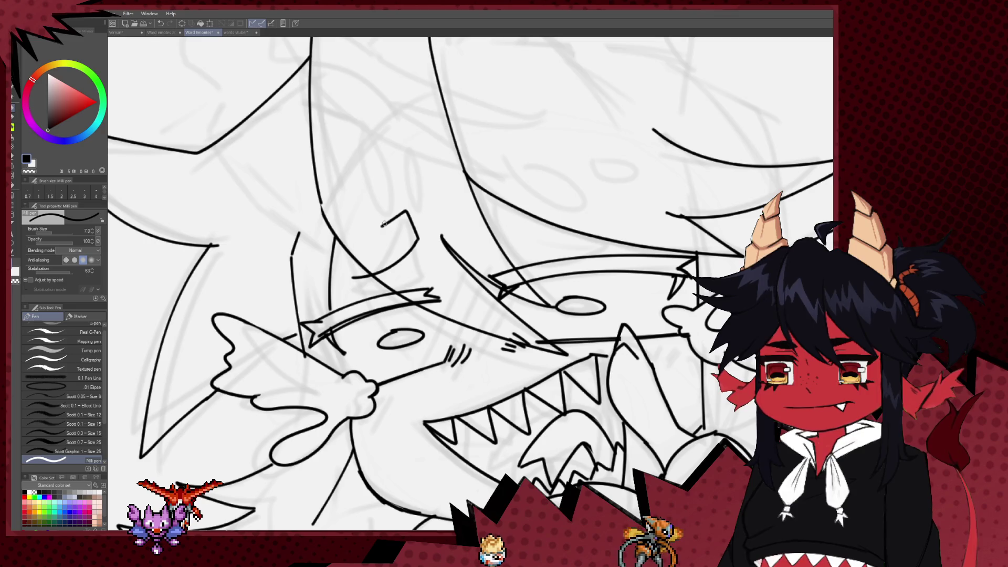
pyautogui.moveTo(400, 276); pyautogui.dragTo(365, 293)
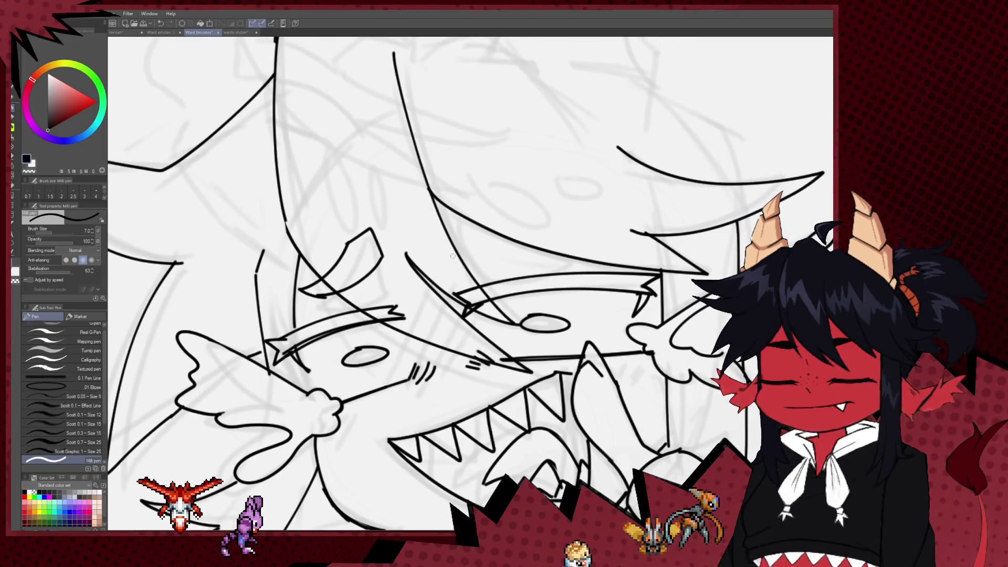
pyautogui.moveTo(420, 222); pyautogui.dragTo(431, 243)
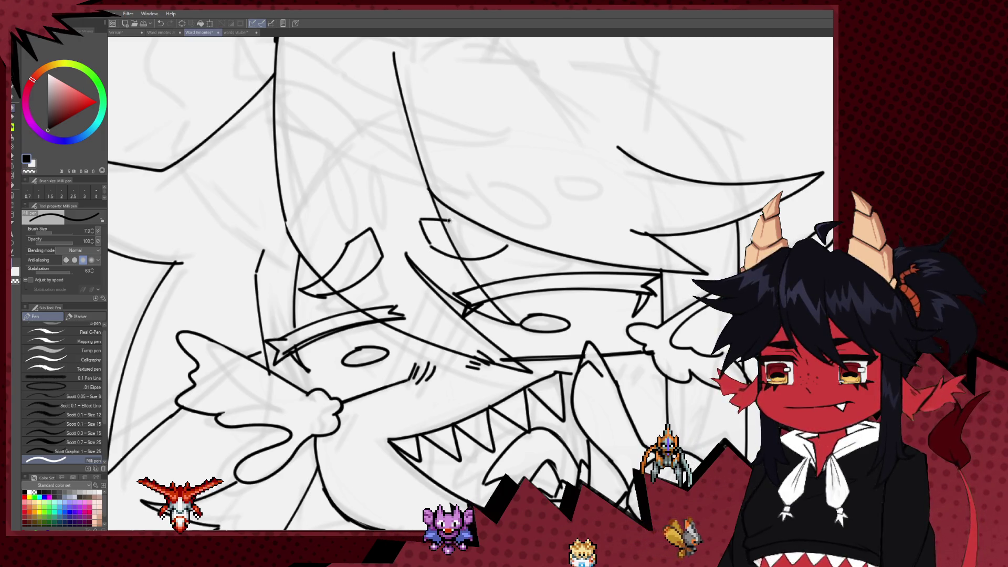
pyautogui.moveTo(431, 245); pyautogui.dragTo(503, 237)
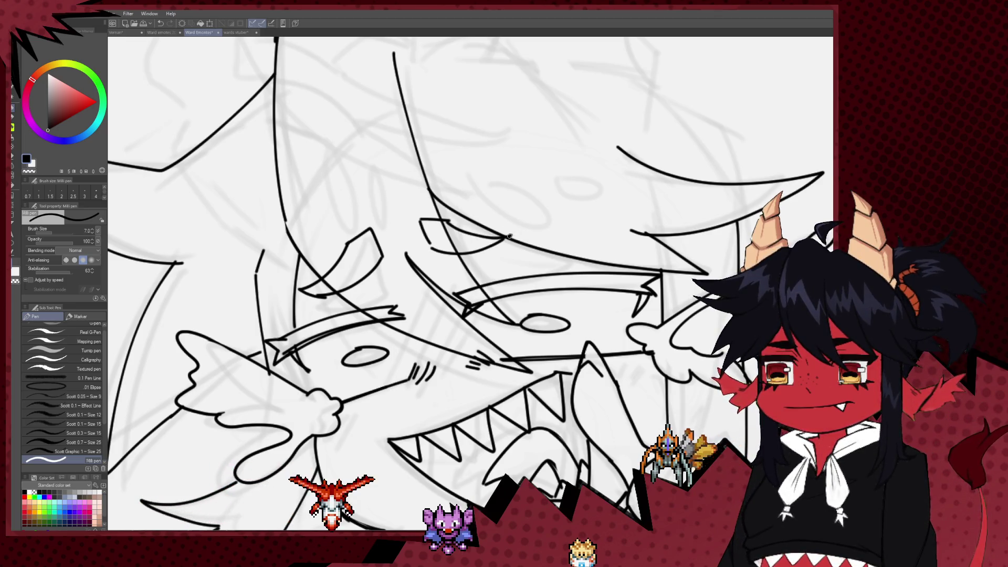
# Remove the stray strokes drawn by the eye
pyautogui.scroll(-1, 501, 229)
pyautogui.scroll(-1, 532, 158)
pyautogui.scroll(-5, 531, 158)
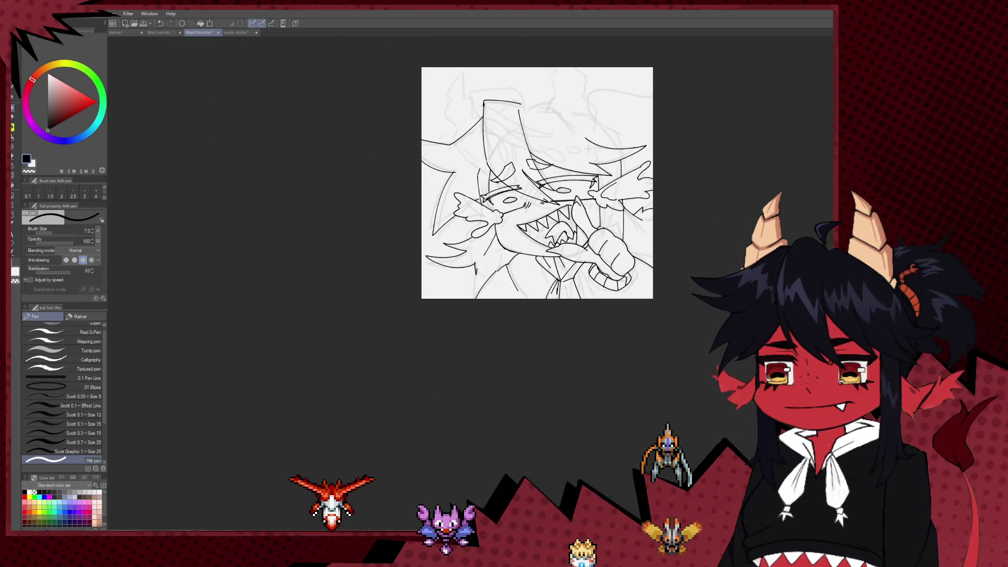
pyautogui.scroll(5, 553, 137)
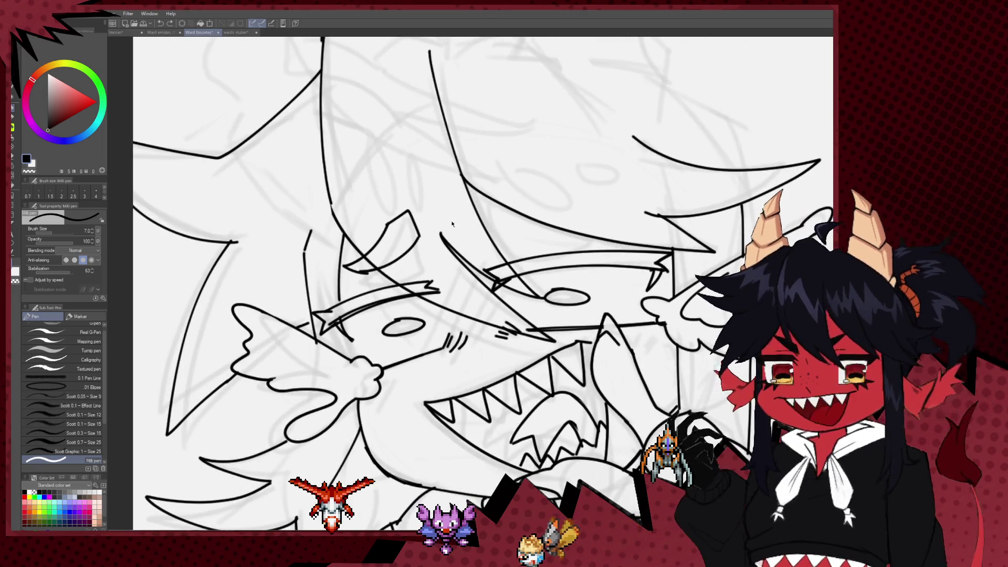
pyautogui.moveTo(360, 271)
pyautogui.mouseDown()
pyautogui.moveTo(412, 245)
pyautogui.moveTo(362, 266)
pyautogui.mouseUp()
pyautogui.hotkey('ctrl', 'z')
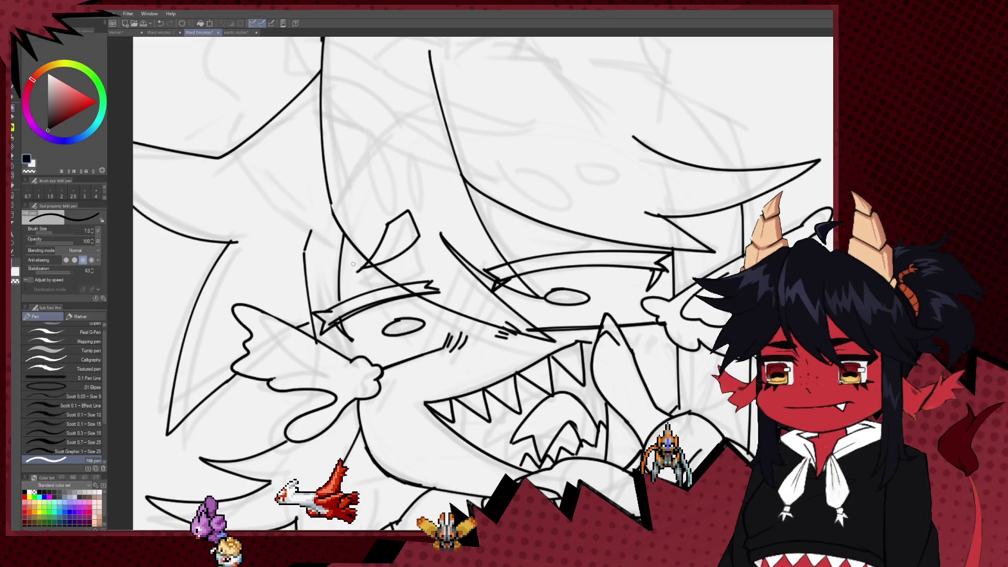
pyautogui.hotkey('ctrl', 'z')
# Draw a short line above the eye, then zoom out to view the whole drawing
pyautogui.scroll(2, 481, 258)
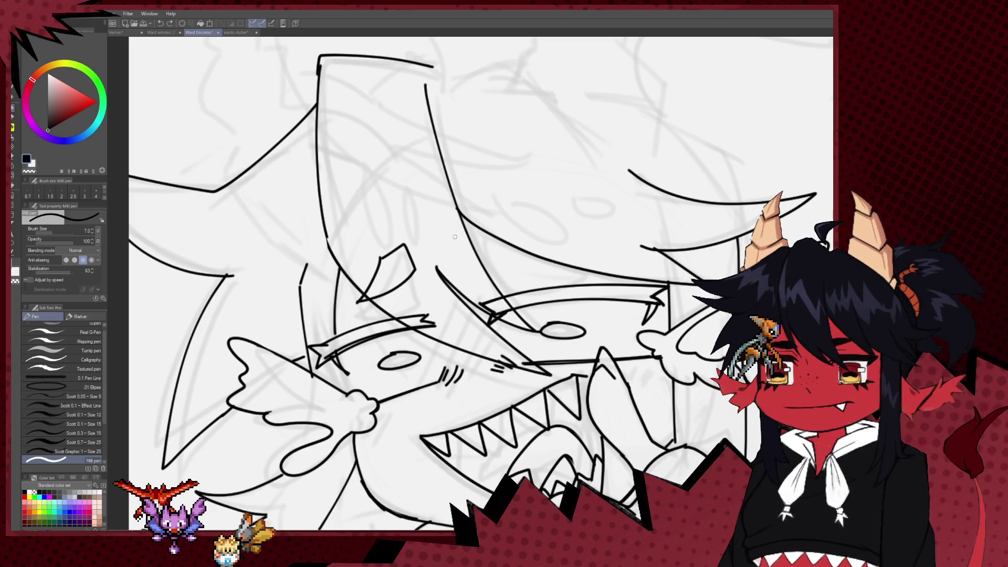
pyautogui.moveTo(447, 244); pyautogui.dragTo(476, 237)
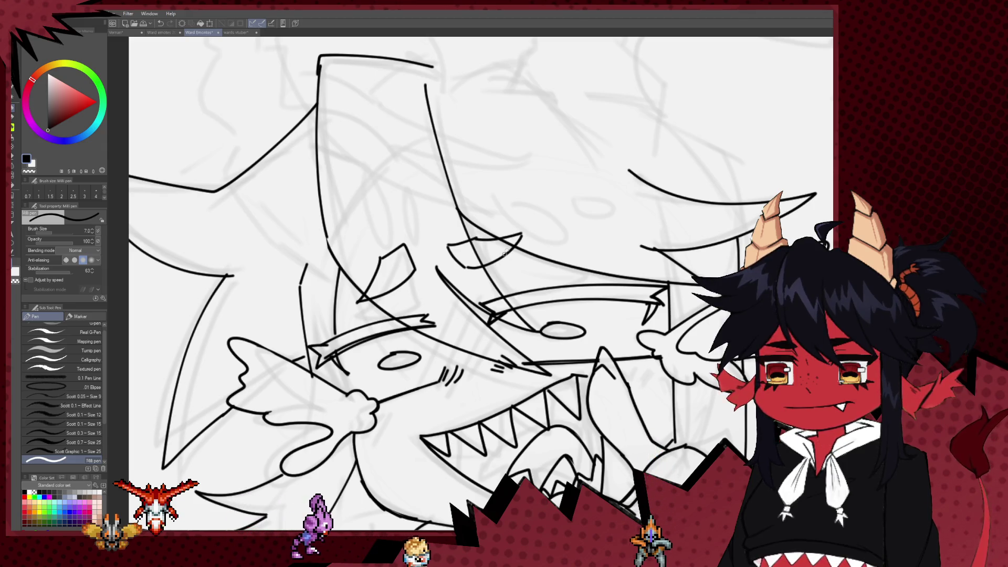
pyautogui.moveTo(440, 311); pyautogui.dragTo(477, 279)
pyautogui.scroll(-6, 477, 279)
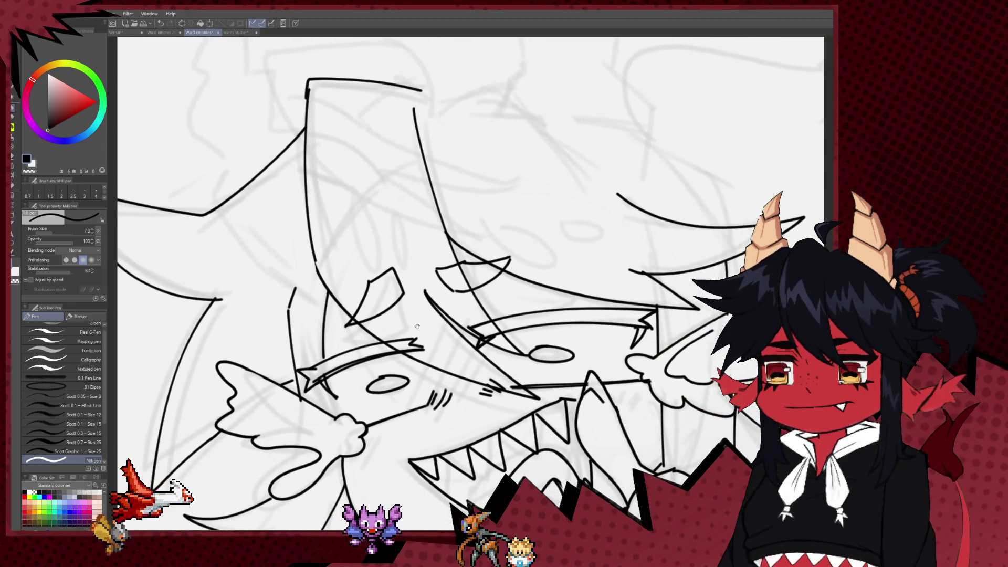
pyautogui.scroll(-2, 575, 278)
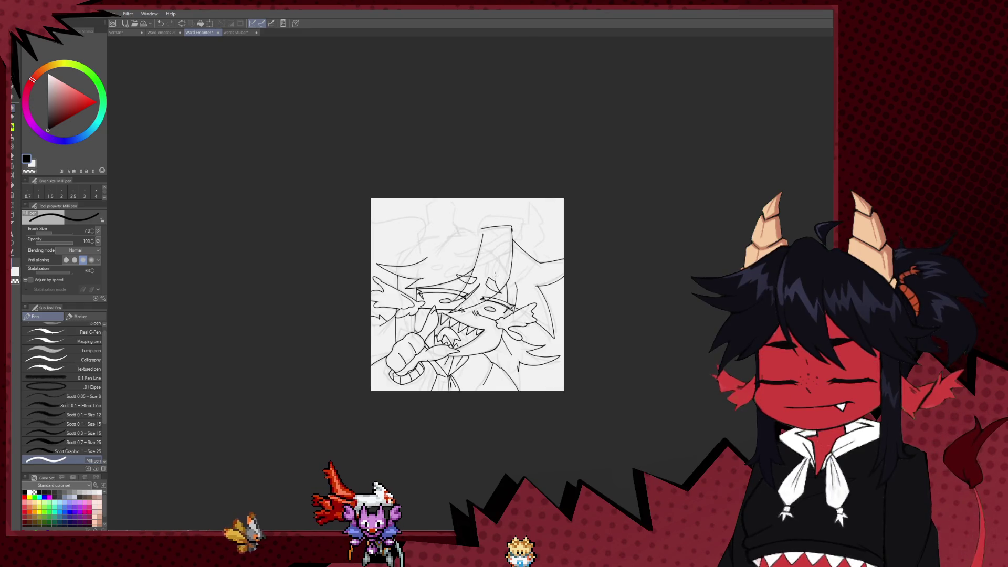
# Undo the looped stroke and draw a short Milli pen line by the eye, removing the extra stroke
pyautogui.scroll(4, 471, 272)
pyautogui.hotkey('ctrl', 'z')
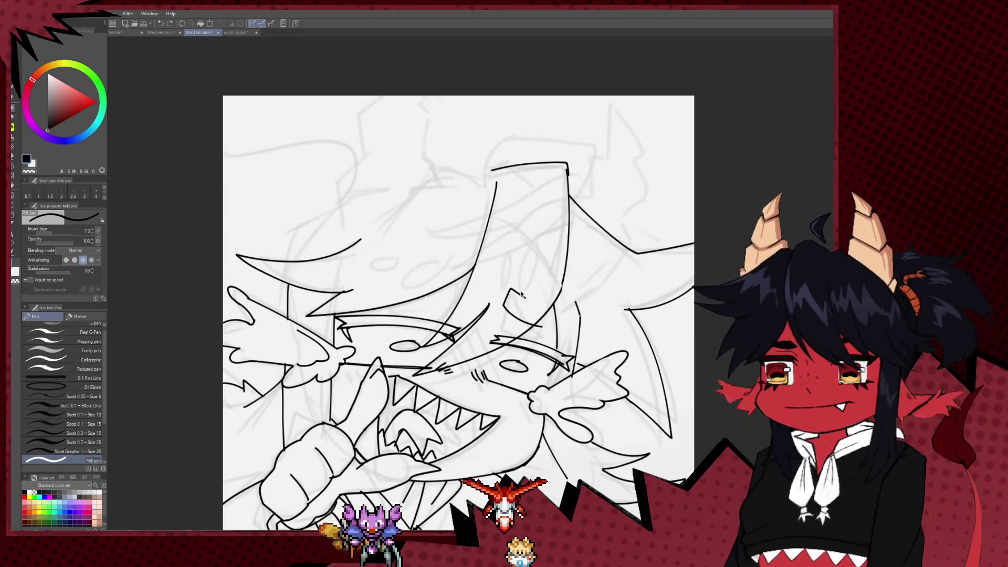
pyautogui.moveTo(450, 299); pyautogui.dragTo(477, 295)
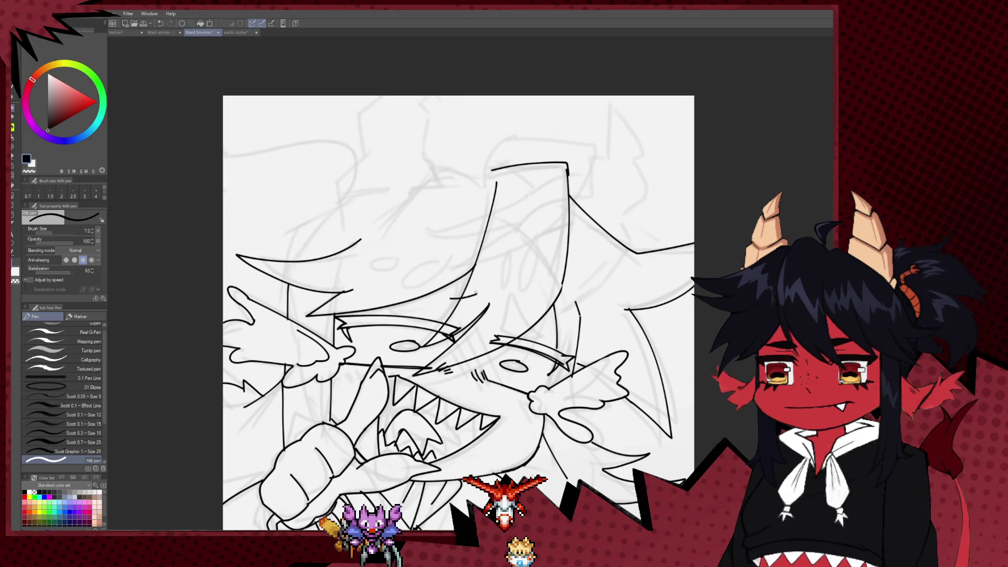
pyautogui.moveTo(412, 295)
pyautogui.mouseDown()
pyautogui.moveTo(461, 314)
pyautogui.moveTo(438, 293)
pyautogui.mouseUp()
pyautogui.hotkey('ctrl', 'z')
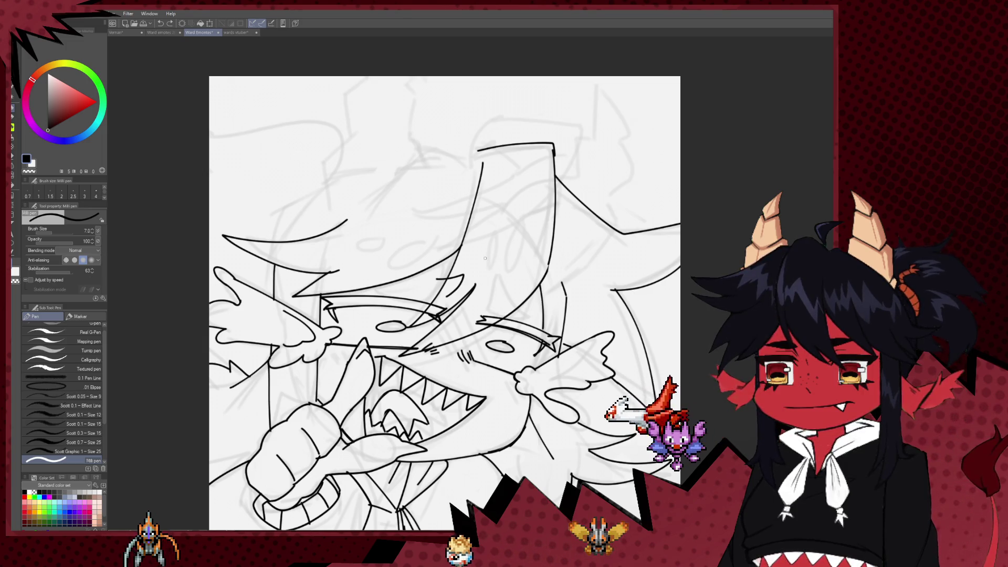
# Try more short ink strokes beside the eye, undo the failed ones, then reframe the drawing's top
pyautogui.moveTo(455, 280)
pyautogui.mouseDown()
pyautogui.moveTo(415, 292)
pyautogui.moveTo(454, 278)
pyautogui.mouseUp()
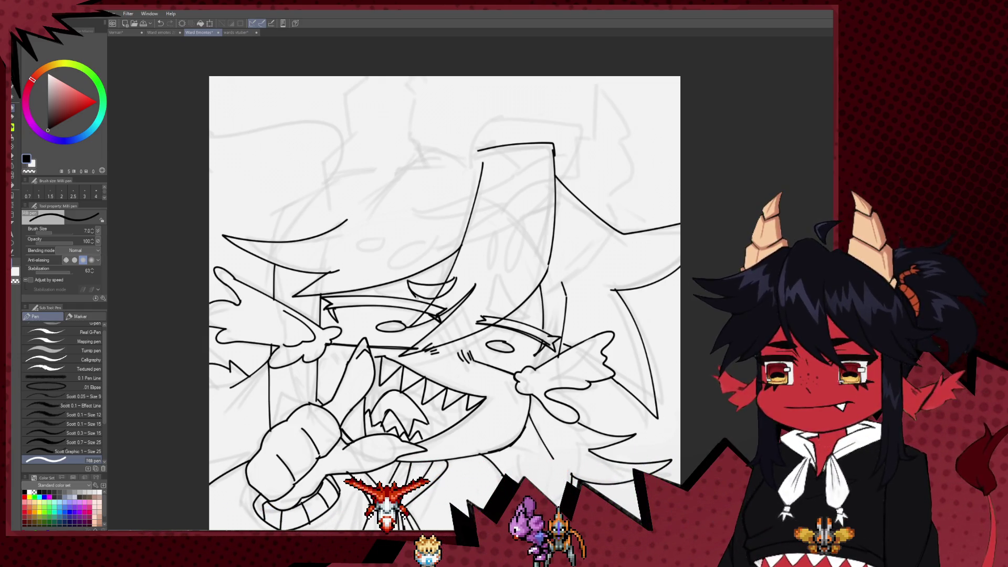
pyautogui.moveTo(522, 292)
pyautogui.mouseDown()
pyautogui.moveTo(483, 317)
pyautogui.moveTo(519, 310)
pyautogui.mouseUp()
pyautogui.hotkey('ctrl', 'z')
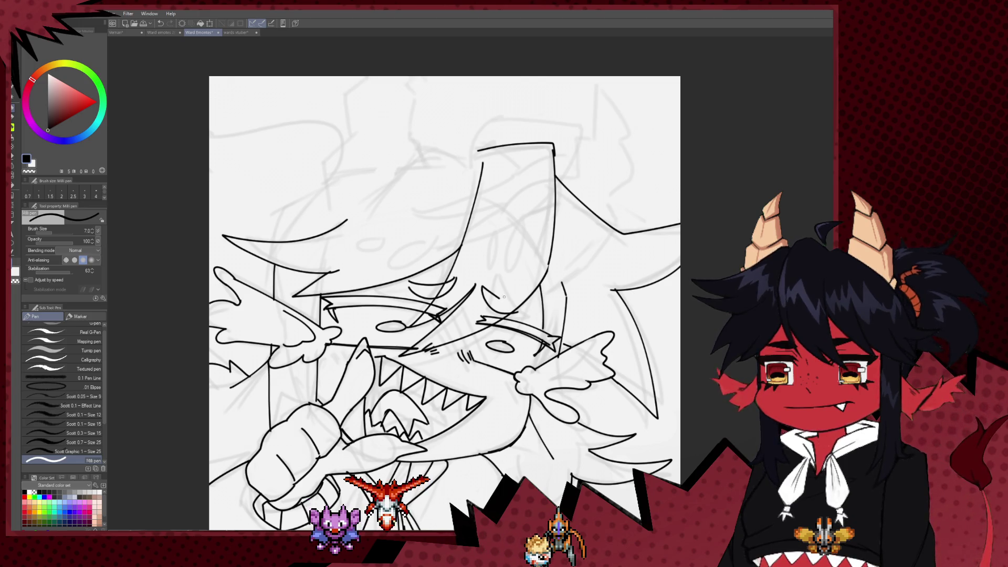
pyautogui.moveTo(498, 298); pyautogui.dragTo(533, 293)
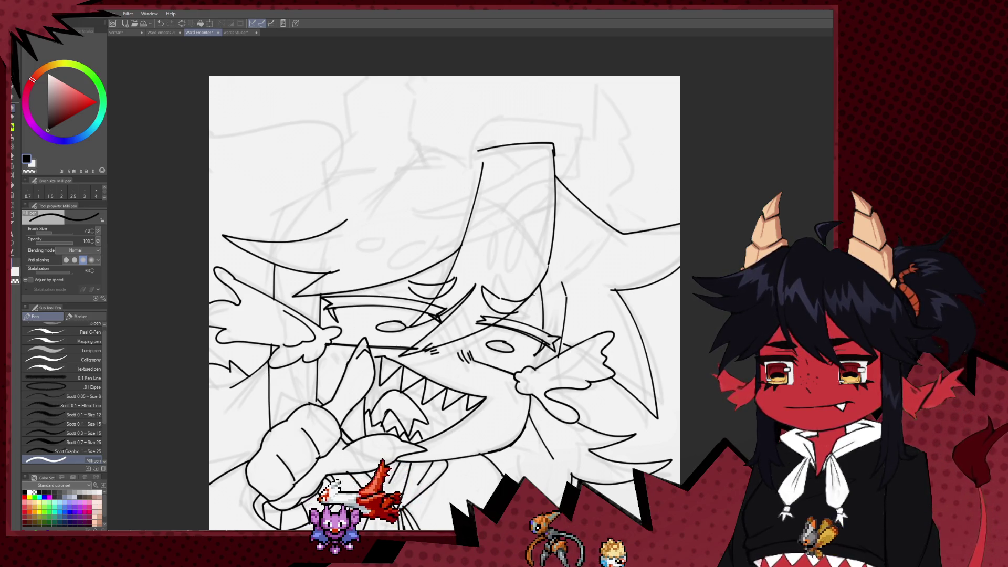
pyautogui.hotkey('ctrl', 'z')
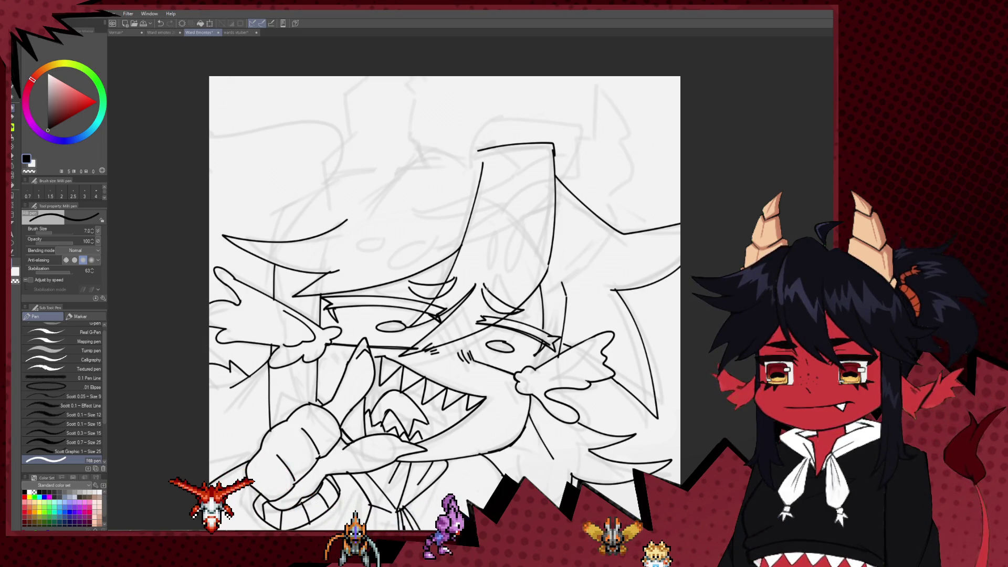
pyautogui.hotkey('ctrl', 'z')
pyautogui.hotkey('ctrl', 'z')
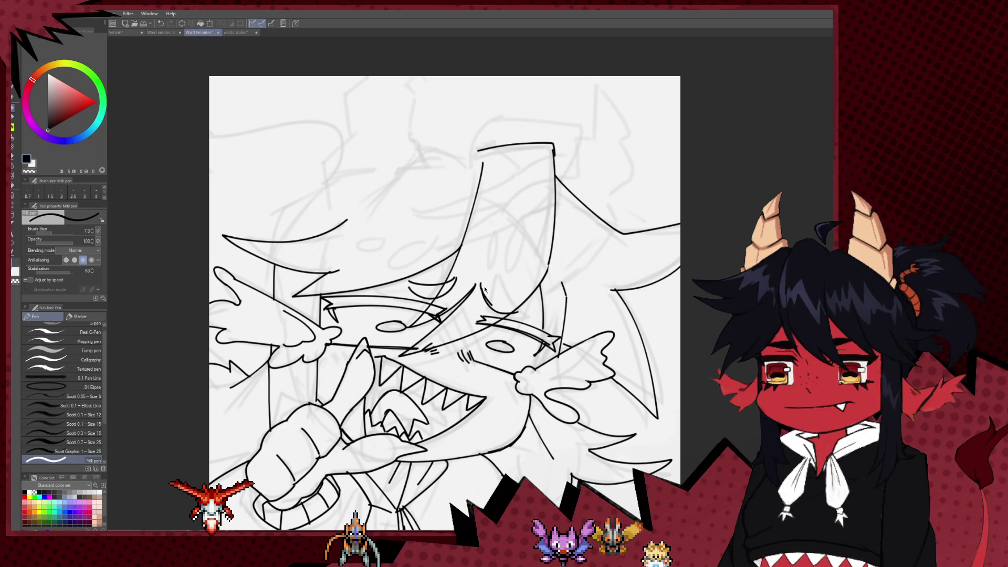
pyautogui.moveTo(510, 274); pyautogui.dragTo(521, 239)
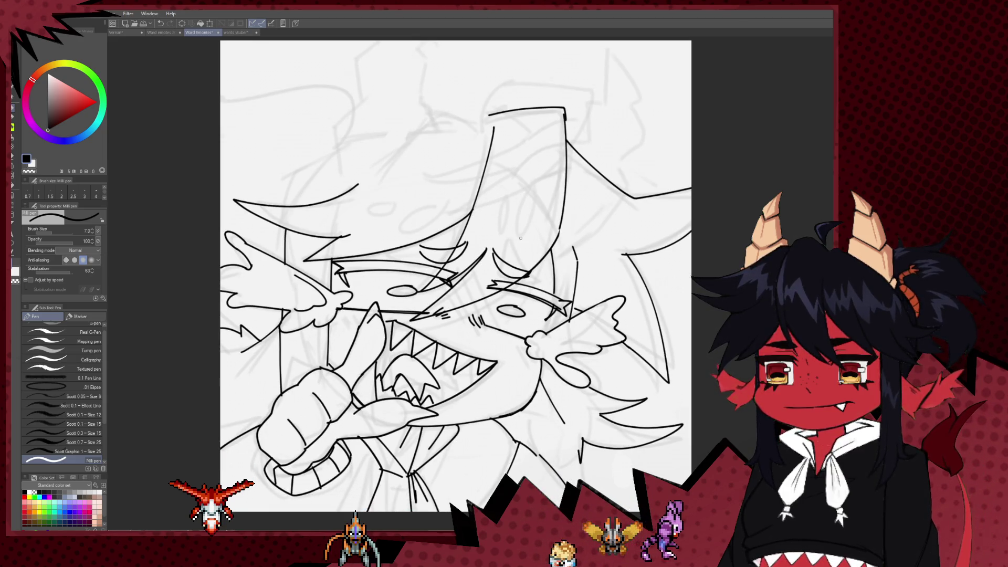
pyautogui.scroll(-8, 520, 238)
pyautogui.scroll(2, 520, 239)
pyautogui.scroll(1, 542, 195)
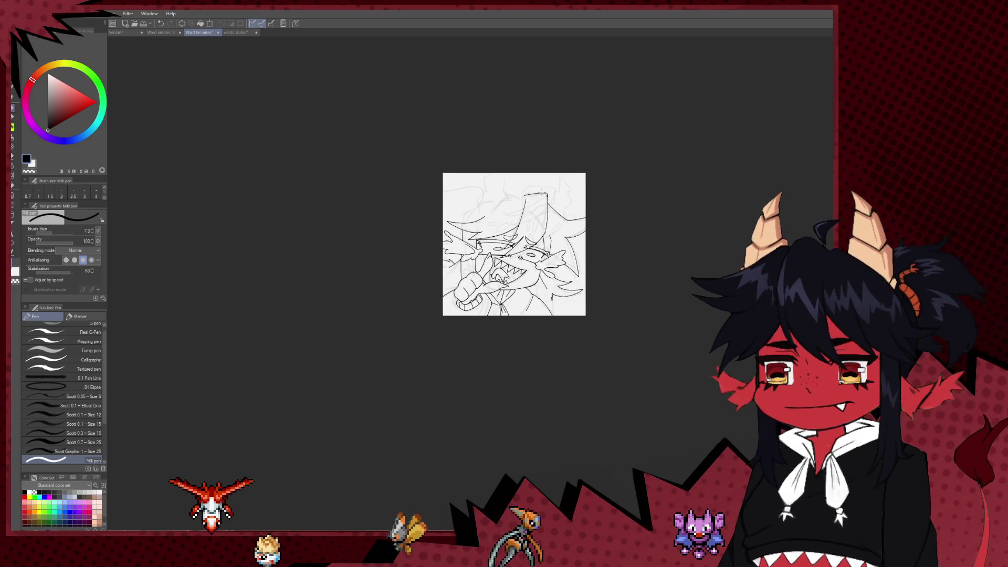
# Pan to the head and ink a hooked hair spike plus a curved spike above it
pyautogui.scroll(6, 563, 187)
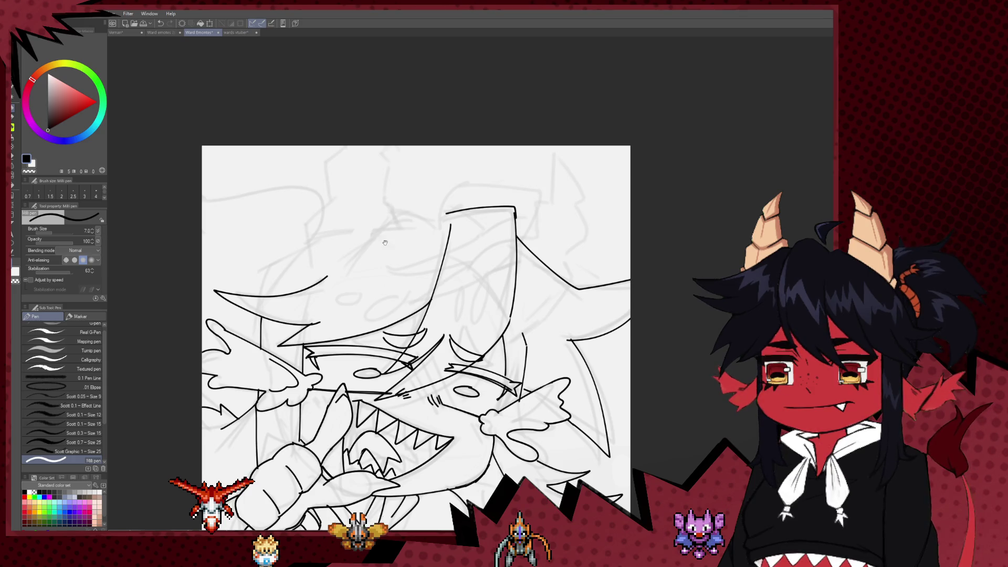
pyautogui.moveTo(385, 239); pyautogui.dragTo(391, 284)
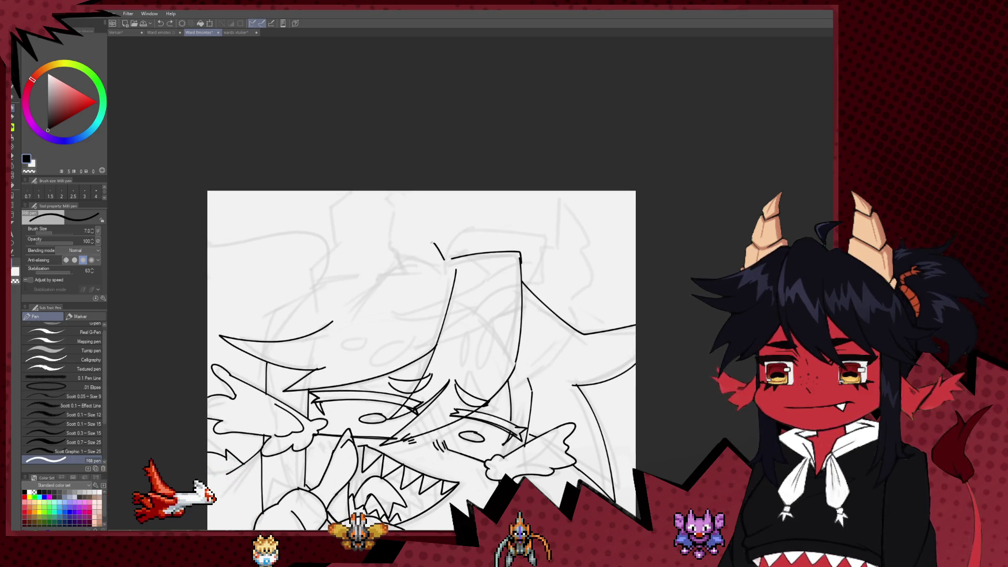
pyautogui.moveTo(410, 290); pyautogui.dragTo(405, 268)
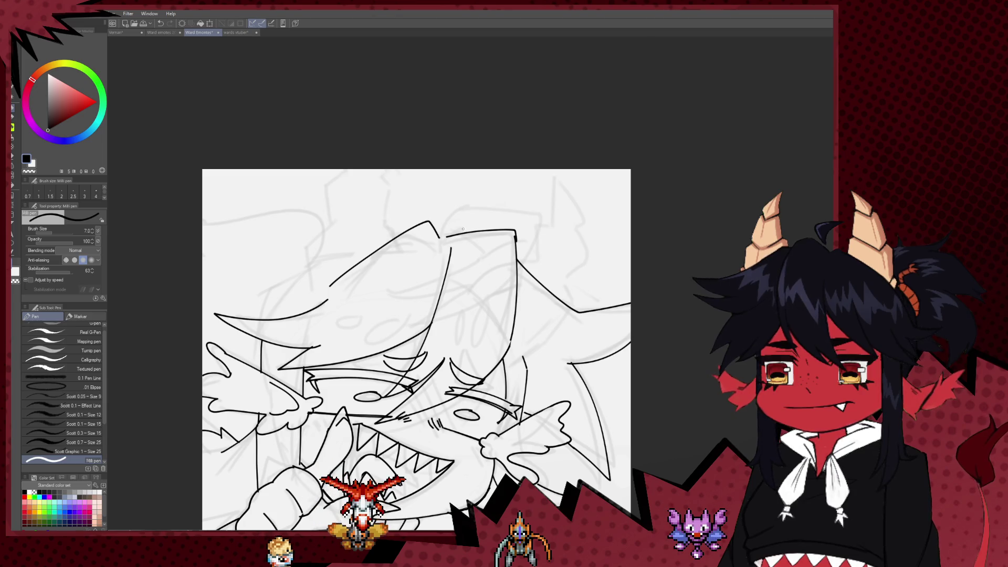
pyautogui.moveTo(483, 217); pyautogui.dragTo(396, 298)
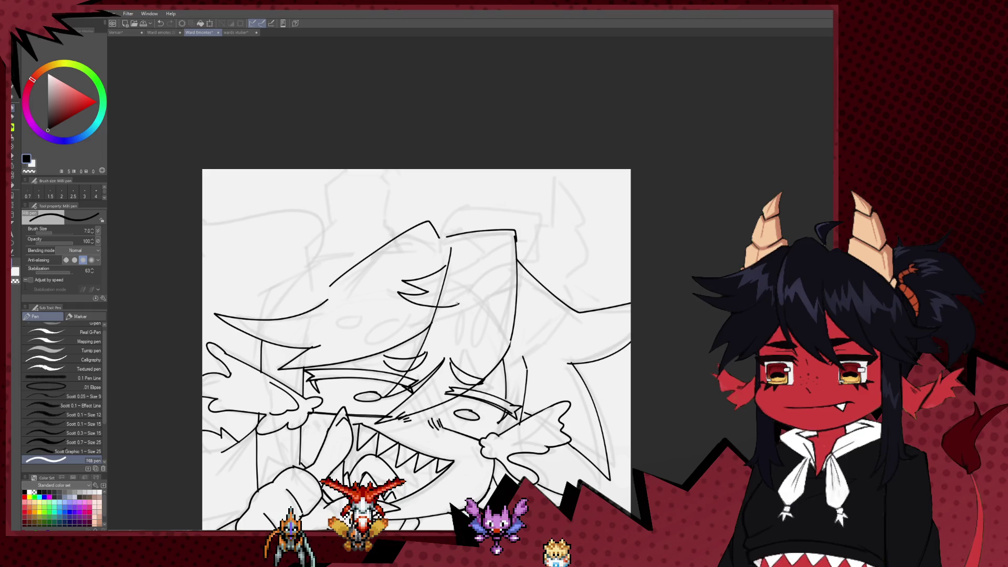
pyautogui.moveTo(462, 226); pyautogui.dragTo(523, 231)
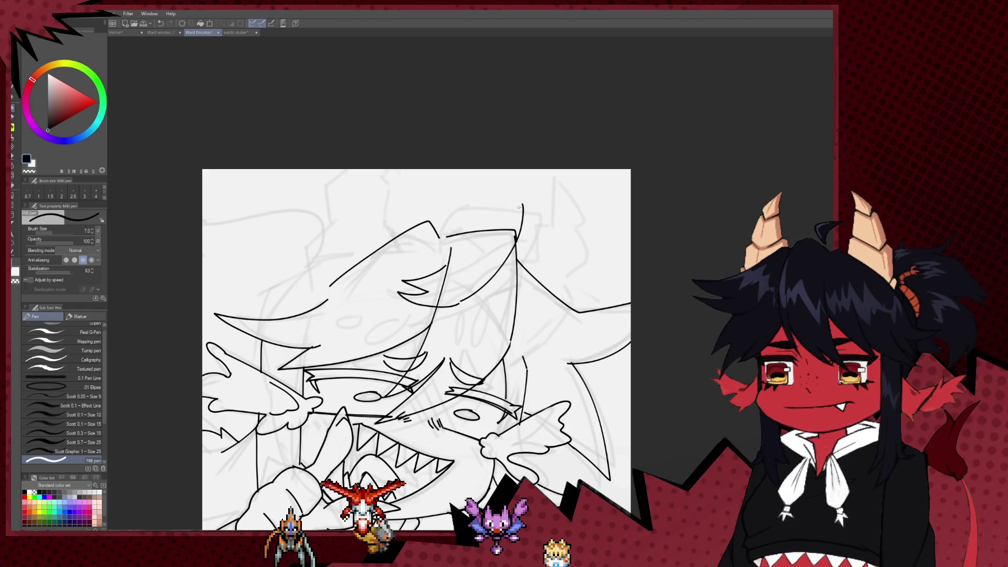
pyautogui.hotkey('ctrl', 'z')
pyautogui.hotkey('ctrl', 'y')
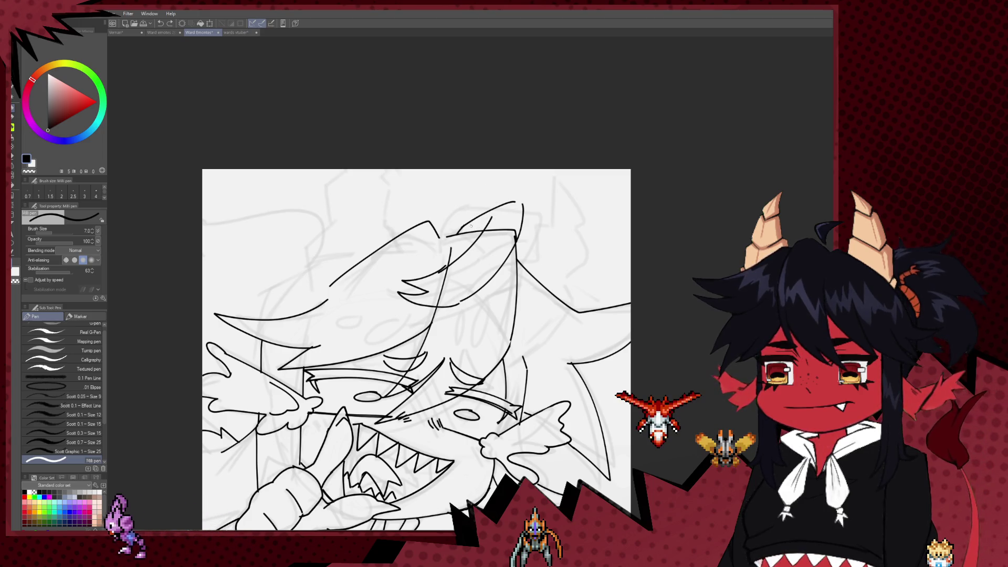
# Rotate the view and replace the upper-right hair stroke with a longer curved strand
pyautogui.moveTo(492, 239)
pyautogui.mouseDown()
pyautogui.moveTo(456, 242)
pyautogui.moveTo(561, 280)
pyautogui.mouseUp()
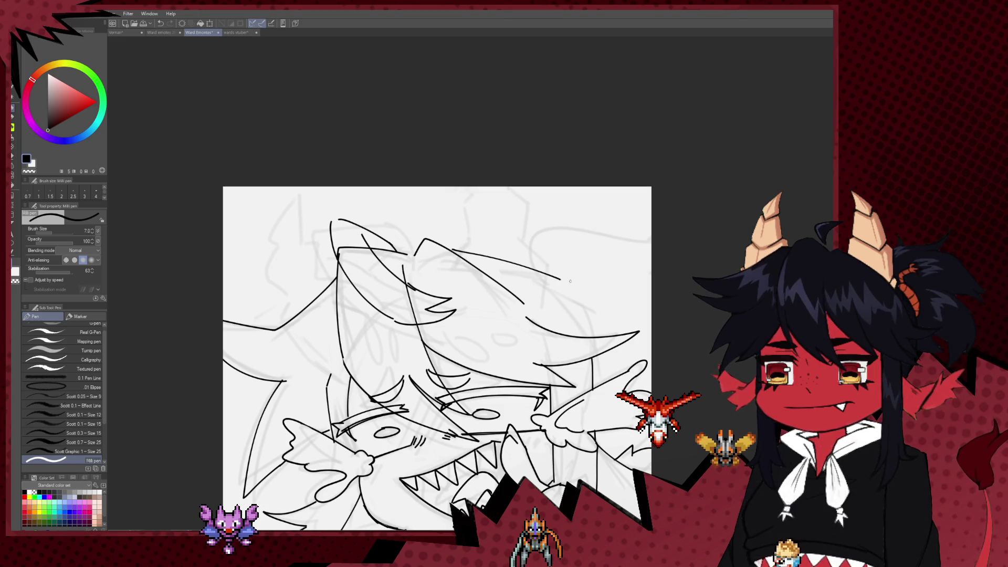
pyautogui.hotkey('ctrl', 'z')
pyautogui.moveTo(466, 254)
pyautogui.mouseDown()
pyautogui.moveTo(601, 328)
pyautogui.moveTo(587, 241)
pyautogui.mouseUp()
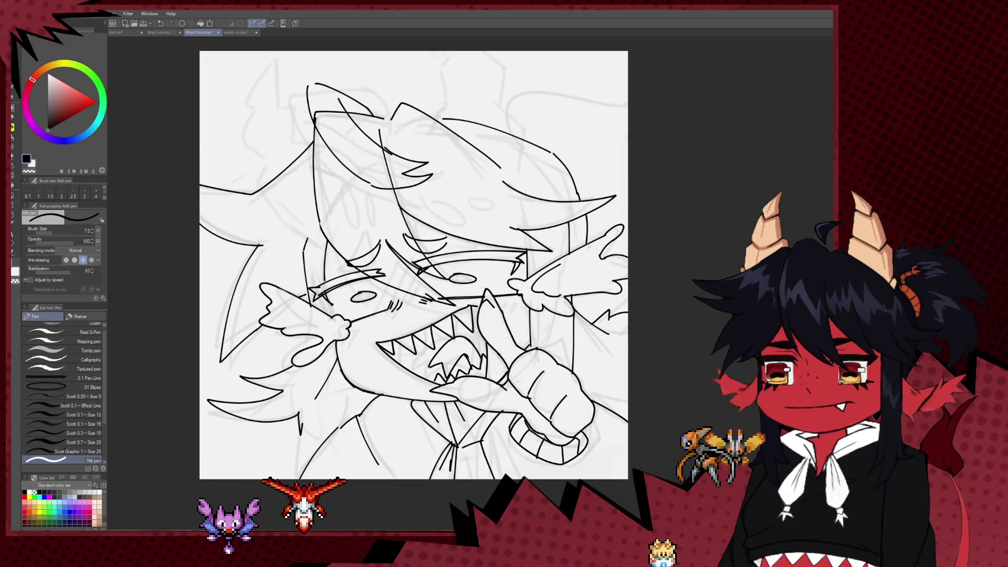
# Mirror the canvas horizontally, enlarge the pen to size 8, and remove the stroke near the mouth
pyautogui.press('h')
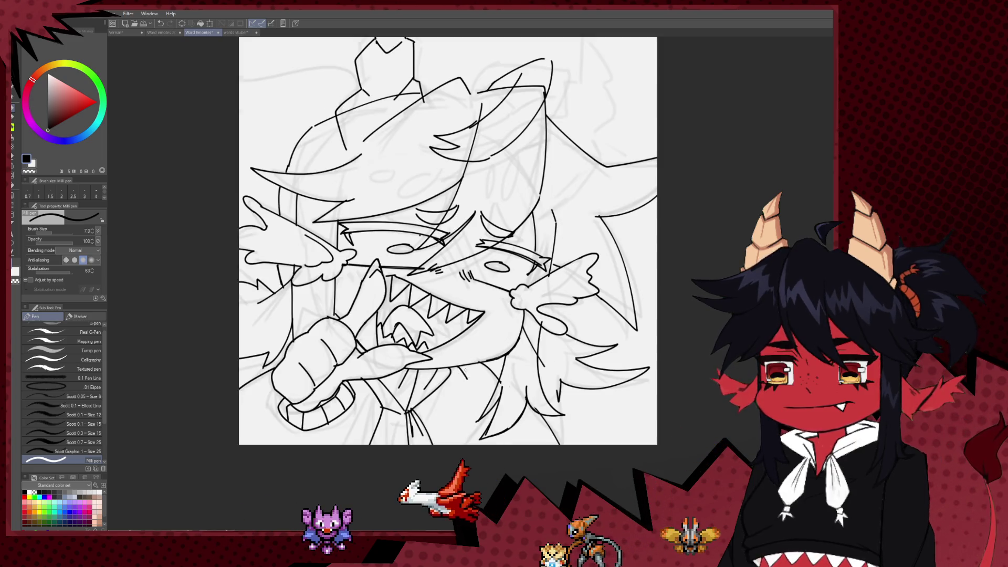
pyautogui.moveTo(393, 384); pyautogui.dragTo(413, 398)
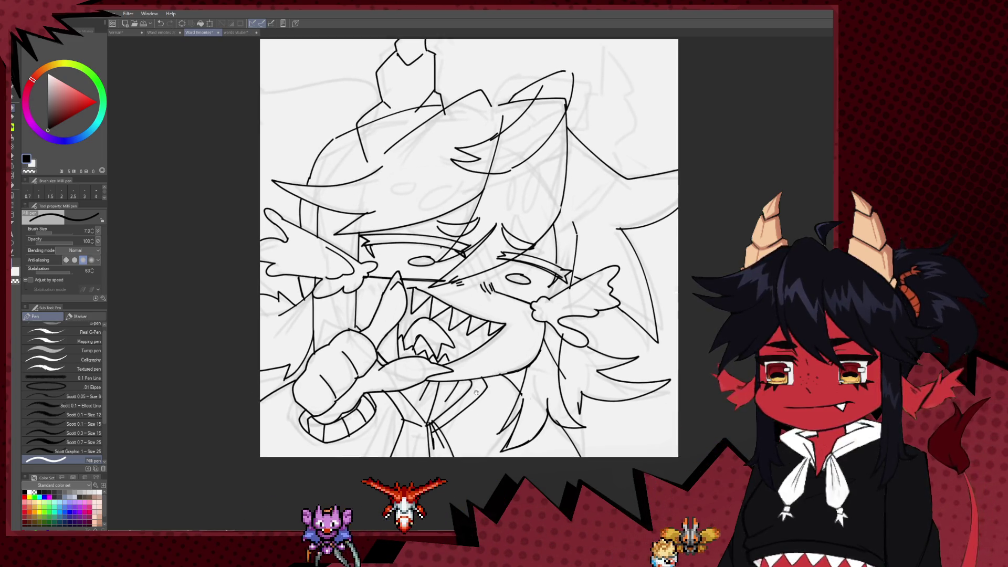
pyautogui.press(']')
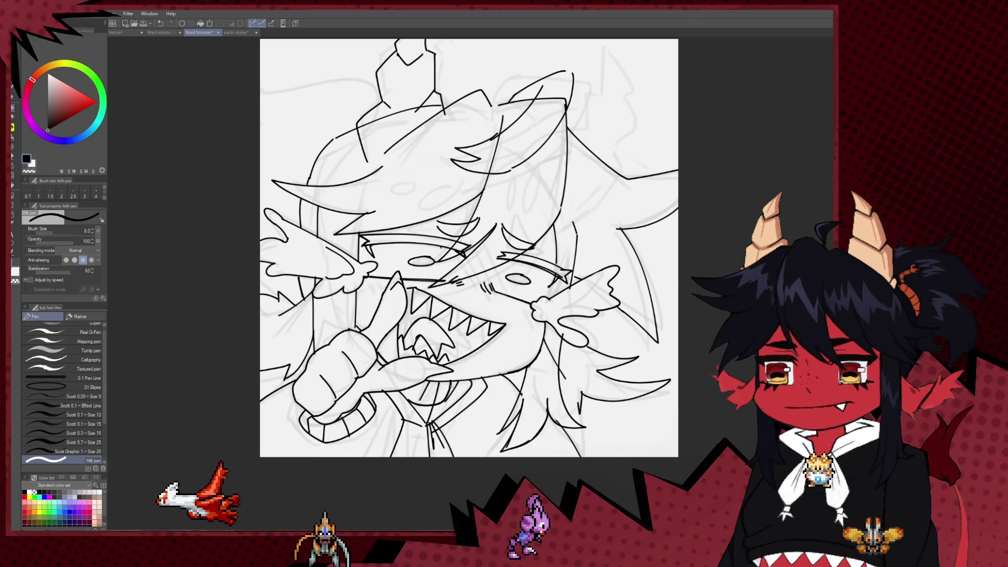
pyautogui.hotkey('ctrl', 'z')
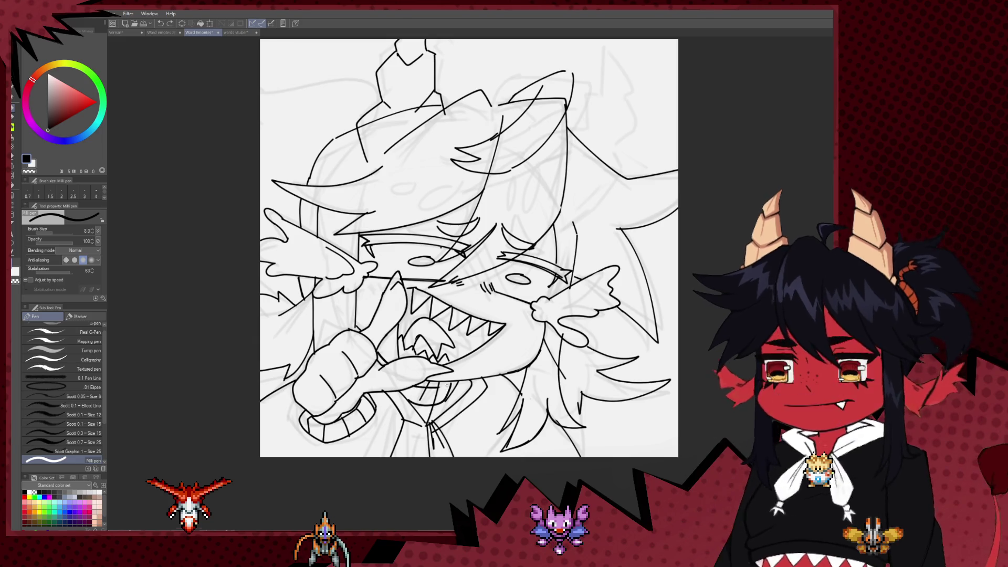
pyautogui.press('e')
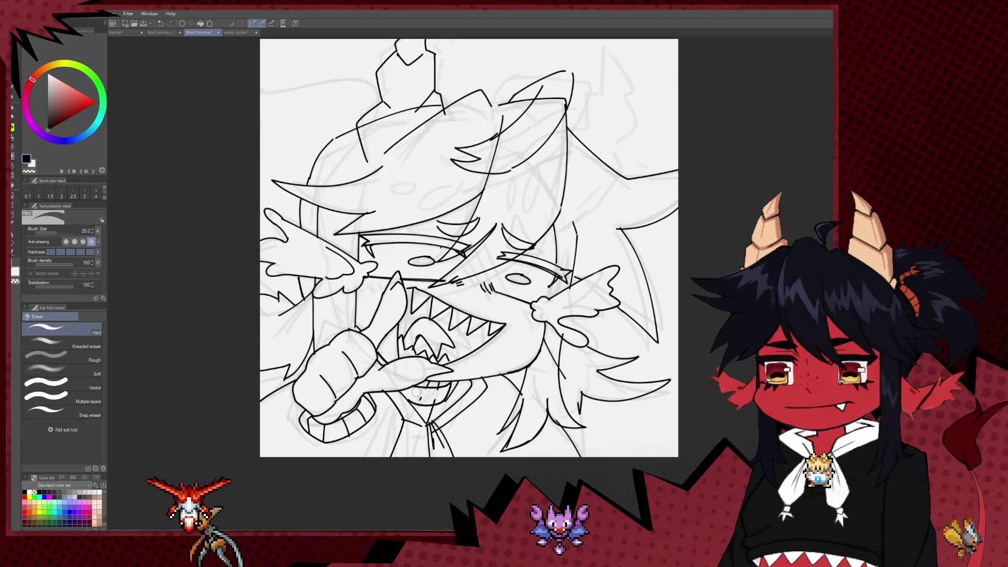
# Draw the curved ear outline beside the head with an inner line inside it
pyautogui.moveTo(349, 111)
pyautogui.mouseDown()
pyautogui.moveTo(367, 191)
pyautogui.moveTo(387, 208)
pyautogui.moveTo(397, 242)
pyautogui.mouseUp()
pyautogui.press('p')
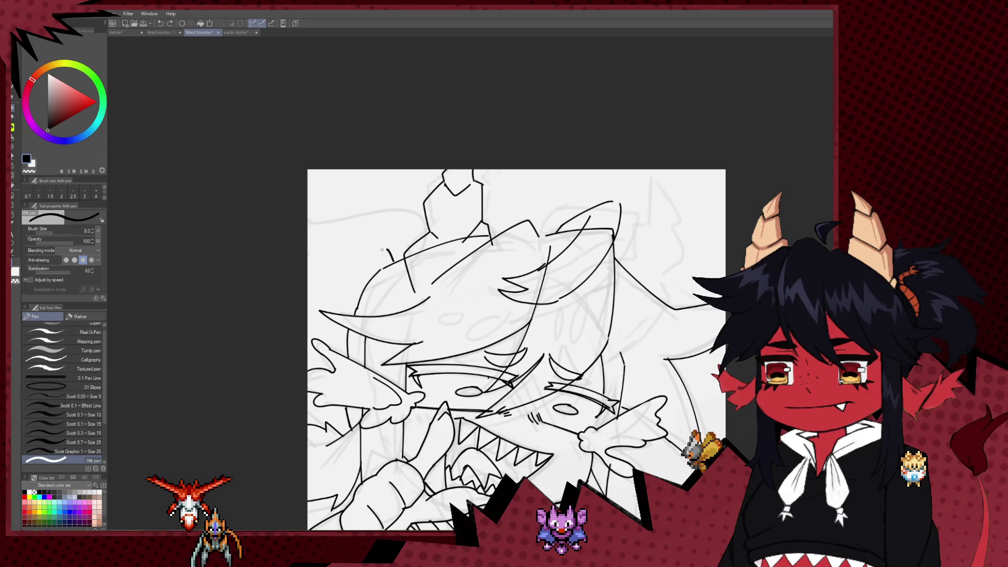
pyautogui.moveTo(351, 295)
pyautogui.mouseDown()
pyautogui.moveTo(380, 256)
pyautogui.moveTo(349, 281)
pyautogui.moveTo(360, 300)
pyautogui.mouseUp()
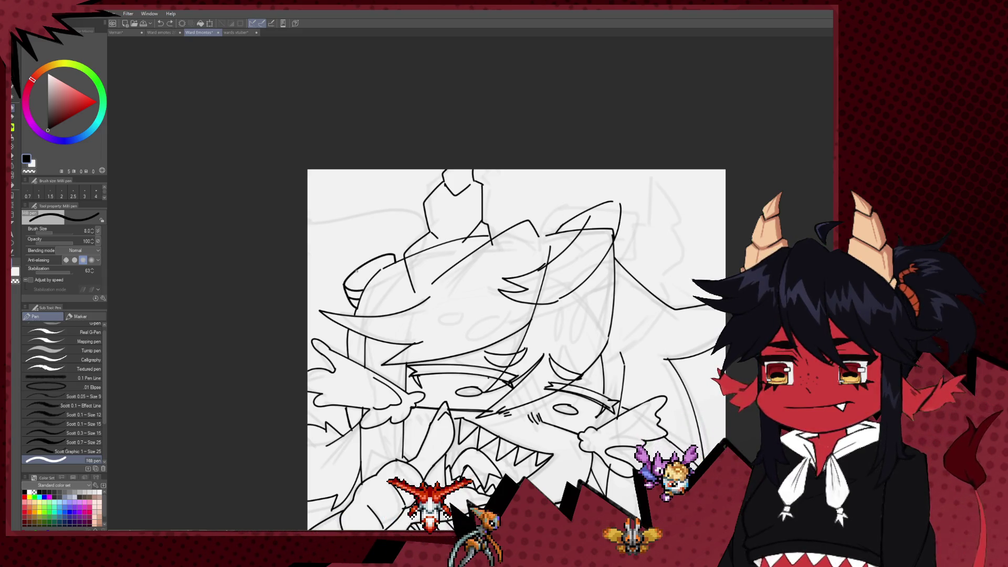
pyautogui.moveTo(356, 270); pyautogui.dragTo(372, 261)
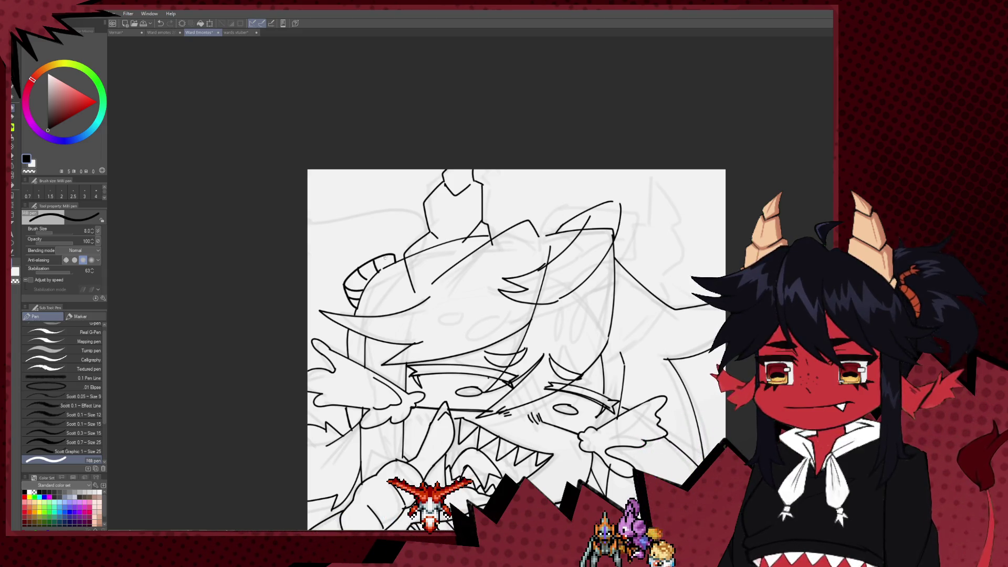
pyautogui.scroll(-5, 469, 195)
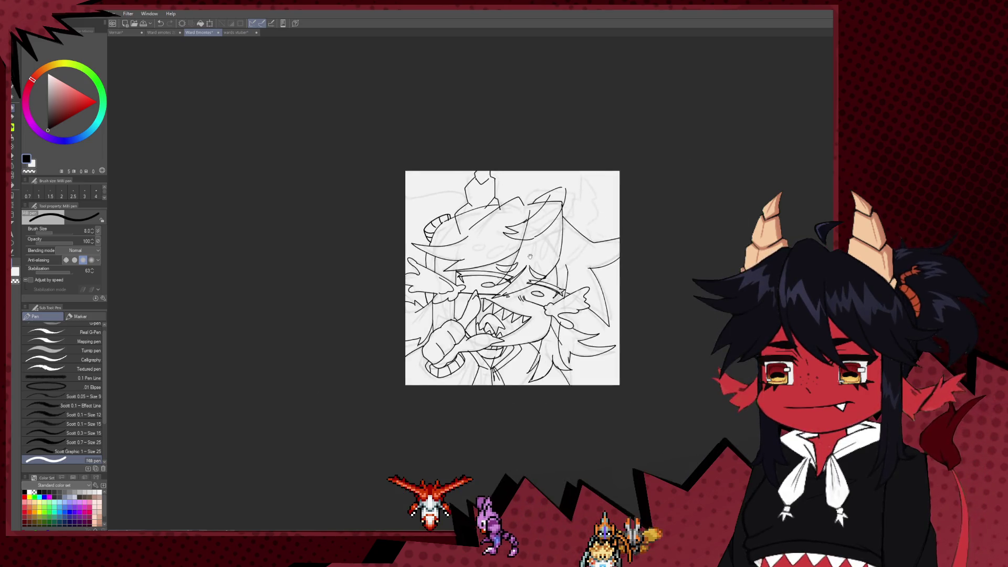
# Frame the face and teeth, and raise the Milli pen size to 7
pyautogui.scroll(4, 469, 194)
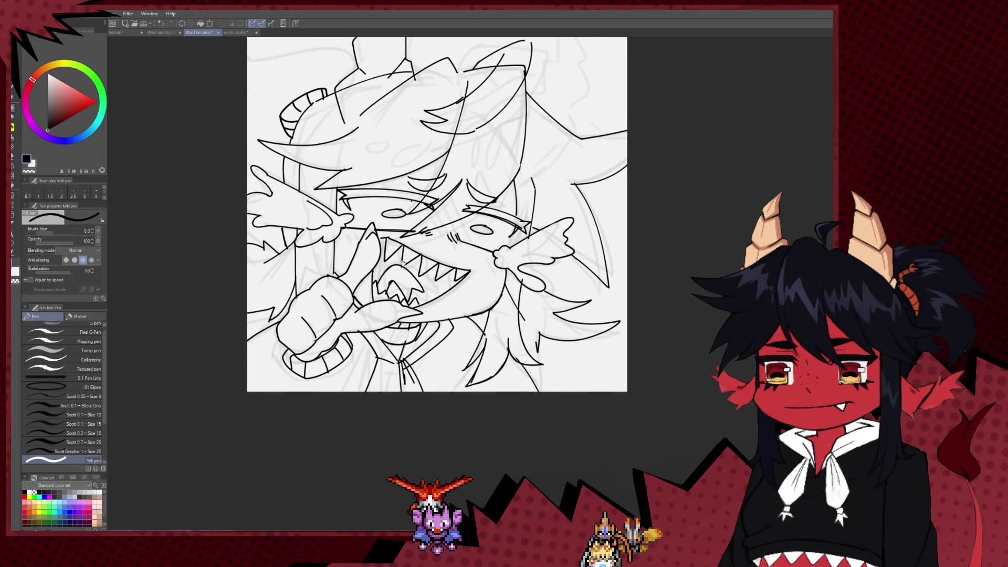
pyautogui.scroll(-1, 403, 263)
pyautogui.scroll(-1, 403, 263)
pyautogui.scroll(4, 461, 268)
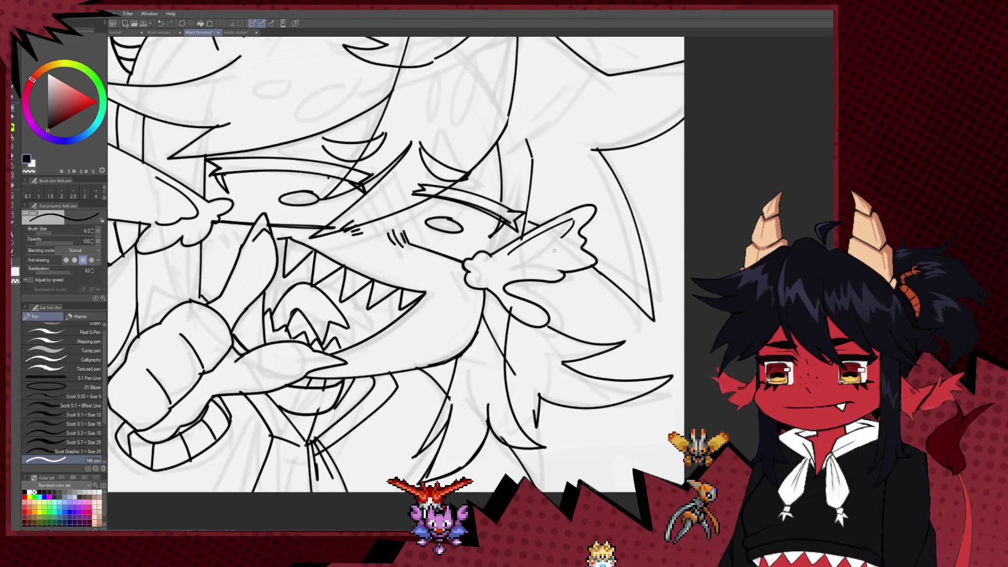
pyautogui.moveTo(480, 265); pyautogui.dragTo(550, 332)
pyautogui.scroll(-5, 550, 333)
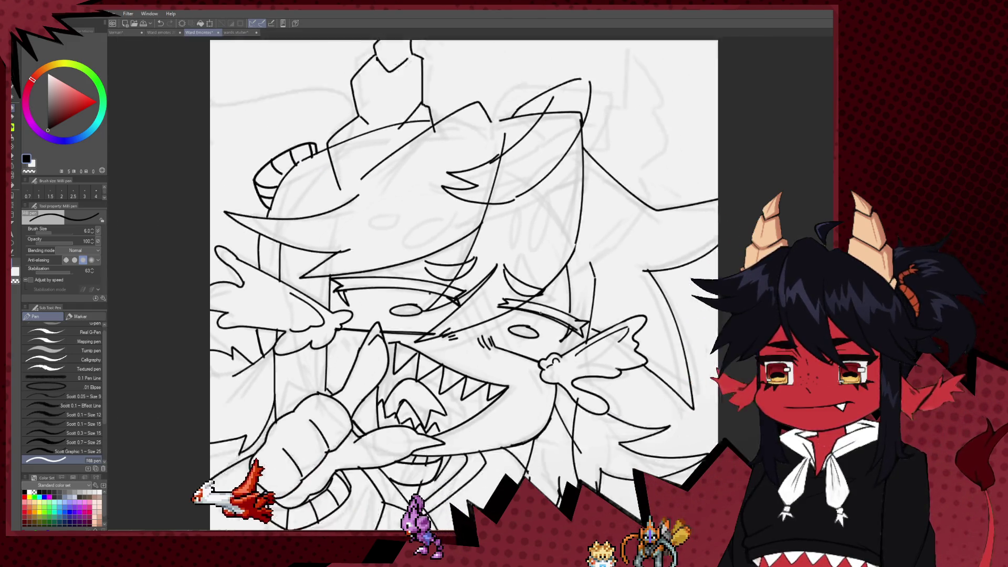
pyautogui.scroll(3, 490, 243)
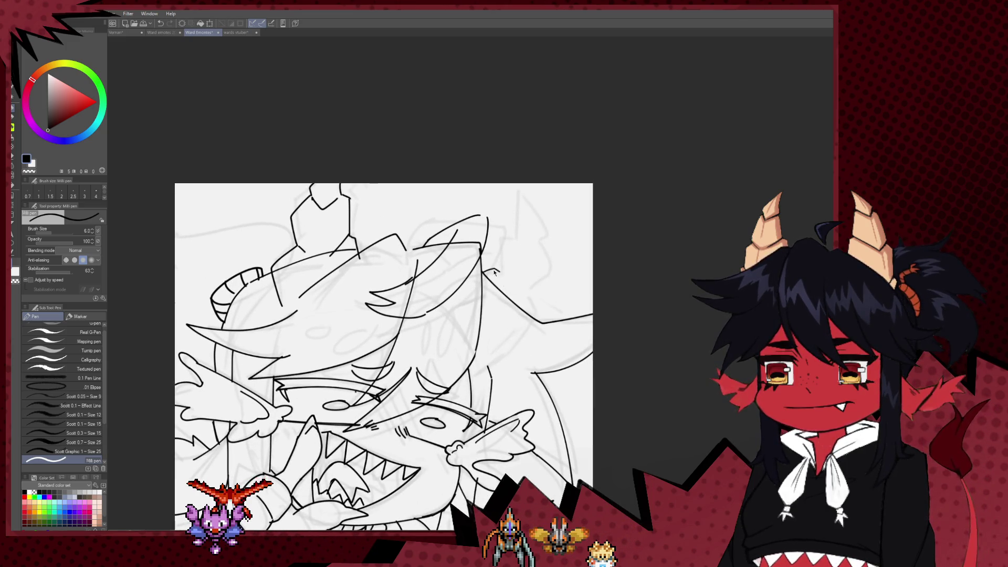
pyautogui.press(']')
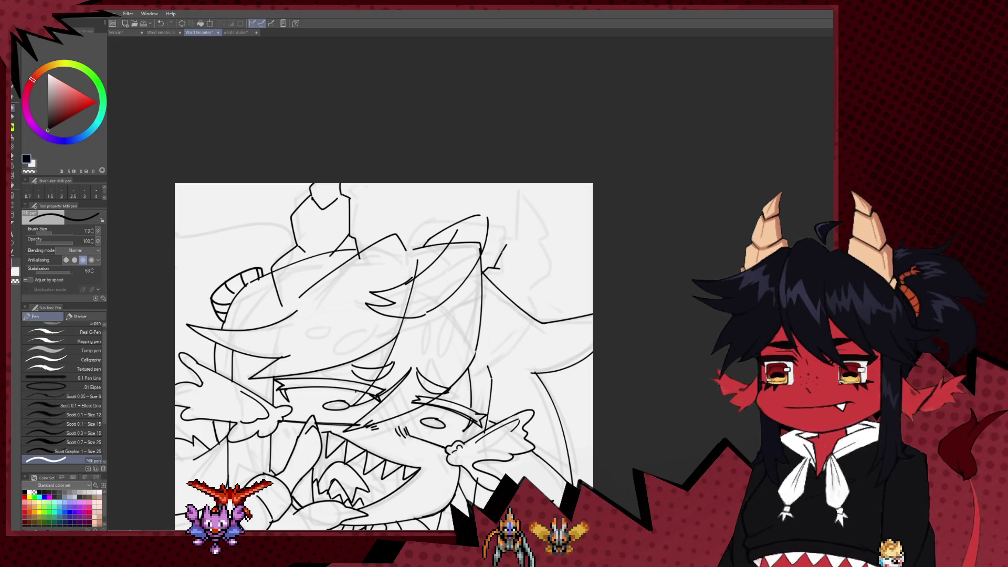
# Ink the edges of the right horn outline, briefly toggling the Hard eraser
pyautogui.moveTo(516, 200); pyautogui.dragTo(518, 231)
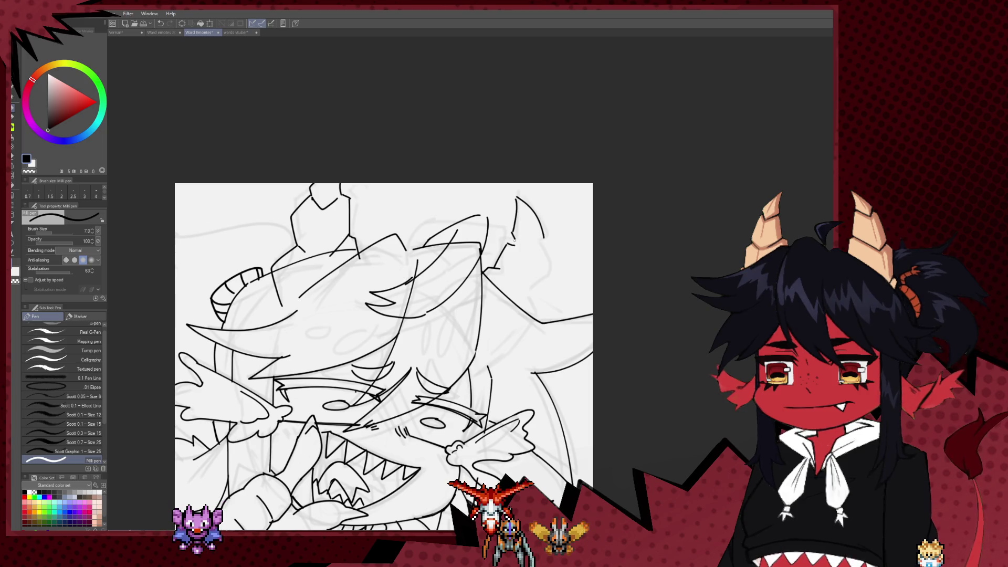
pyautogui.moveTo(499, 247); pyautogui.dragTo(493, 268)
pyautogui.press('e')
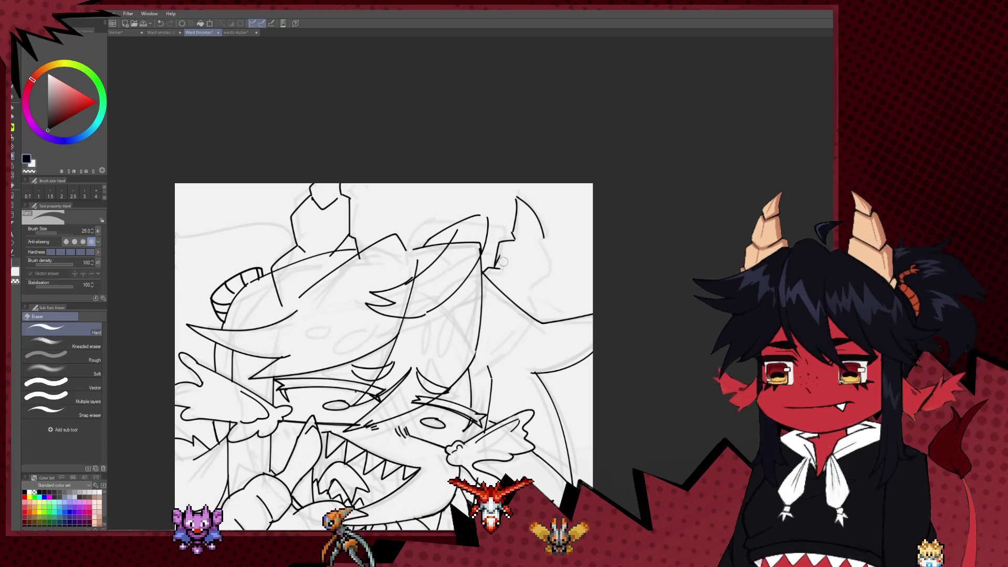
pyautogui.press('p')
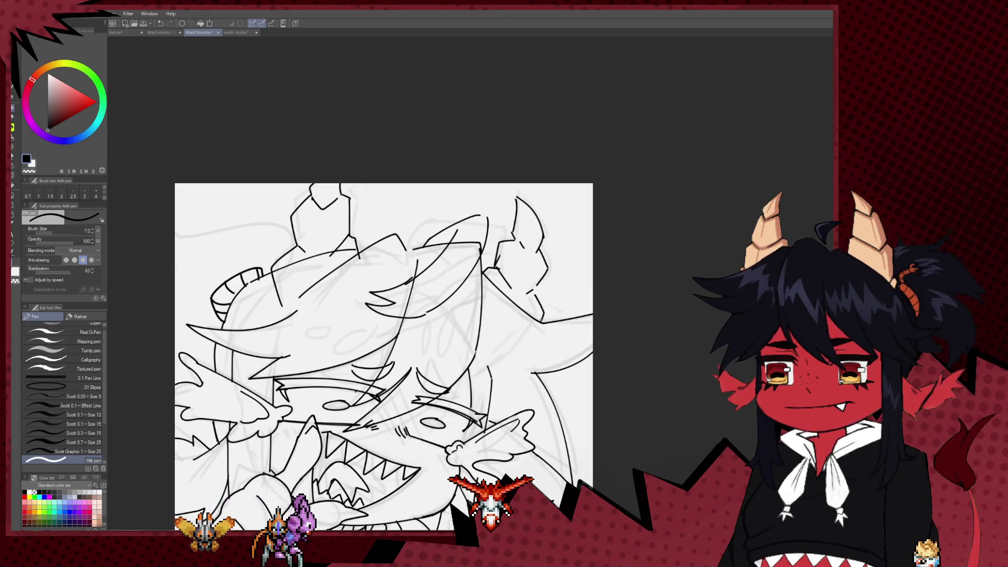
# Mirror the canvas horizontally and reposition the flipped drawing in the workspace
pyautogui.moveTo(516, 325); pyautogui.dragTo(522, 310)
pyautogui.press('h')
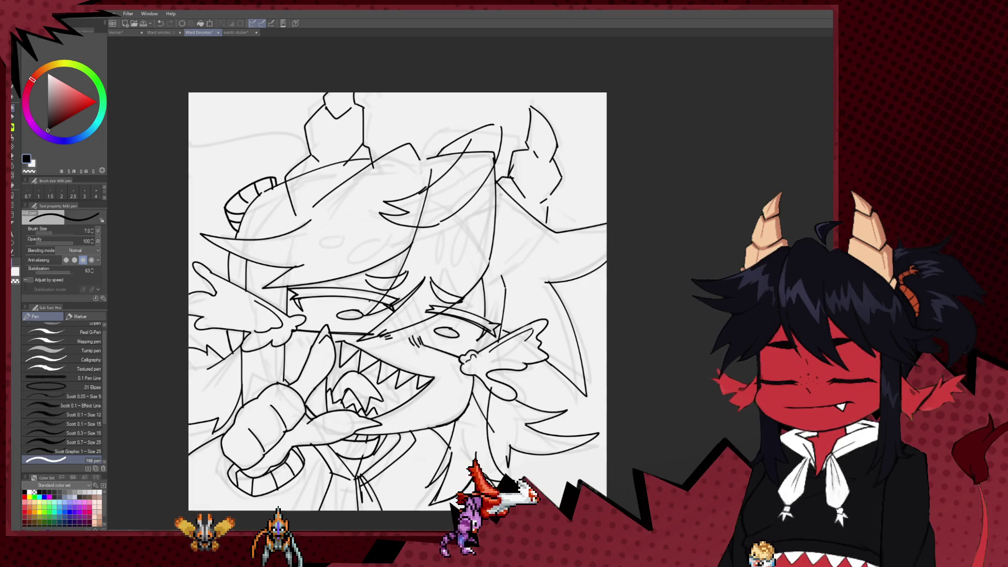
pyautogui.scroll(-5, 529, 312)
pyautogui.moveTo(478, 199)
pyautogui.mouseDown()
pyautogui.moveTo(581, 206)
pyautogui.moveTo(458, 230)
pyautogui.mouseUp()
pyautogui.scroll(5, 458, 231)
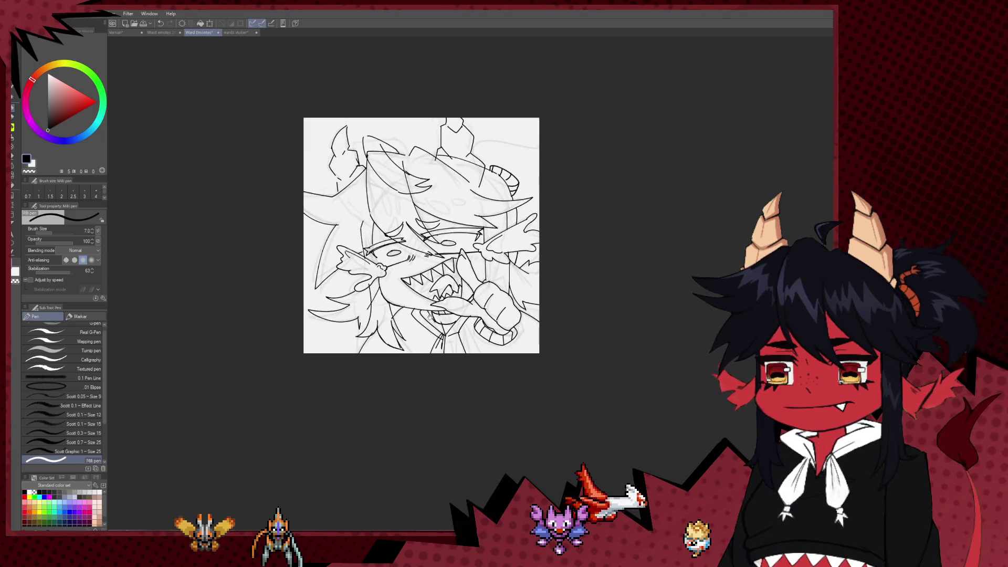
# Zoom in, erase stray strokes in the hair near the horn, and undo the last long curve
pyautogui.moveTo(432, 264); pyautogui.dragTo(432, 325)
pyautogui.scroll(1, 432, 325)
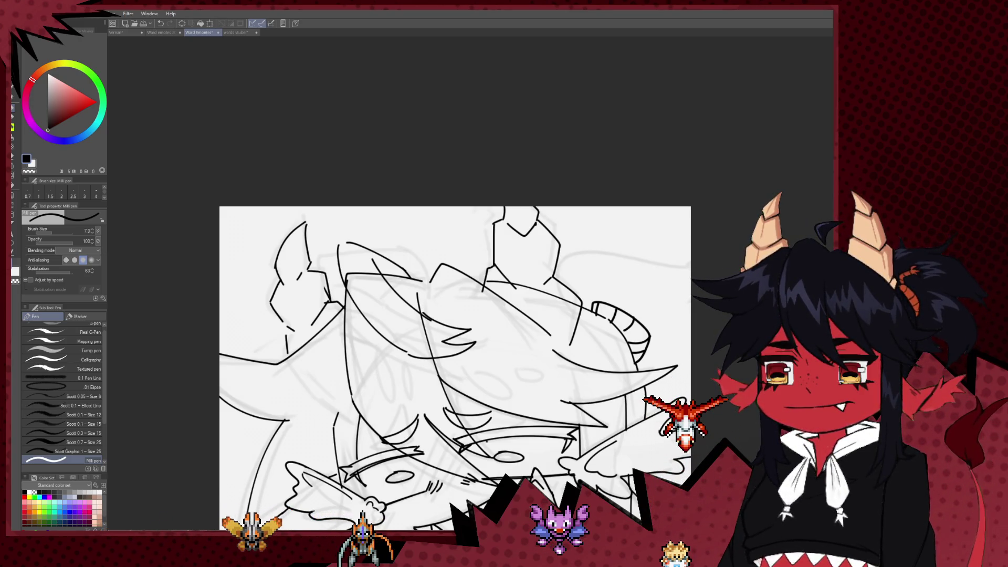
pyautogui.scroll(4, 449, 259)
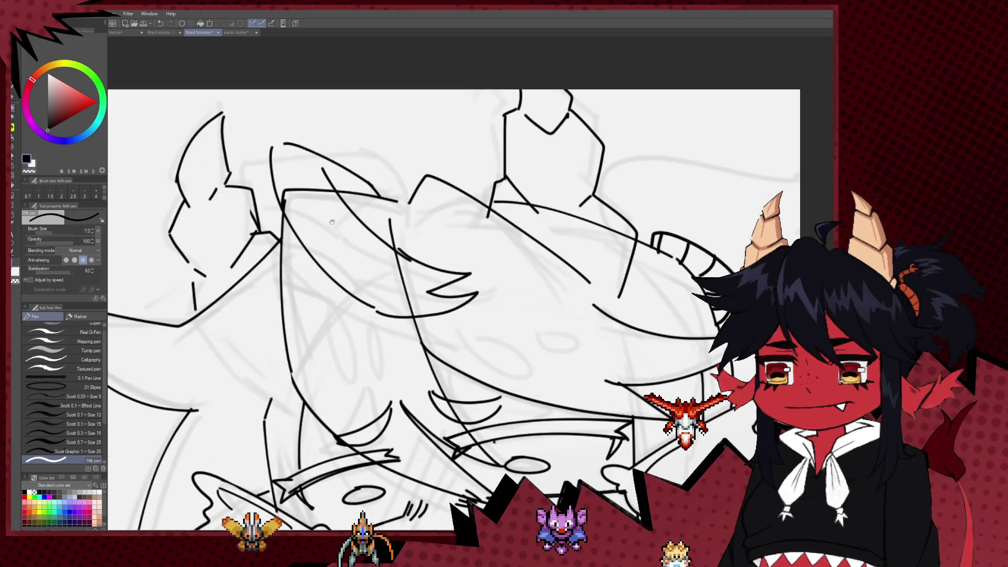
pyautogui.press('e')
pyautogui.moveTo(283, 201); pyautogui.dragTo(305, 241)
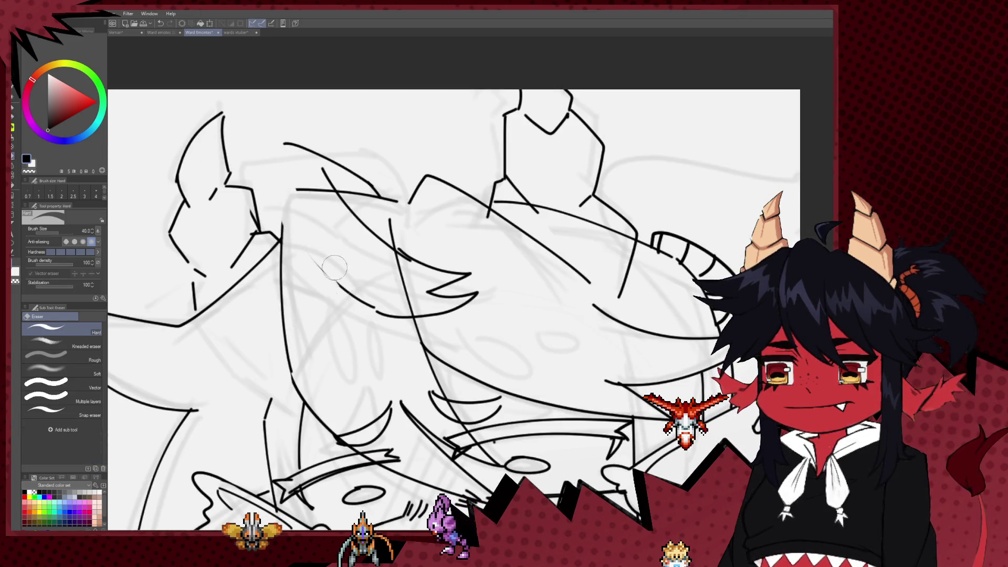
pyautogui.press('p')
pyautogui.hotkey('ctrl', 'z')
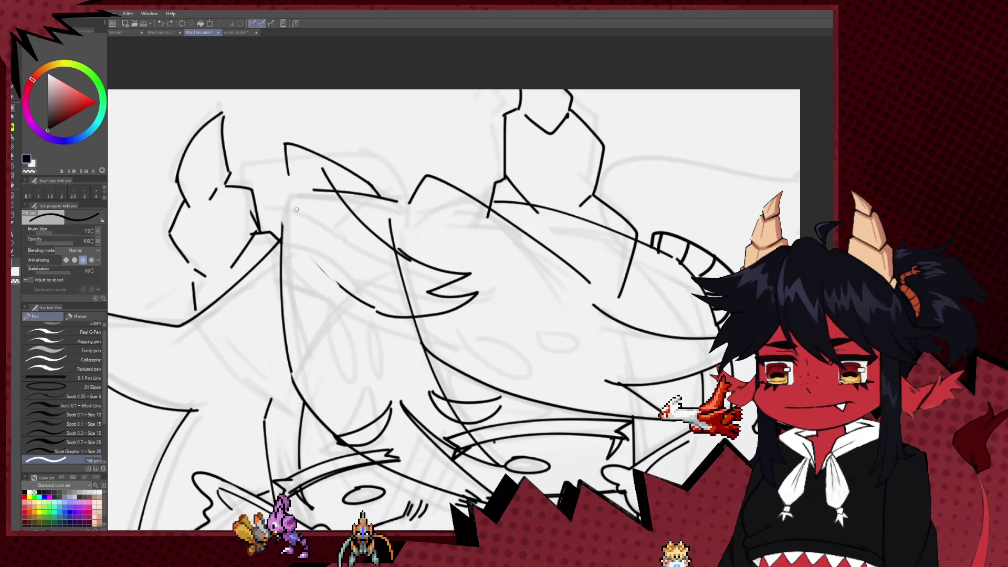
# Erase overlapping parts of the curved hair stroke, restoring its tail with Ctrl+Z
pyautogui.press('e')
pyautogui.moveTo(340, 291); pyautogui.dragTo(391, 322)
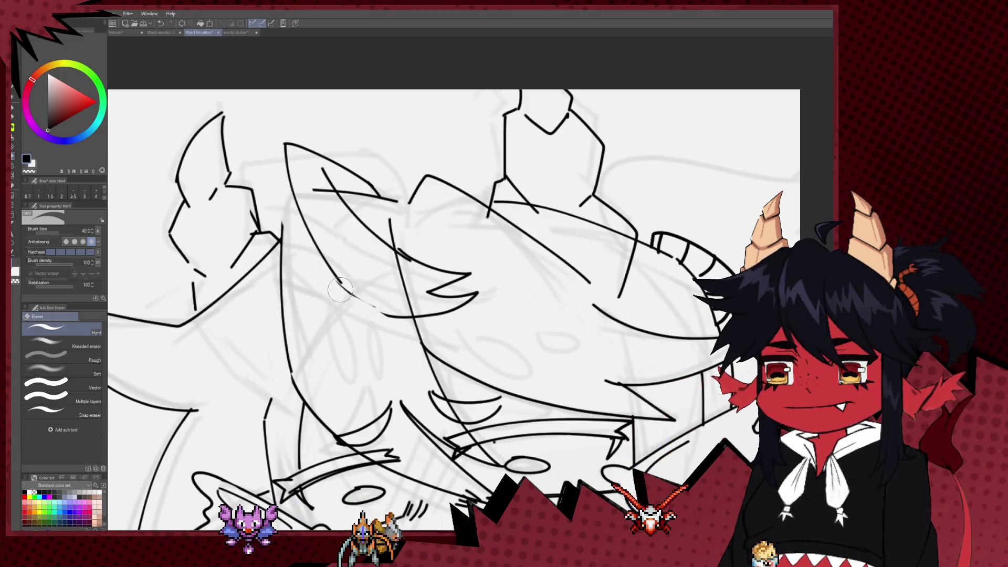
pyautogui.moveTo(341, 289); pyautogui.dragTo(384, 313)
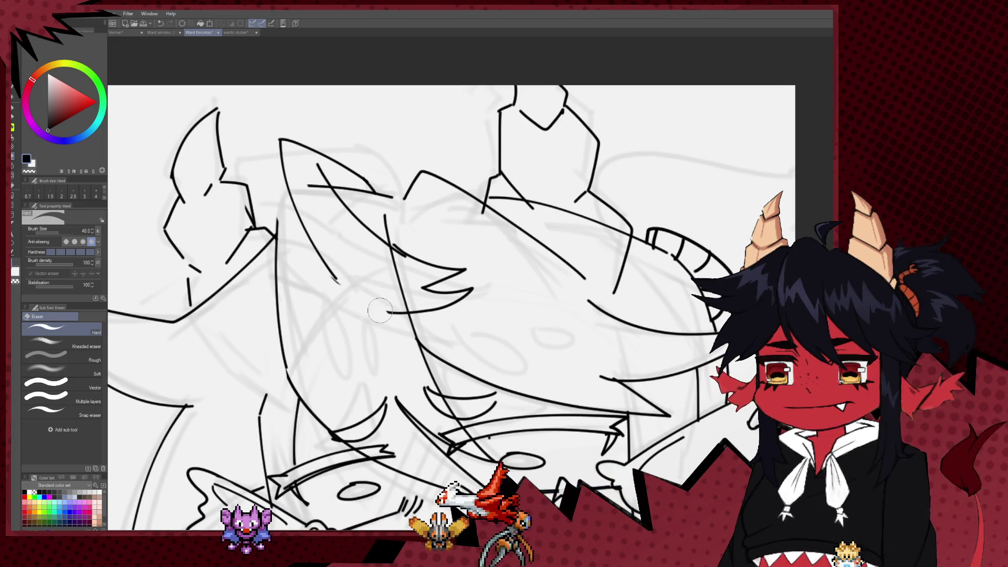
pyautogui.hotkey('ctrl', 'z')
pyautogui.press('p')
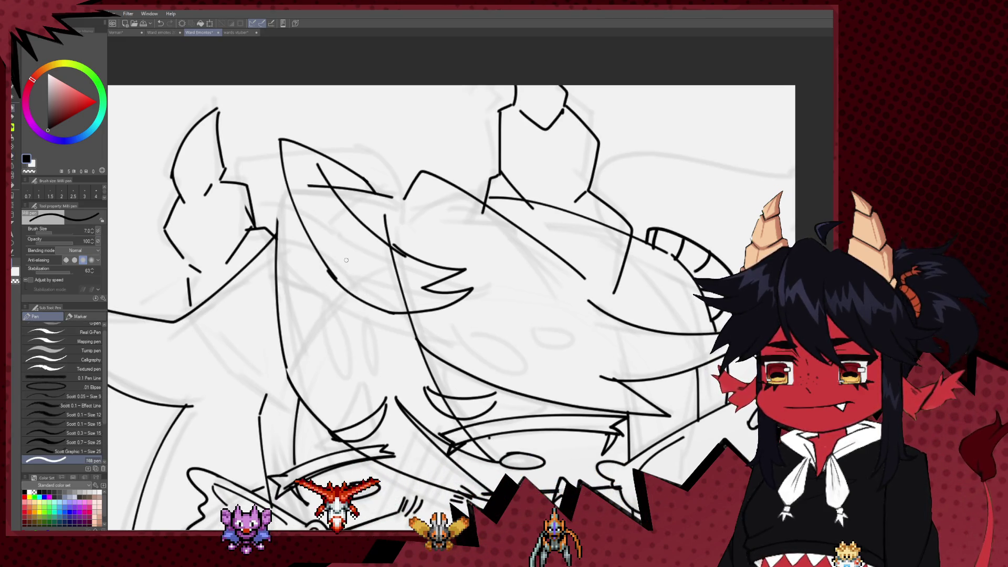
# Recentre the unmirrored drawing over the hair and horn, ending on the Milli pen
pyautogui.scroll(-10, 557, 247)
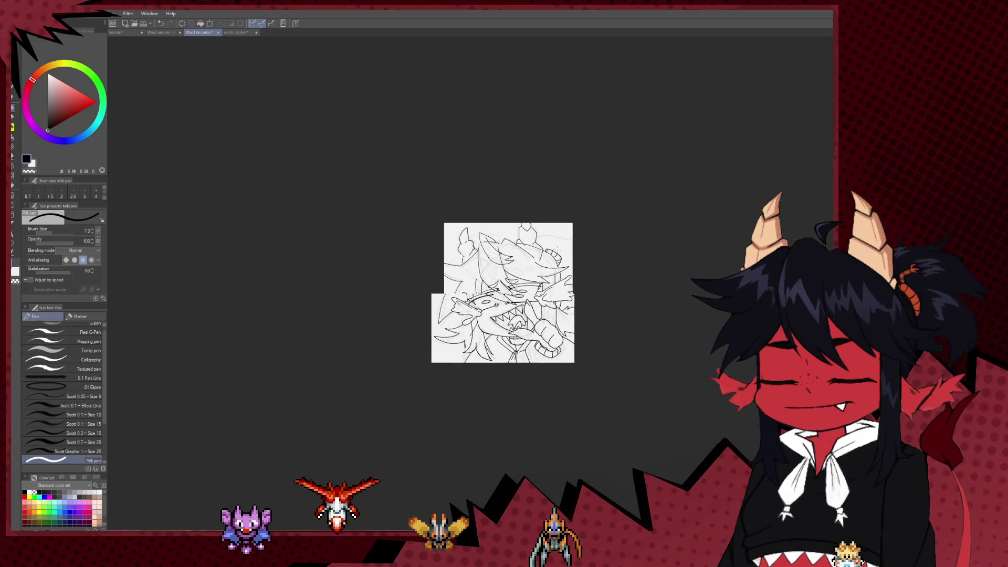
pyautogui.scroll(10, 558, 247)
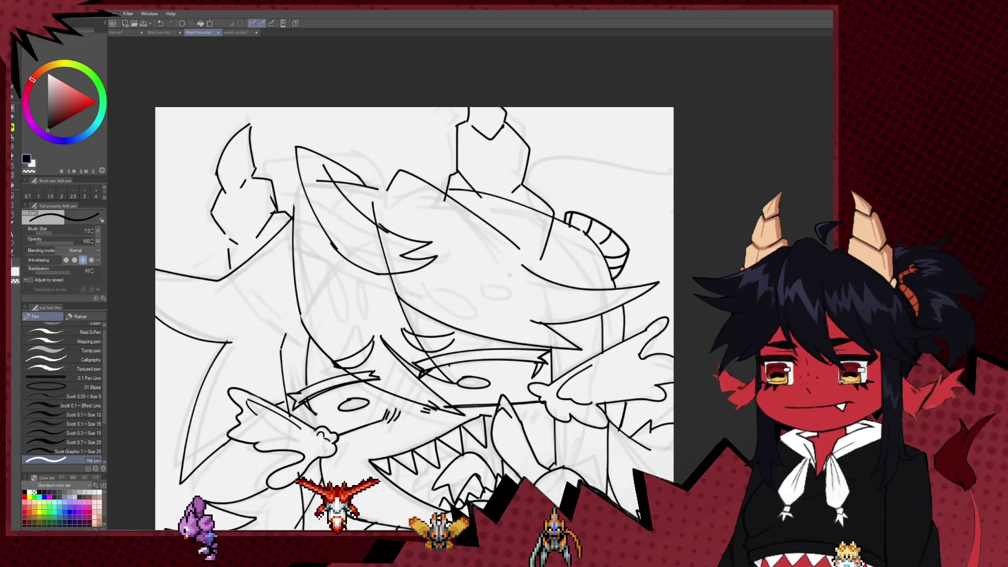
pyautogui.moveTo(468, 347); pyautogui.dragTo(561, 359)
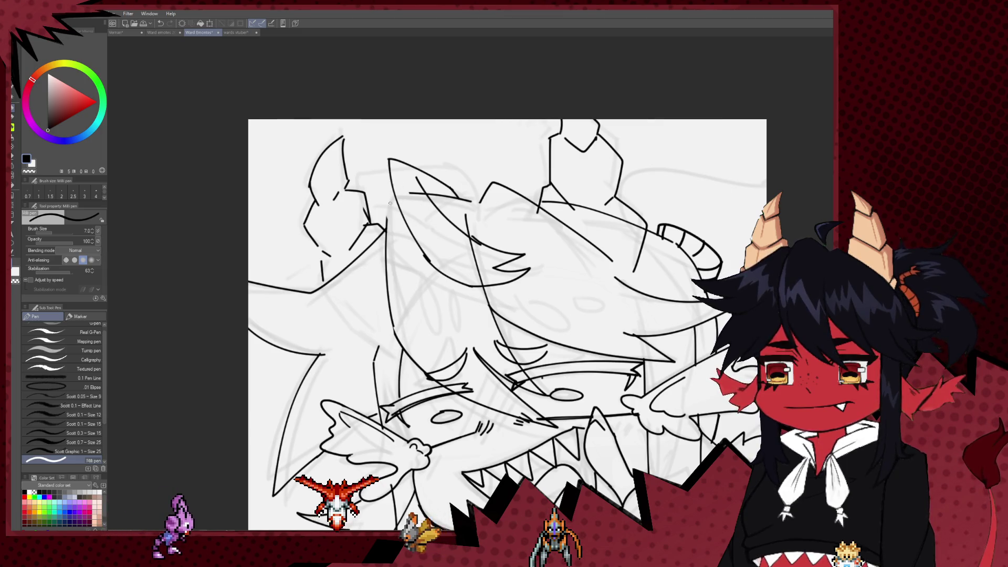
pyautogui.moveTo(441, 335)
pyautogui.mouseDown()
pyautogui.moveTo(415, 256)
pyautogui.moveTo(455, 313)
pyautogui.mouseUp()
pyautogui.press('e')
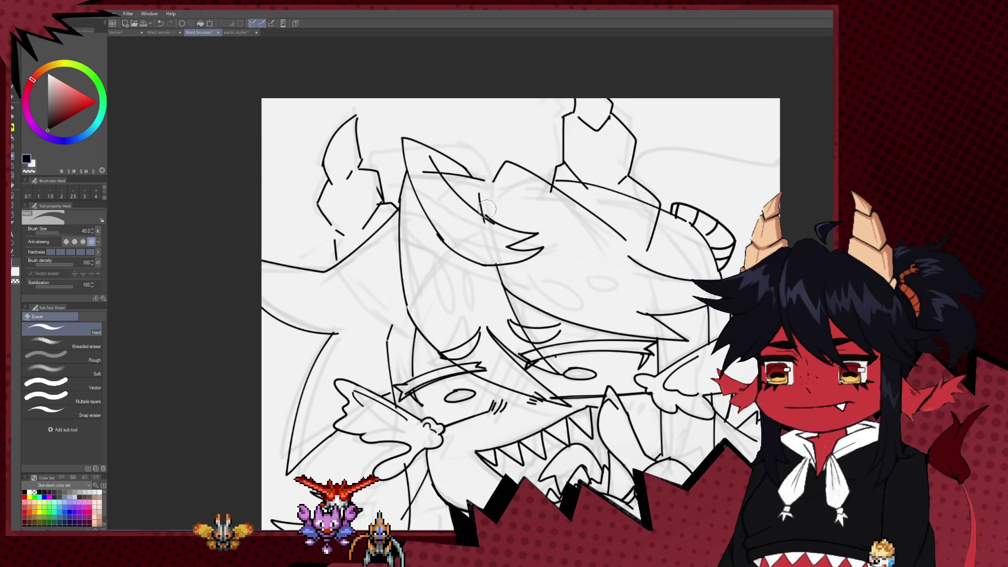
pyautogui.moveTo(472, 264); pyautogui.dragTo(441, 217)
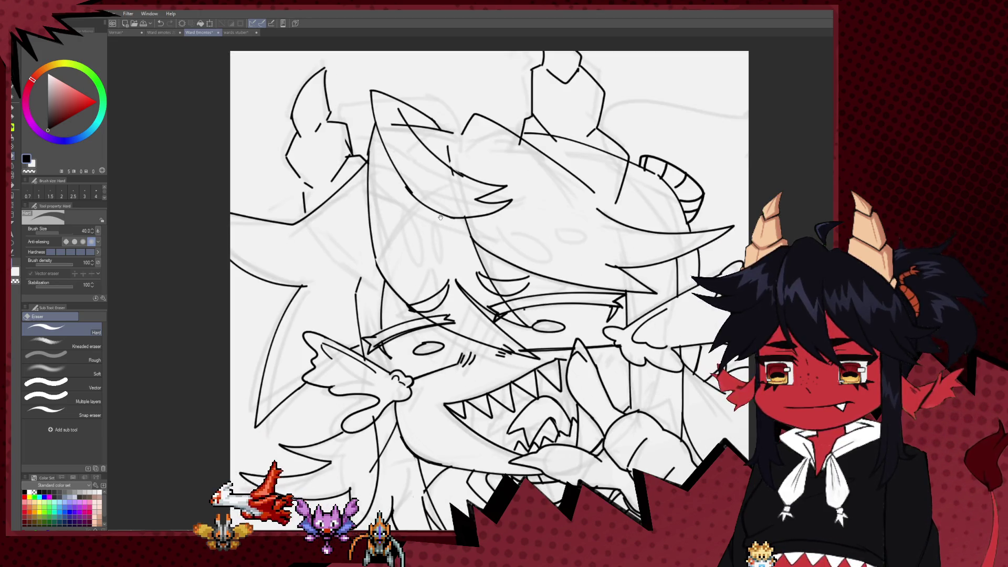
pyautogui.scroll(-5, 437, 217)
pyautogui.moveTo(500, 244)
pyautogui.mouseDown()
pyautogui.moveTo(559, 245)
pyautogui.moveTo(525, 244)
pyautogui.mouseUp()
pyautogui.scroll(2, 525, 244)
pyautogui.press('p')
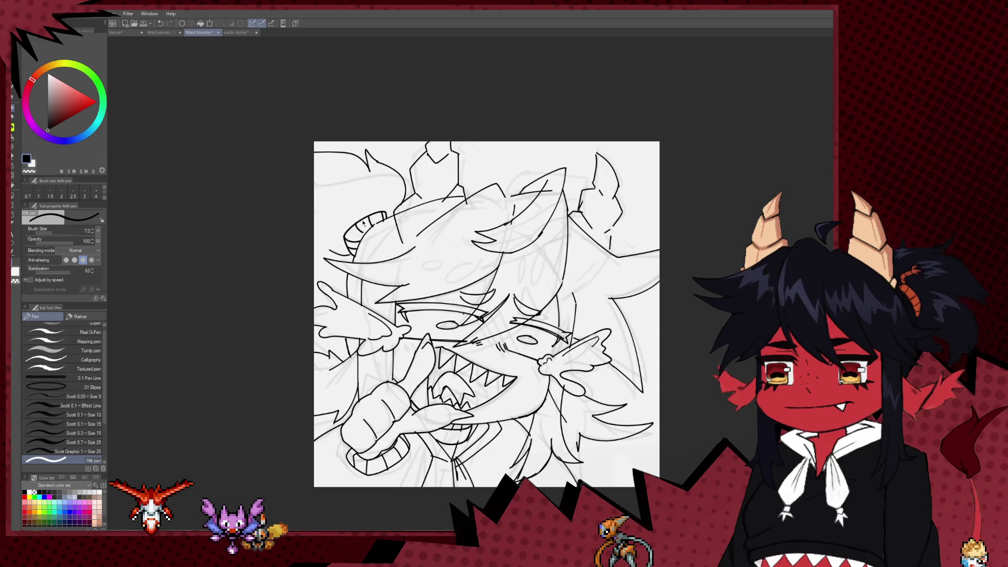
# Erase stray strokes along the head's upper-left outline and redraw that outline with the pen
pyautogui.press('e')
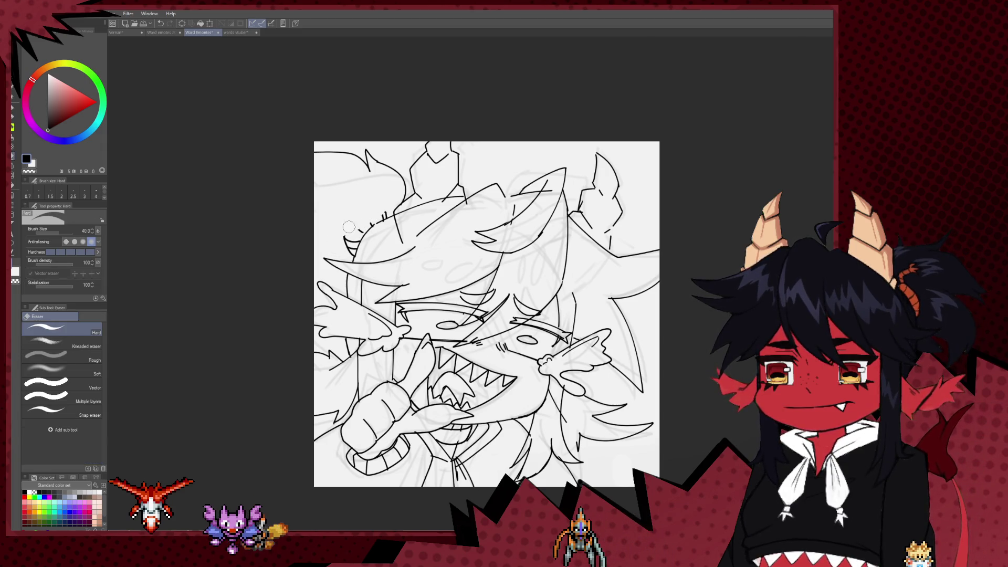
pyautogui.moveTo(383, 214); pyautogui.dragTo(356, 250)
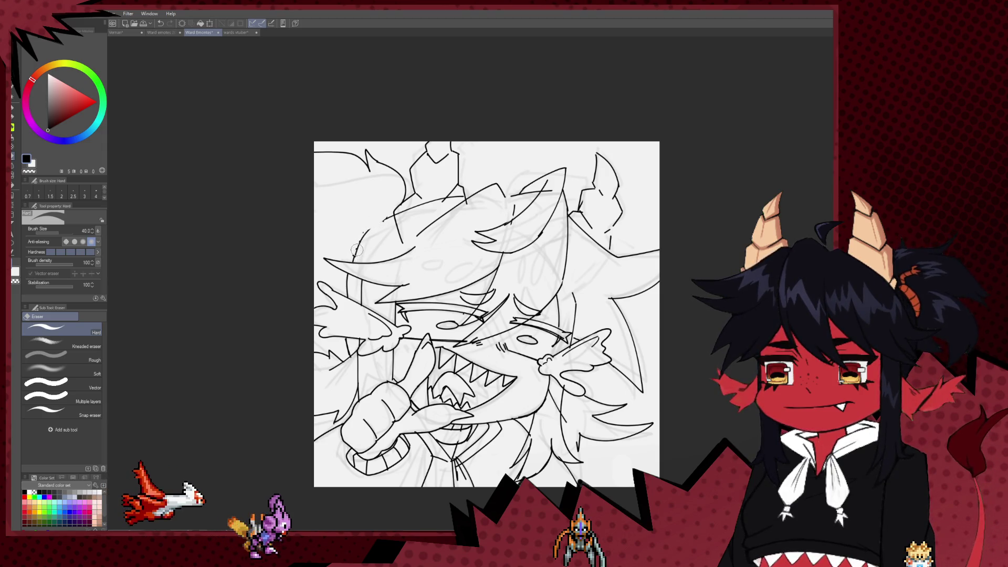
pyautogui.press('p')
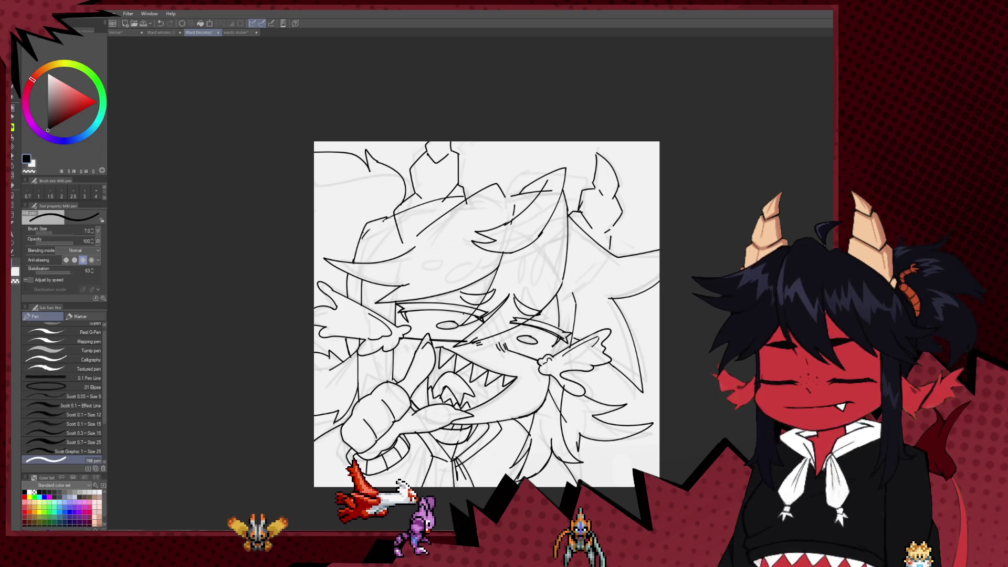
pyautogui.moveTo(384, 219); pyautogui.dragTo(360, 243)
pyautogui.press('e')
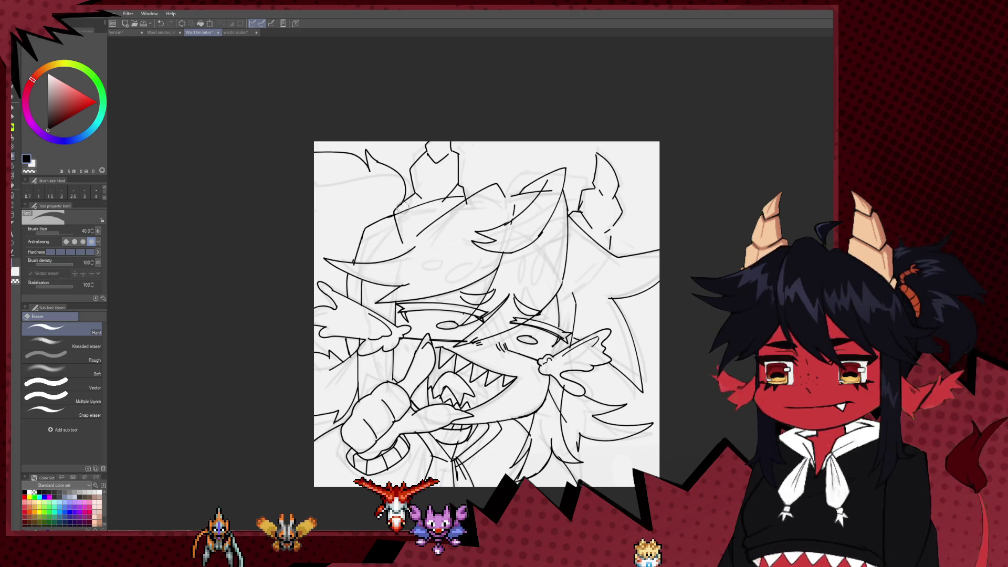
pyautogui.press('p')
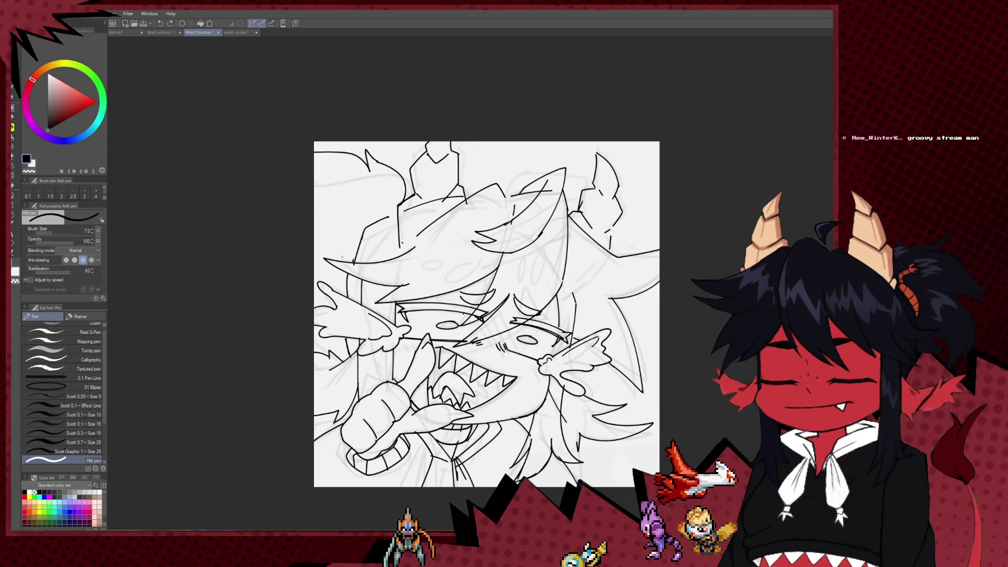
# Reduce the eraser size to 40, then mirror the canvas horizontally to check the drawing
pyautogui.moveTo(413, 254)
pyautogui.mouseDown()
pyautogui.moveTo(376, 286)
pyautogui.moveTo(336, 282)
pyautogui.mouseUp()
pyautogui.press('e')
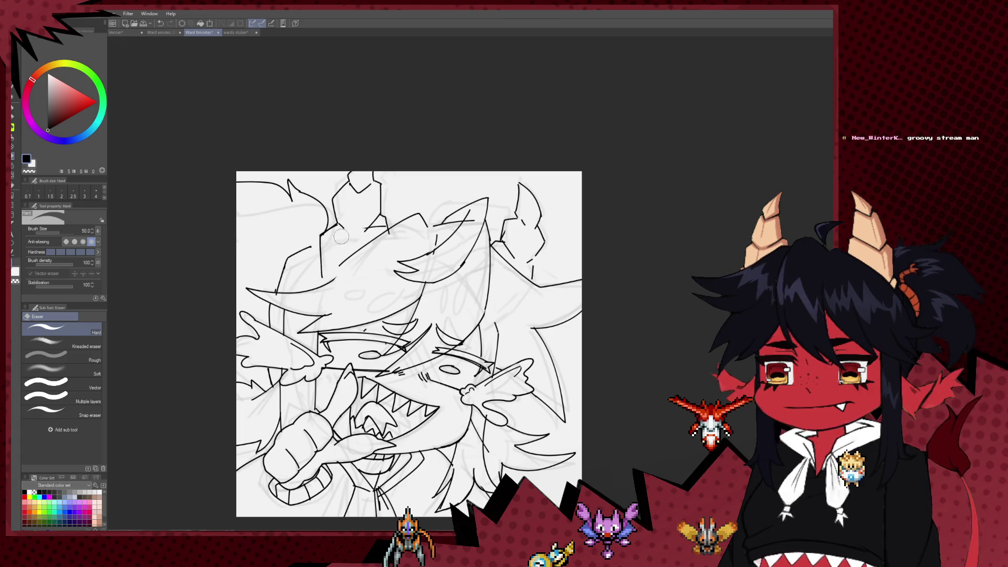
pyautogui.press('[')
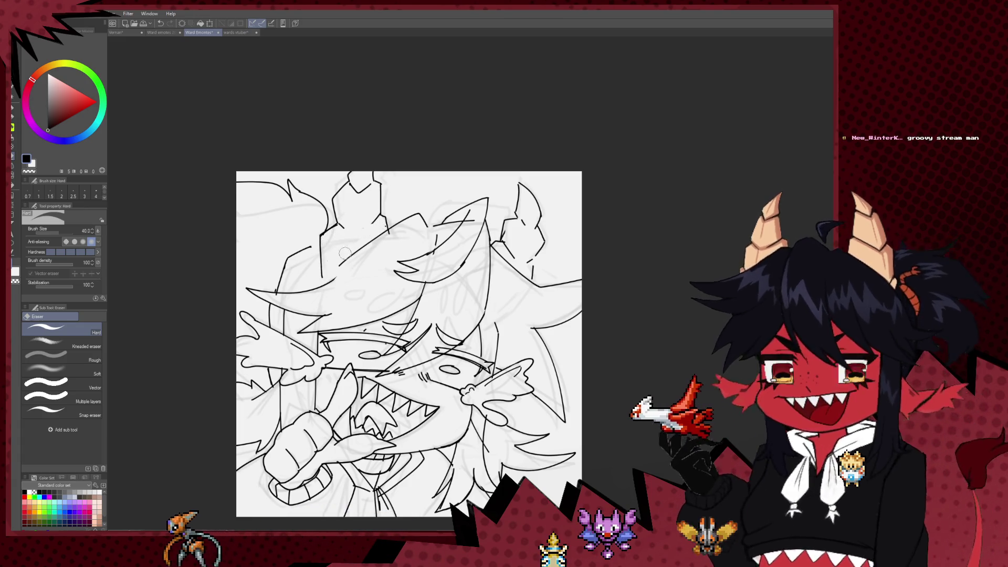
pyautogui.moveTo(320, 244); pyautogui.dragTo(340, 233)
pyautogui.press('p')
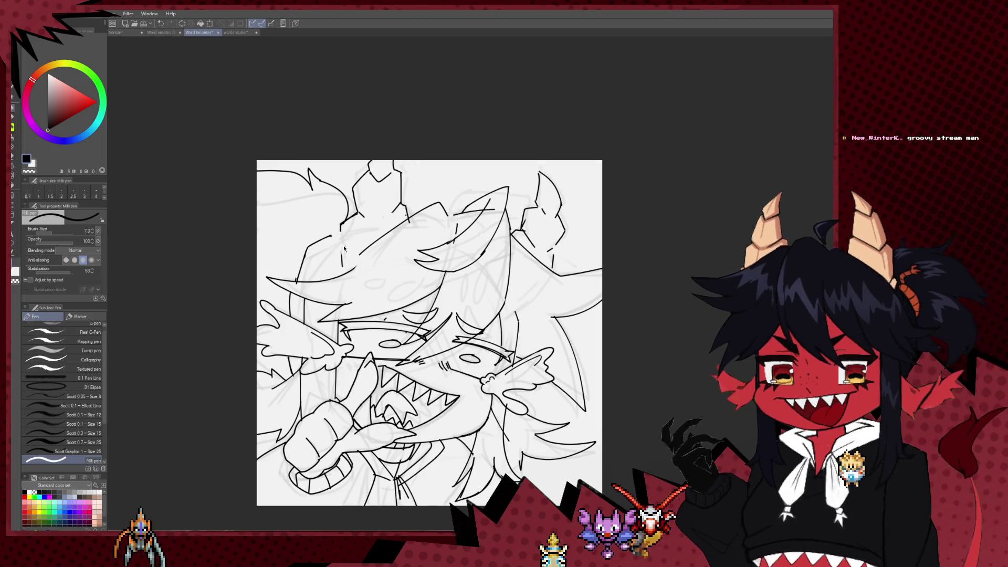
pyautogui.press('e')
pyautogui.press('p')
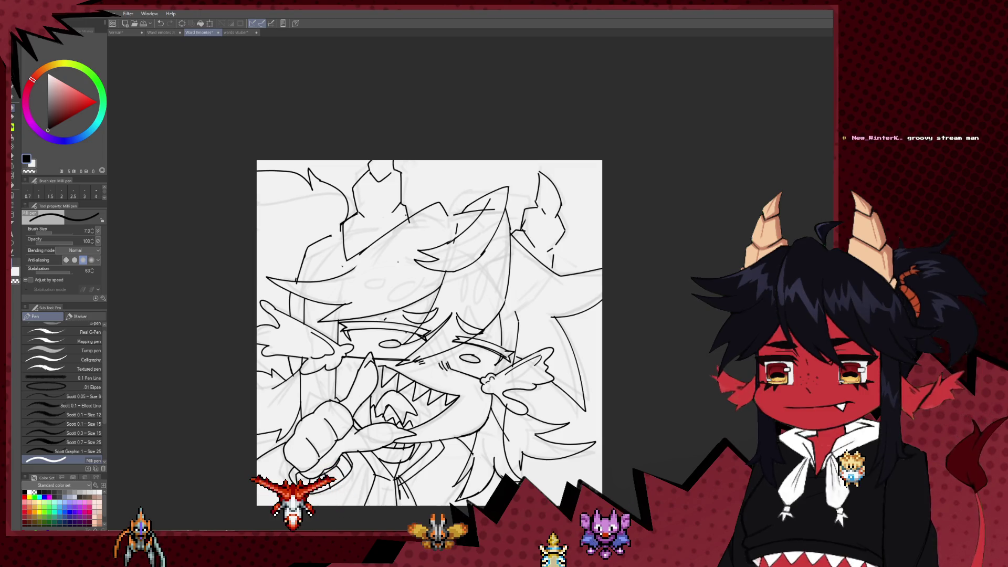
pyautogui.press('h')
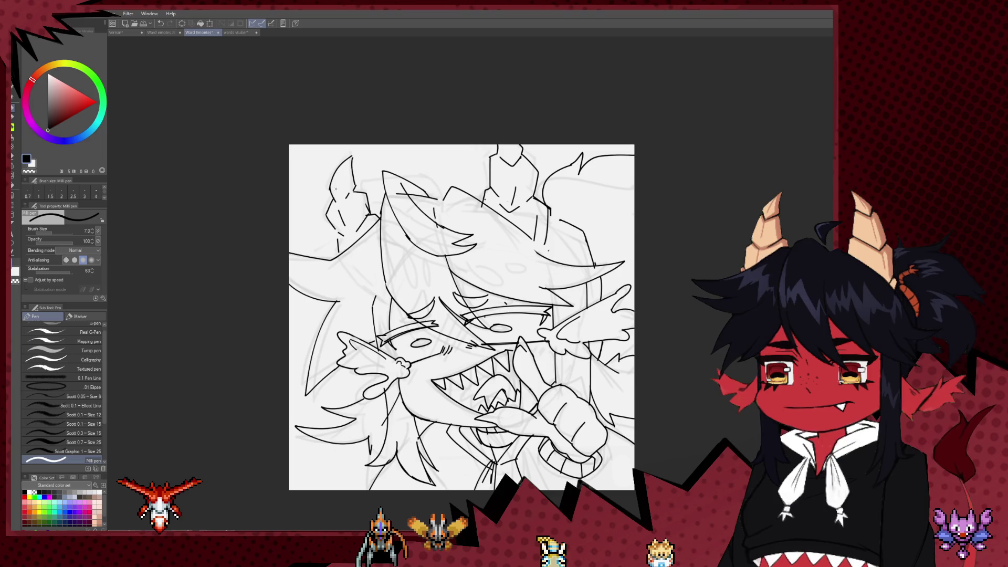
# Erase stray lines near the top of the head, undoing the last stroke
pyautogui.moveTo(513, 236); pyautogui.dragTo(439, 235)
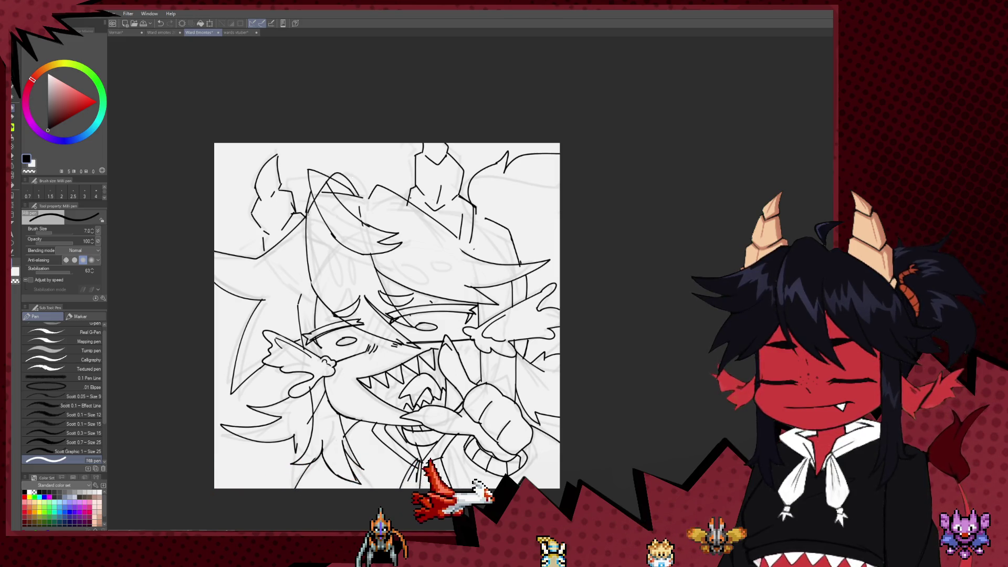
pyautogui.press('e')
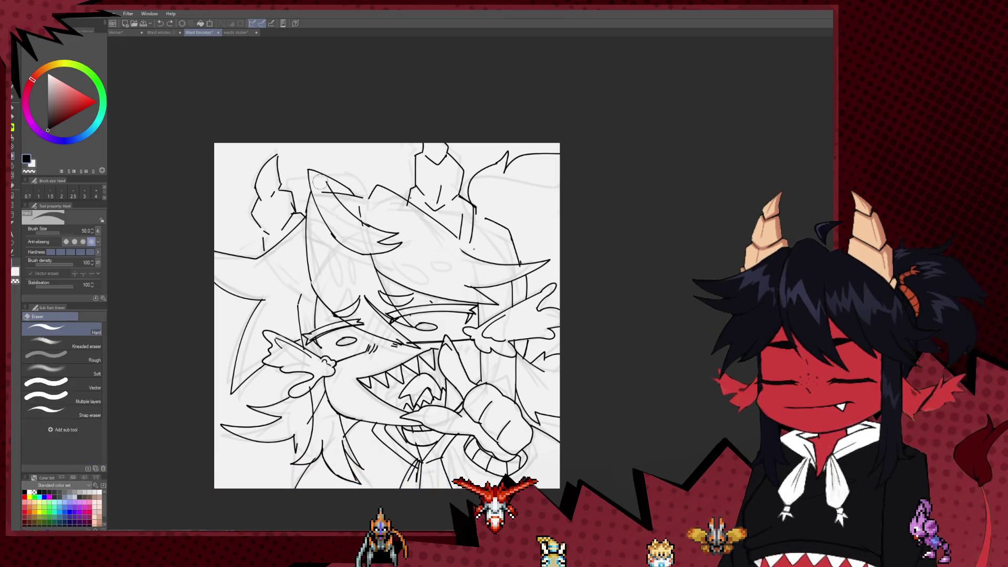
pyautogui.moveTo(318, 177); pyautogui.dragTo(311, 203)
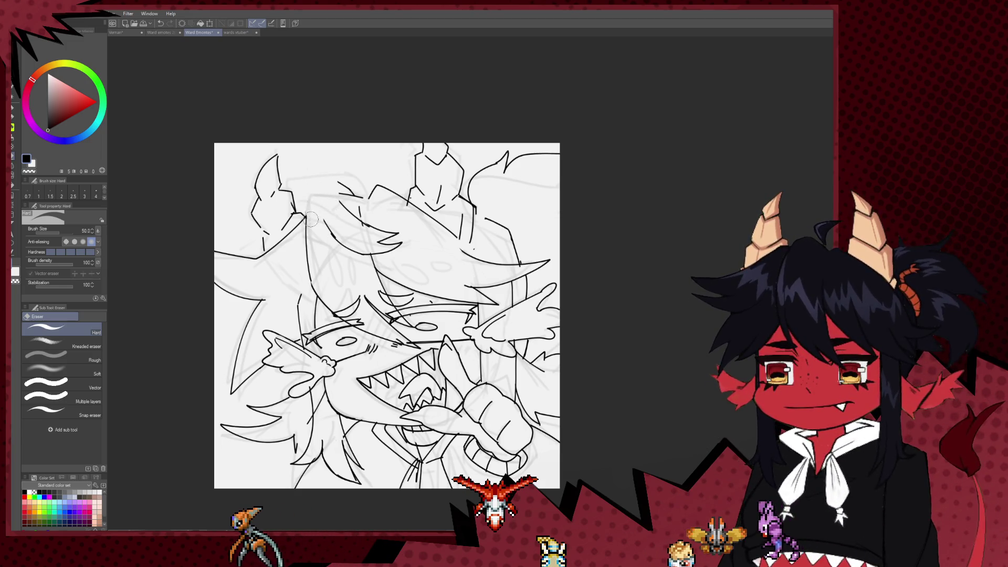
pyautogui.press('p')
pyautogui.press('e')
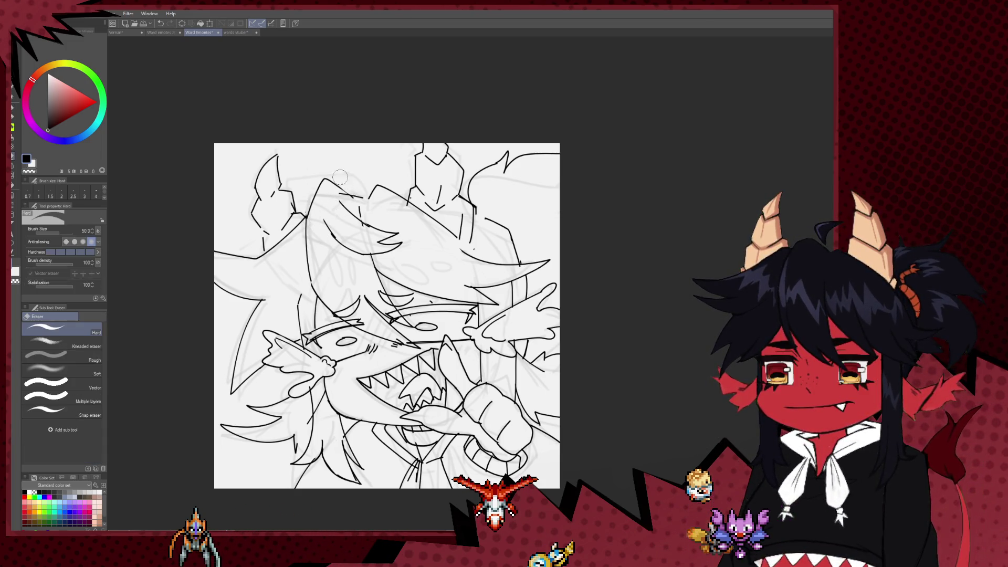
pyautogui.press('p')
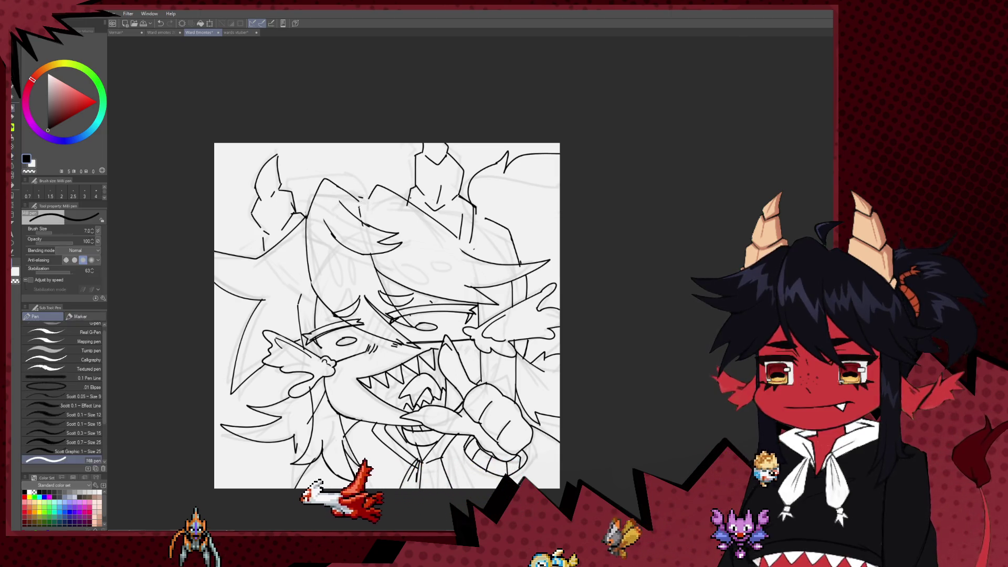
pyautogui.press('e')
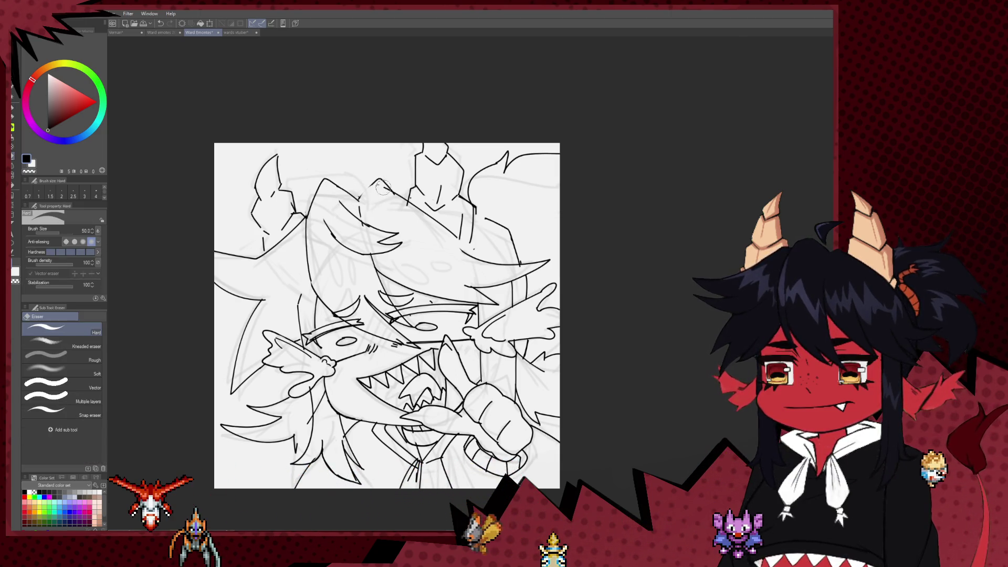
pyautogui.press('p')
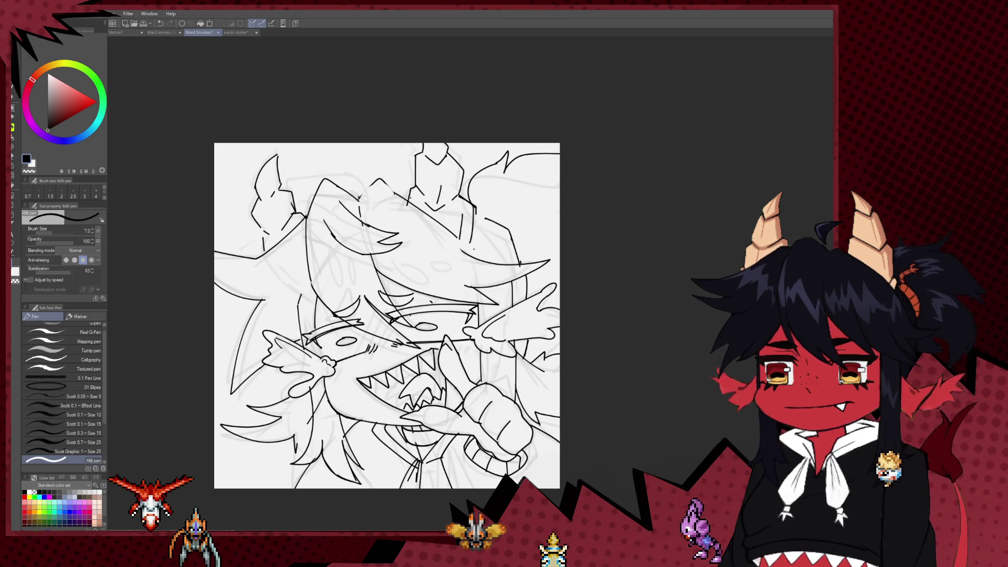
pyautogui.hotkey('ctrl', 'z')
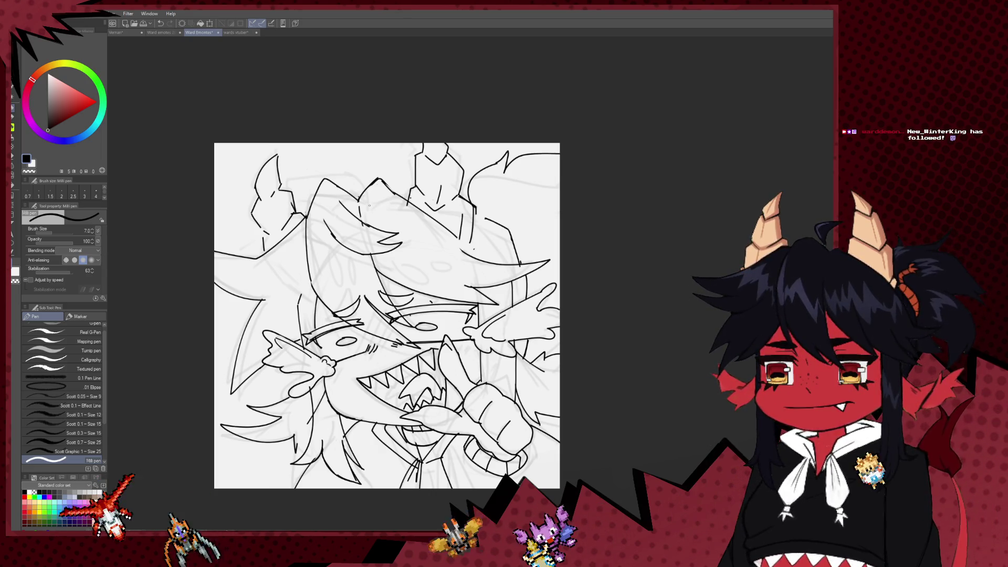
# Erase stray strokes across the top of the hair and zoom out to the whole drawing
pyautogui.moveTo(369, 206)
pyautogui.mouseDown()
pyautogui.moveTo(393, 223)
pyautogui.moveTo(351, 238)
pyautogui.moveTo(350, 185)
pyautogui.mouseUp()
pyautogui.press('e')
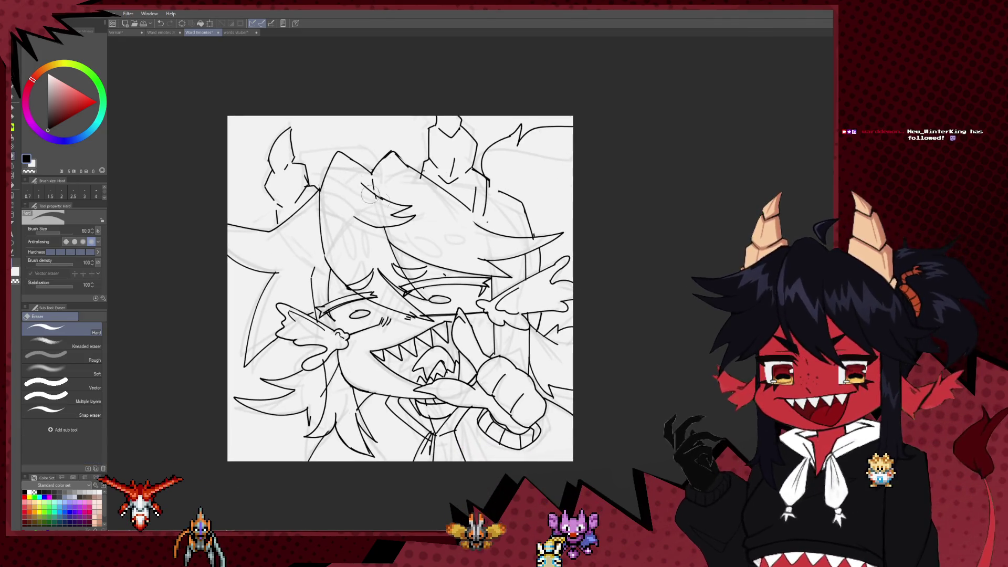
pyautogui.moveTo(426, 211); pyautogui.dragTo(343, 211)
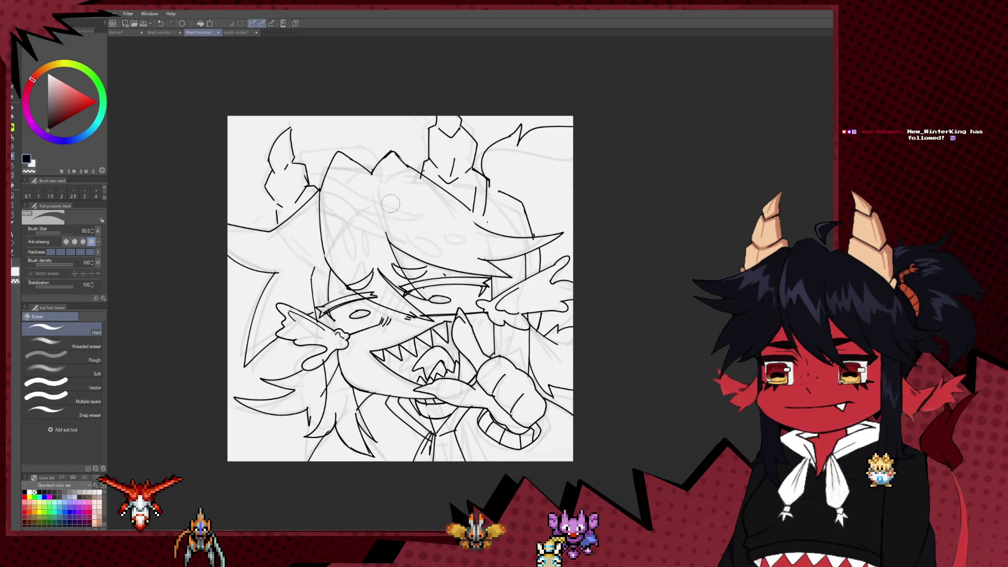
pyautogui.press('p')
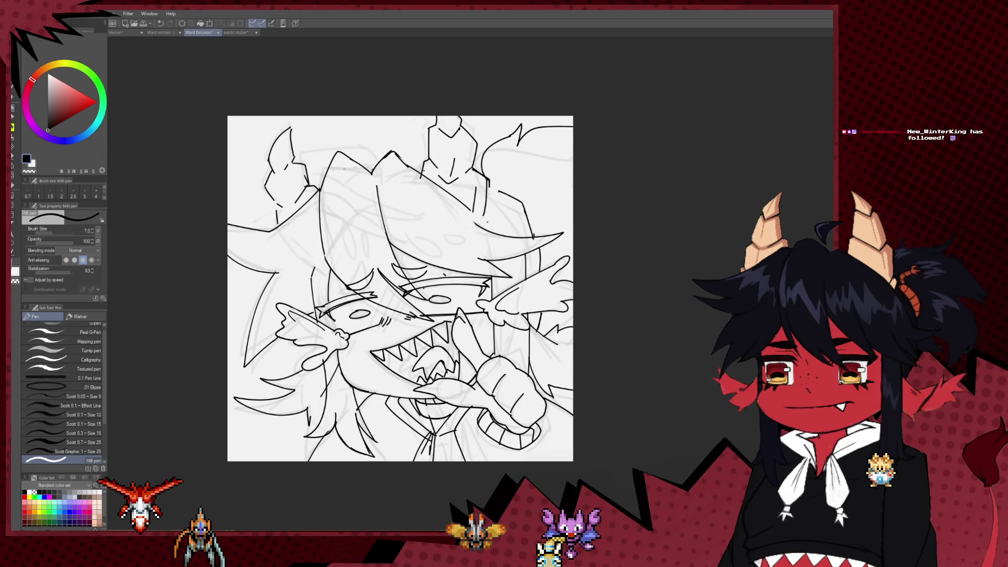
pyautogui.press('e')
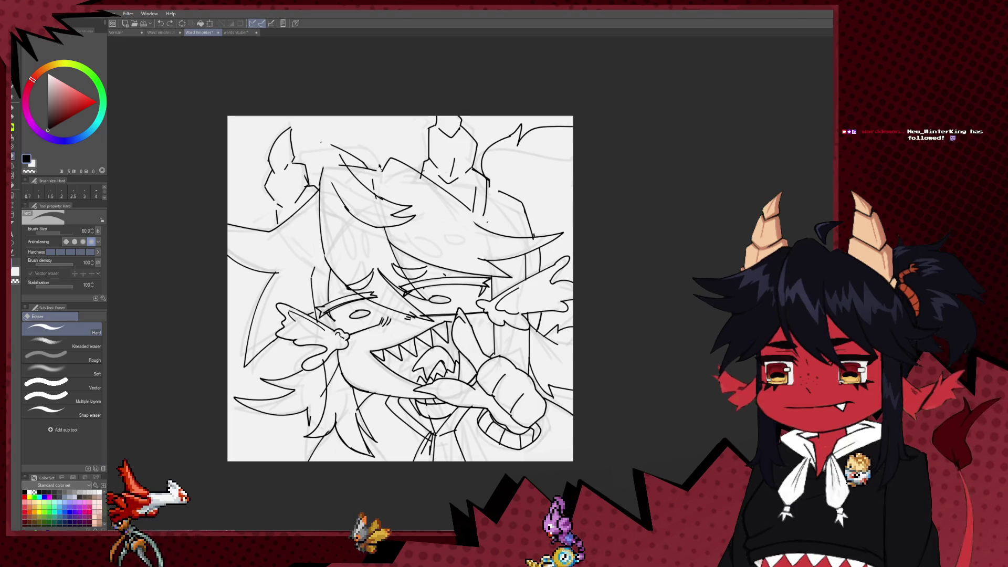
pyautogui.scroll(-4, 379, 166)
pyautogui.moveTo(379, 166); pyautogui.dragTo(604, 168)
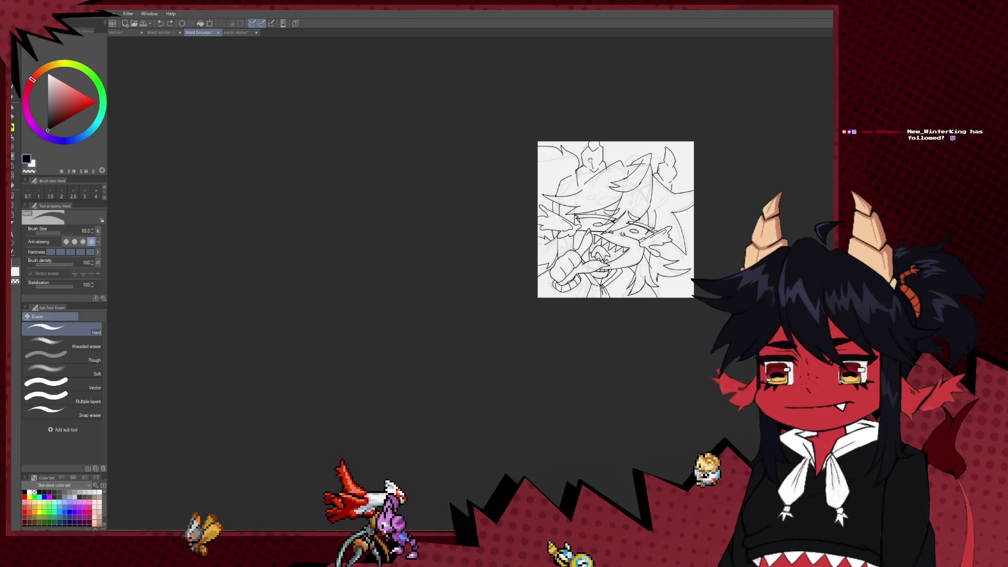
# Zoom in and draw a curved Milli pen line at the head's upper-left
pyautogui.scroll(4, 653, 187)
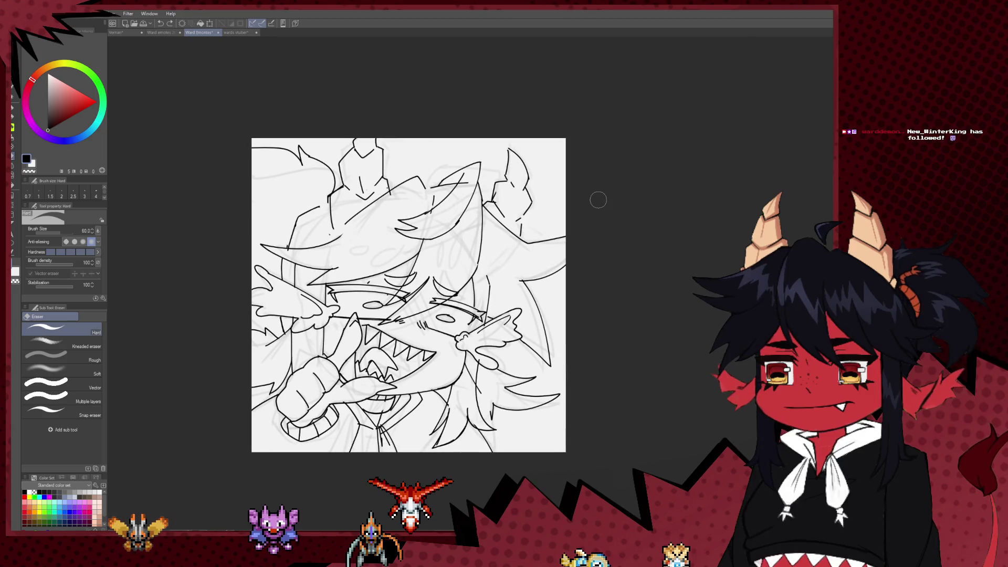
pyautogui.scroll(1, 534, 178)
pyautogui.press('p')
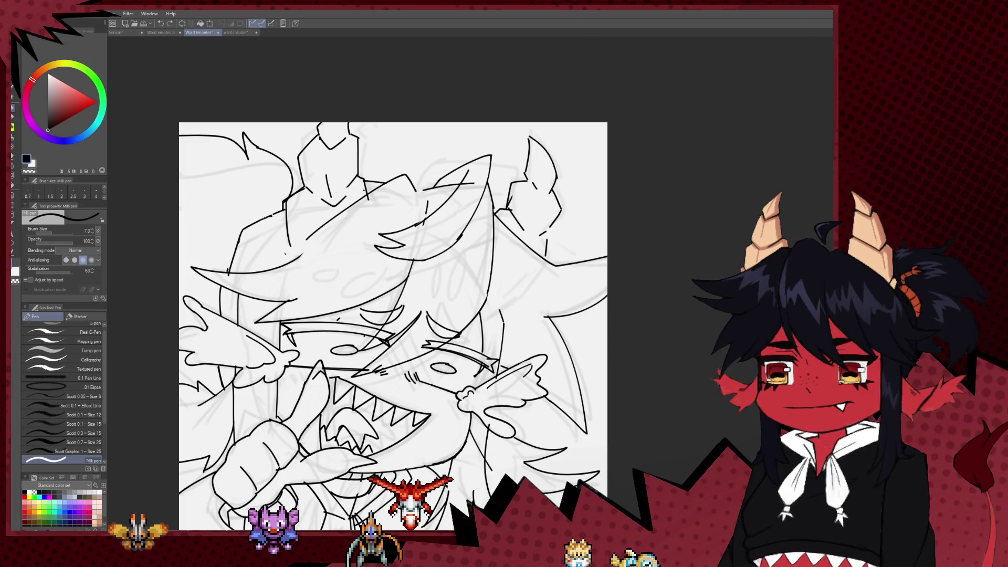
pyautogui.moveTo(276, 239); pyautogui.dragTo(301, 244)
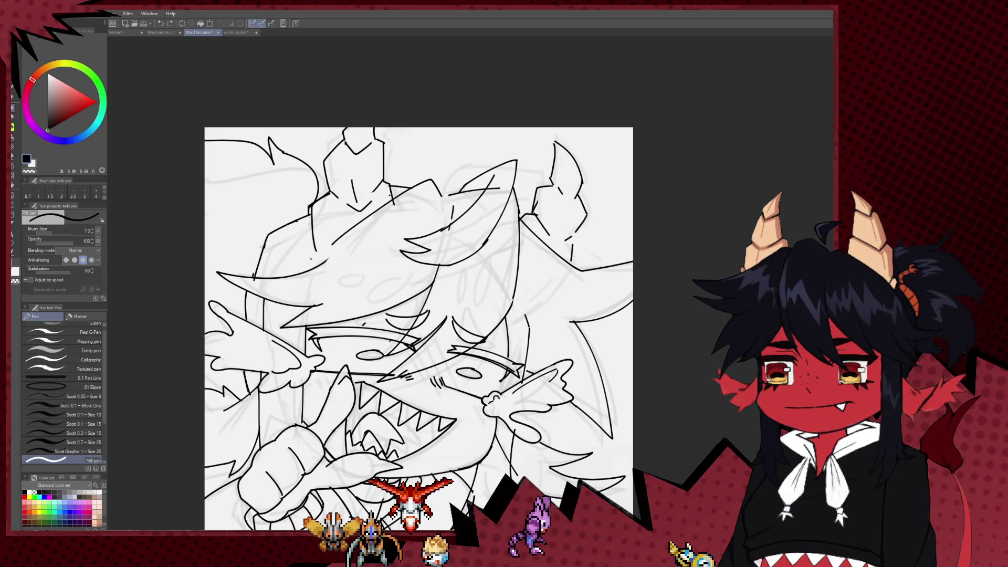
pyautogui.moveTo(260, 231); pyautogui.dragTo(307, 211)
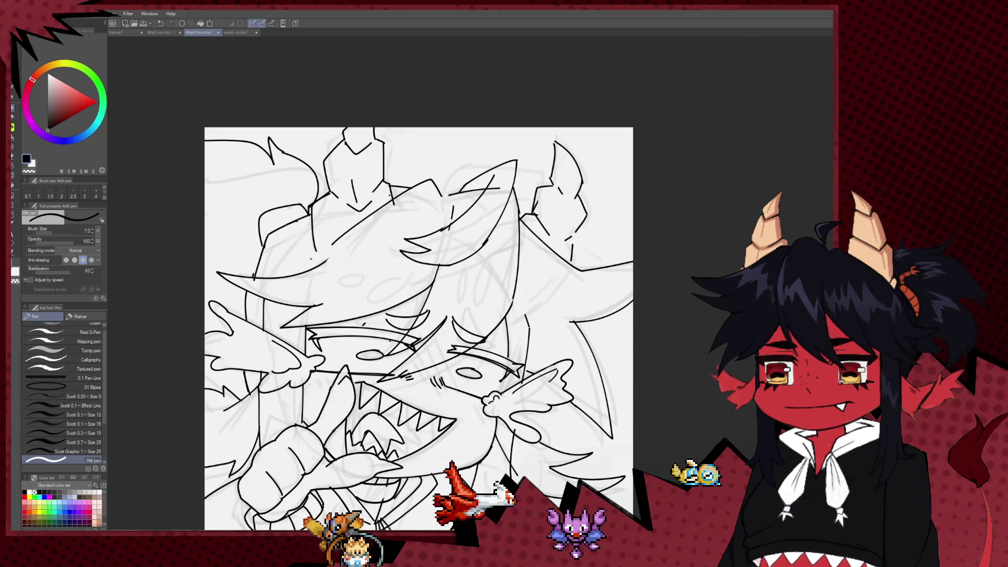
# Check the whole drawing, then shrink the Hard eraser to 17 and return to the pen
pyautogui.moveTo(290, 258); pyautogui.dragTo(288, 218)
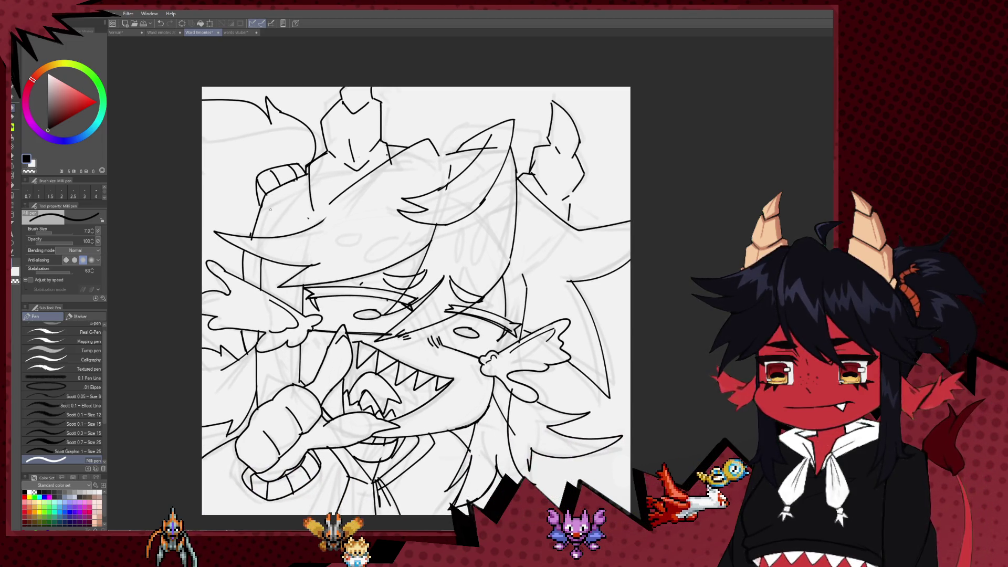
pyautogui.scroll(-5, 572, 255)
pyautogui.moveTo(571, 257); pyautogui.dragTo(470, 248)
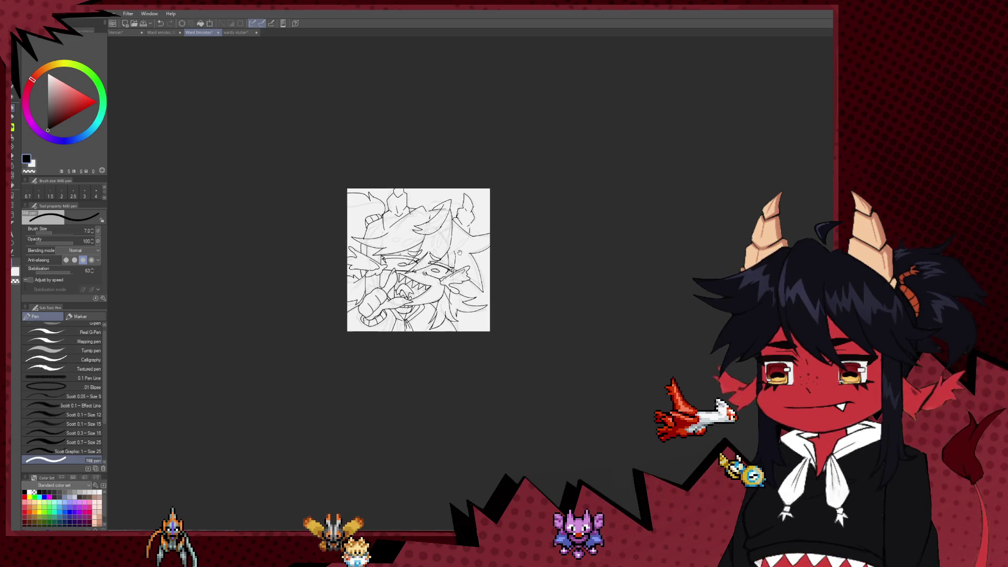
pyautogui.scroll(1, 469, 249)
pyautogui.scroll(2, 471, 251)
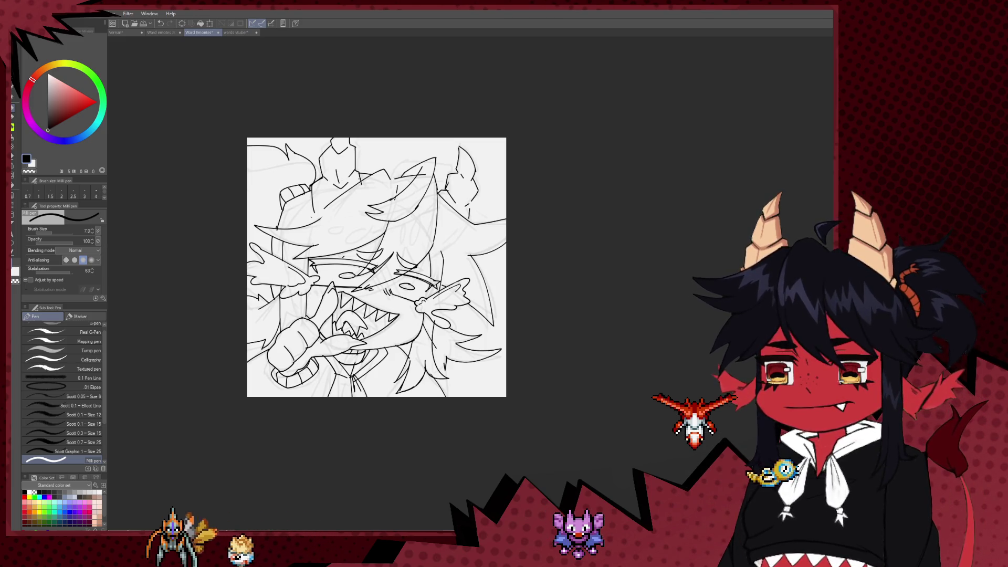
pyautogui.moveTo(549, 188); pyautogui.dragTo(567, 186)
pyautogui.scroll(2, 360, 213)
pyautogui.moveTo(361, 214); pyautogui.dragTo(378, 277)
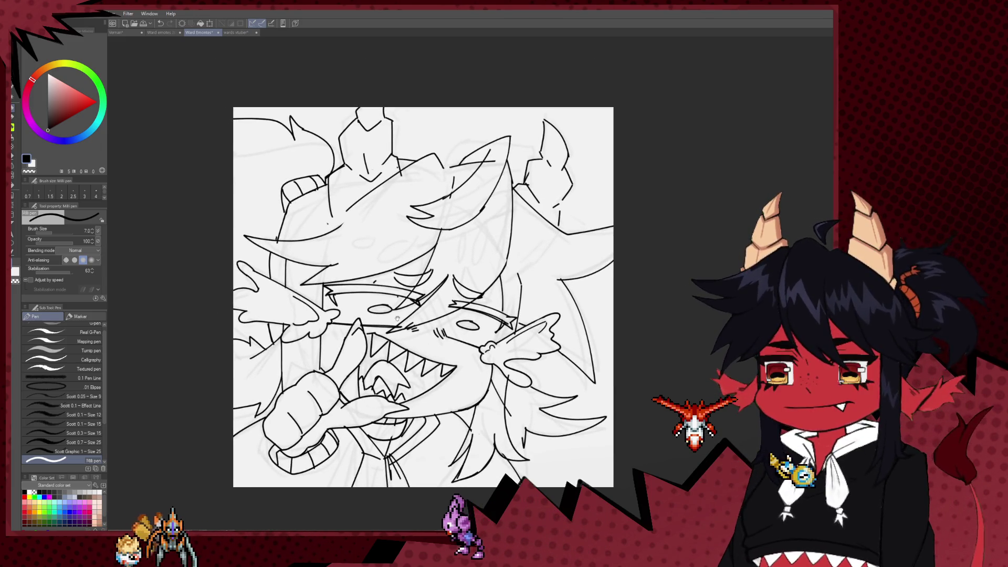
pyautogui.press('e')
pyautogui.press('[')
pyautogui.press('[')
pyautogui.press('[')
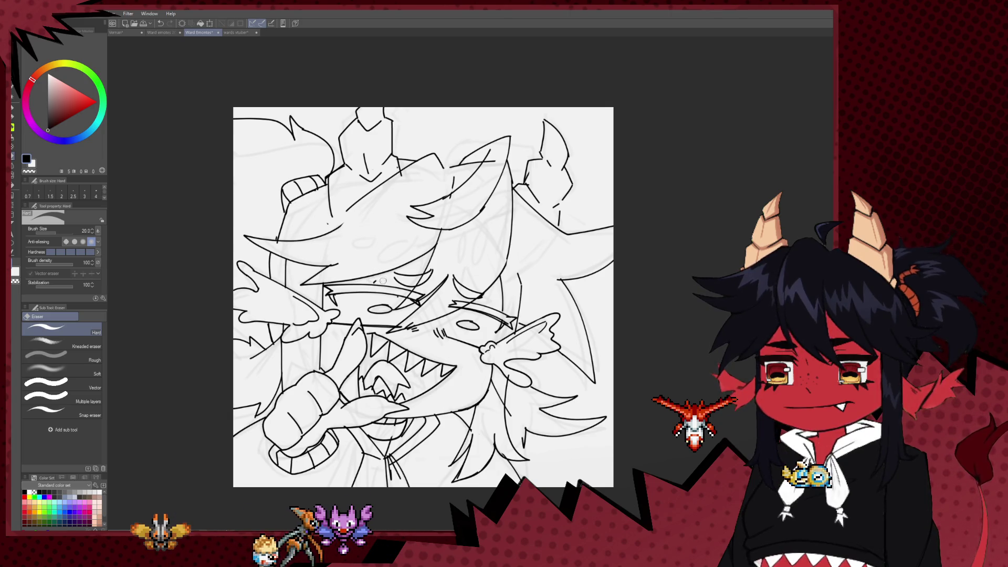
pyautogui.press('[')
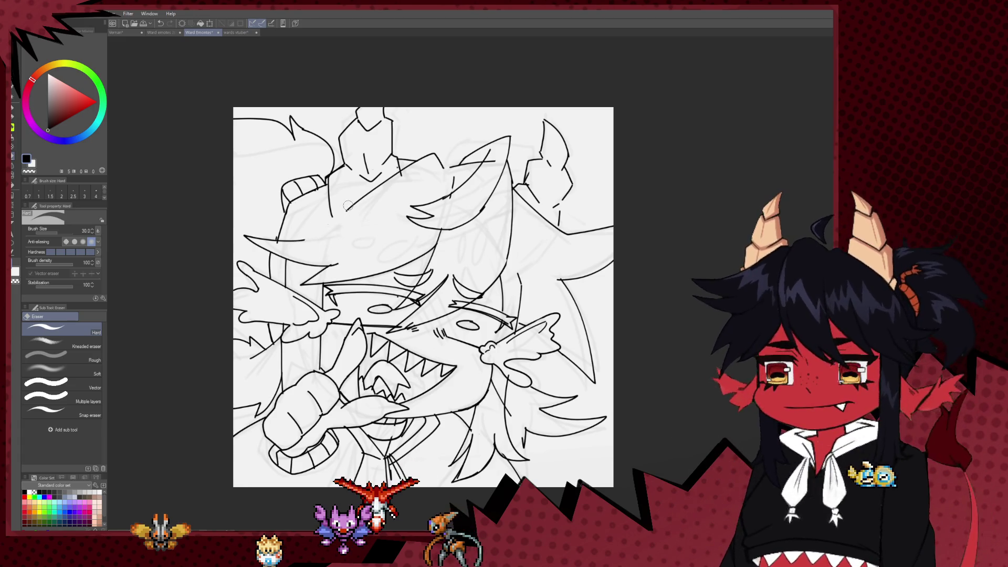
pyautogui.press('p')
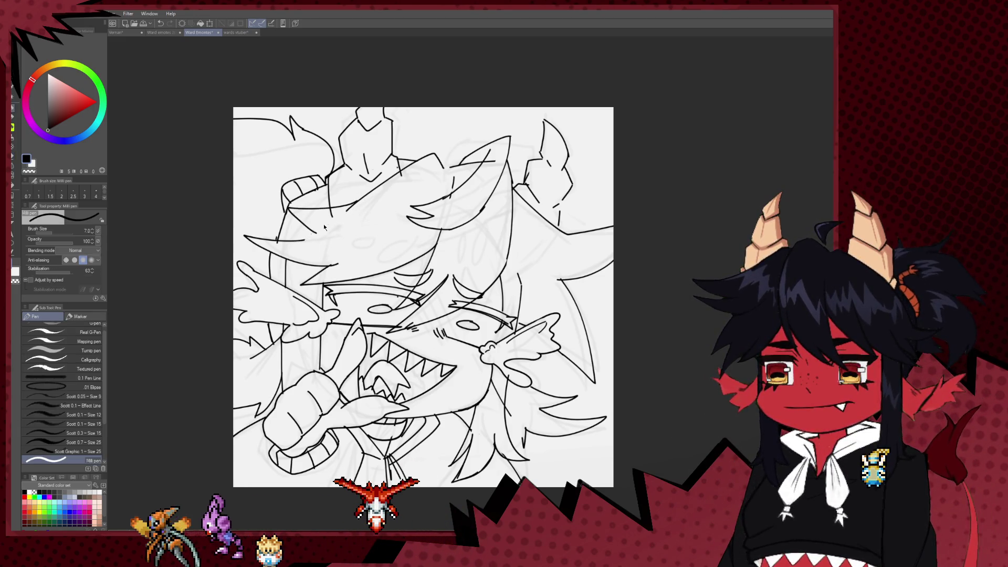